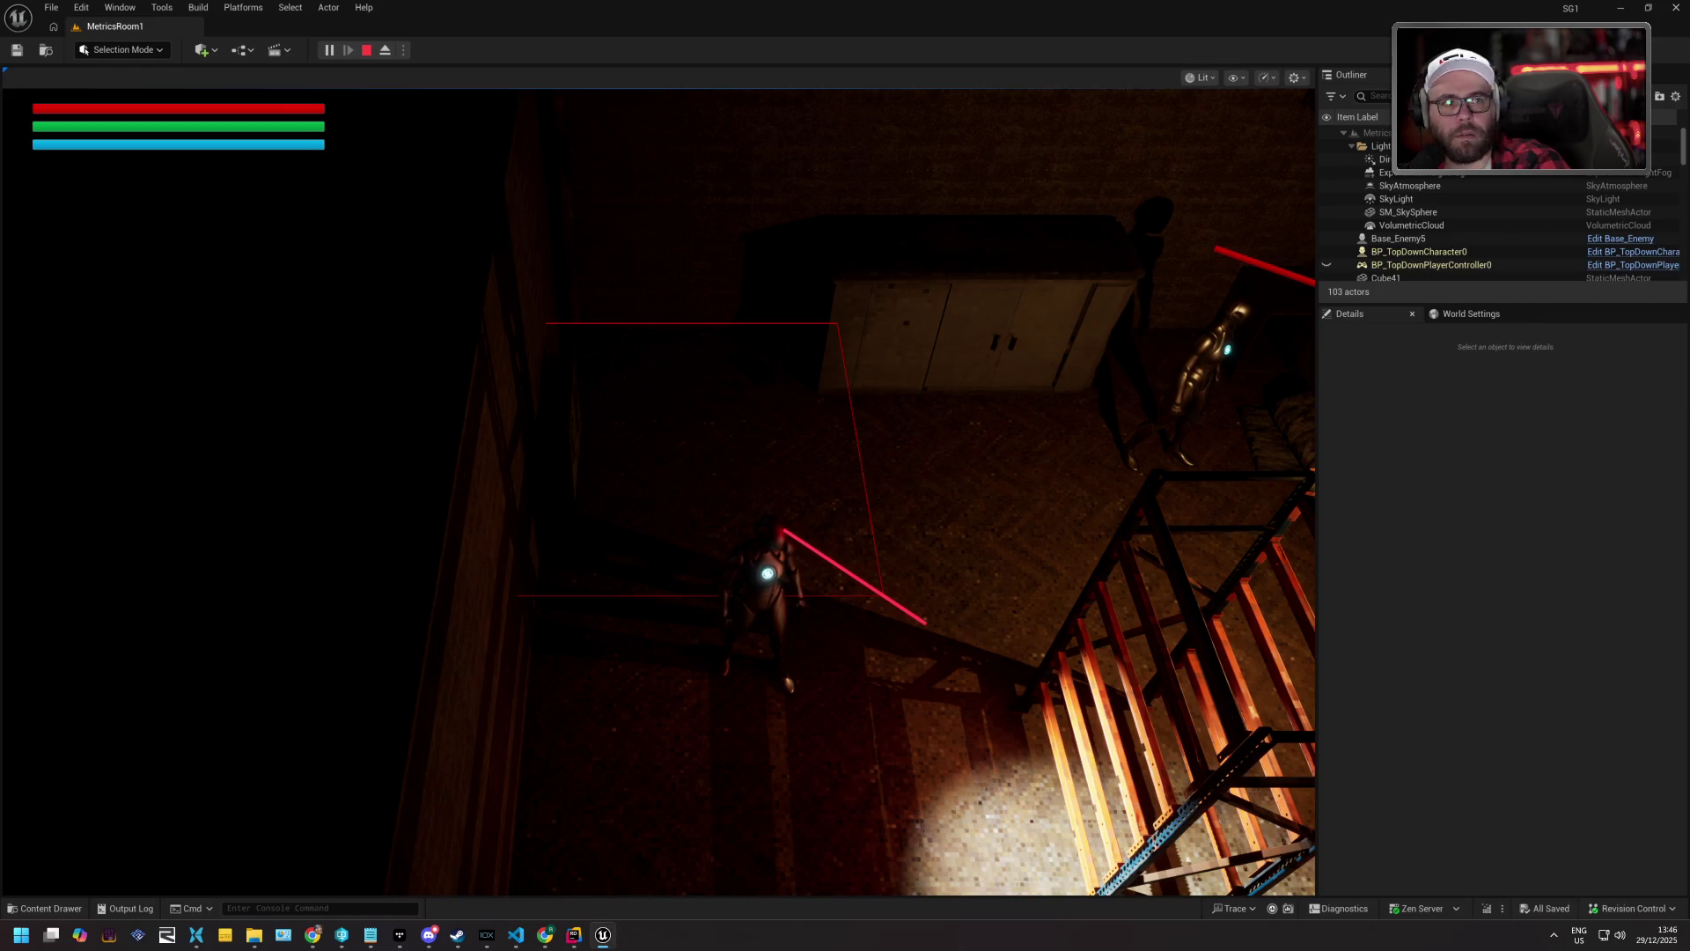
End the MetricsRoom1 play-in-editor test and return to the editor.
{"action": "left_click", "coordinate": [1554, 934]}
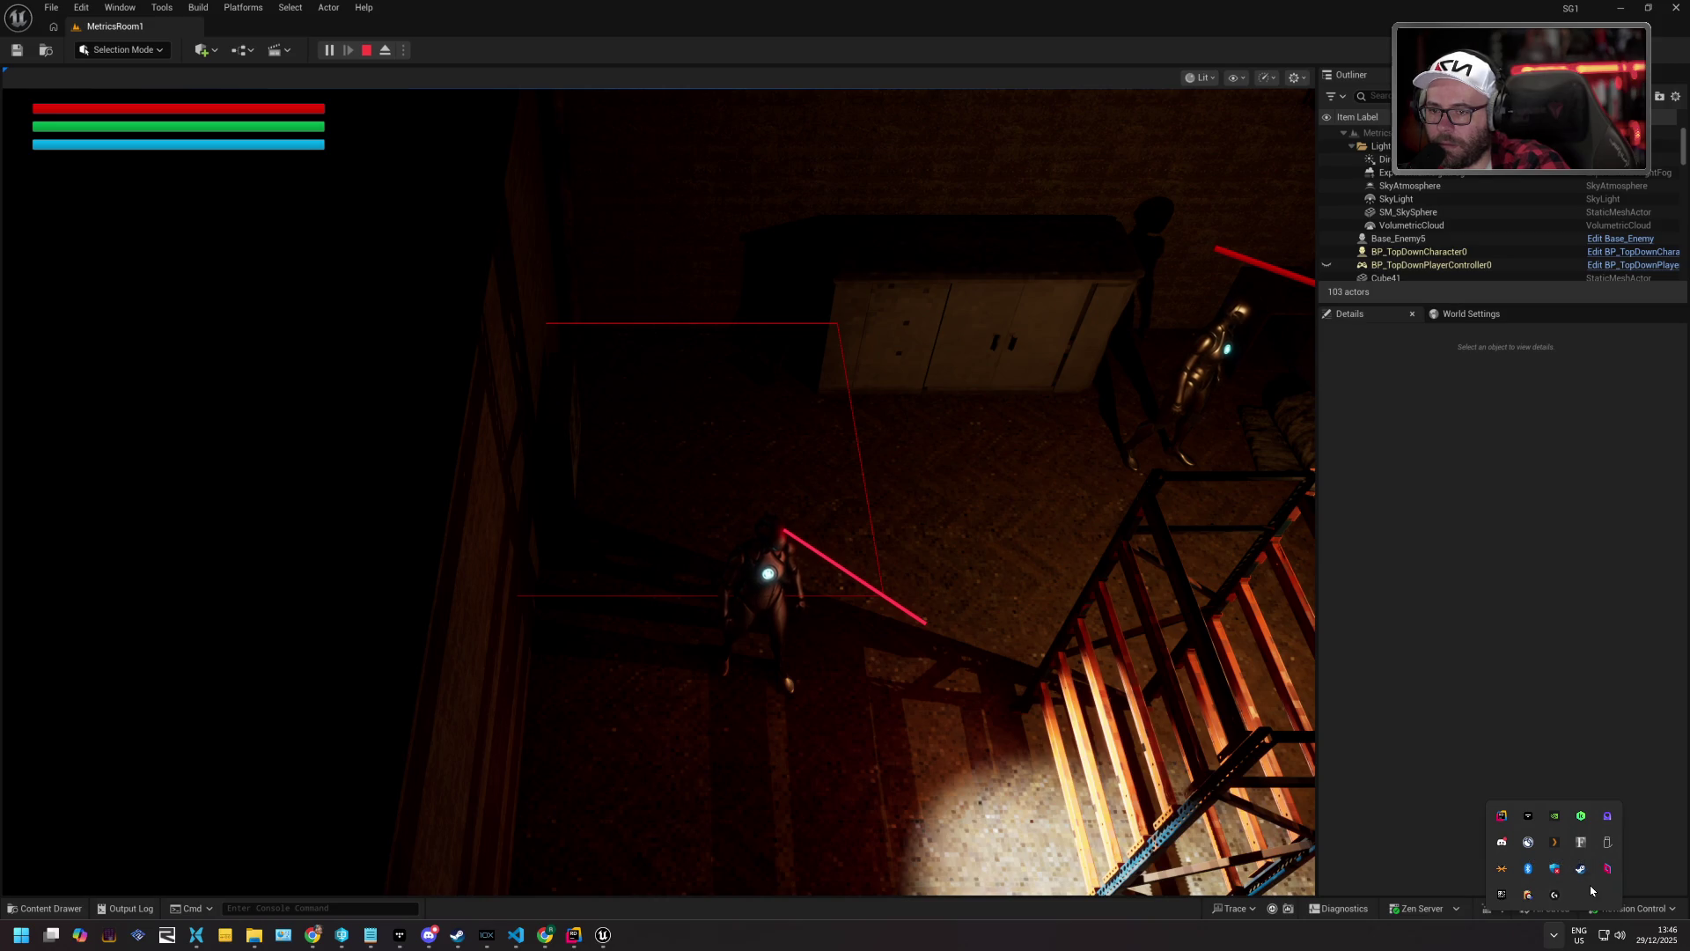
{"action": "left_click", "coordinate": [713, 512]}
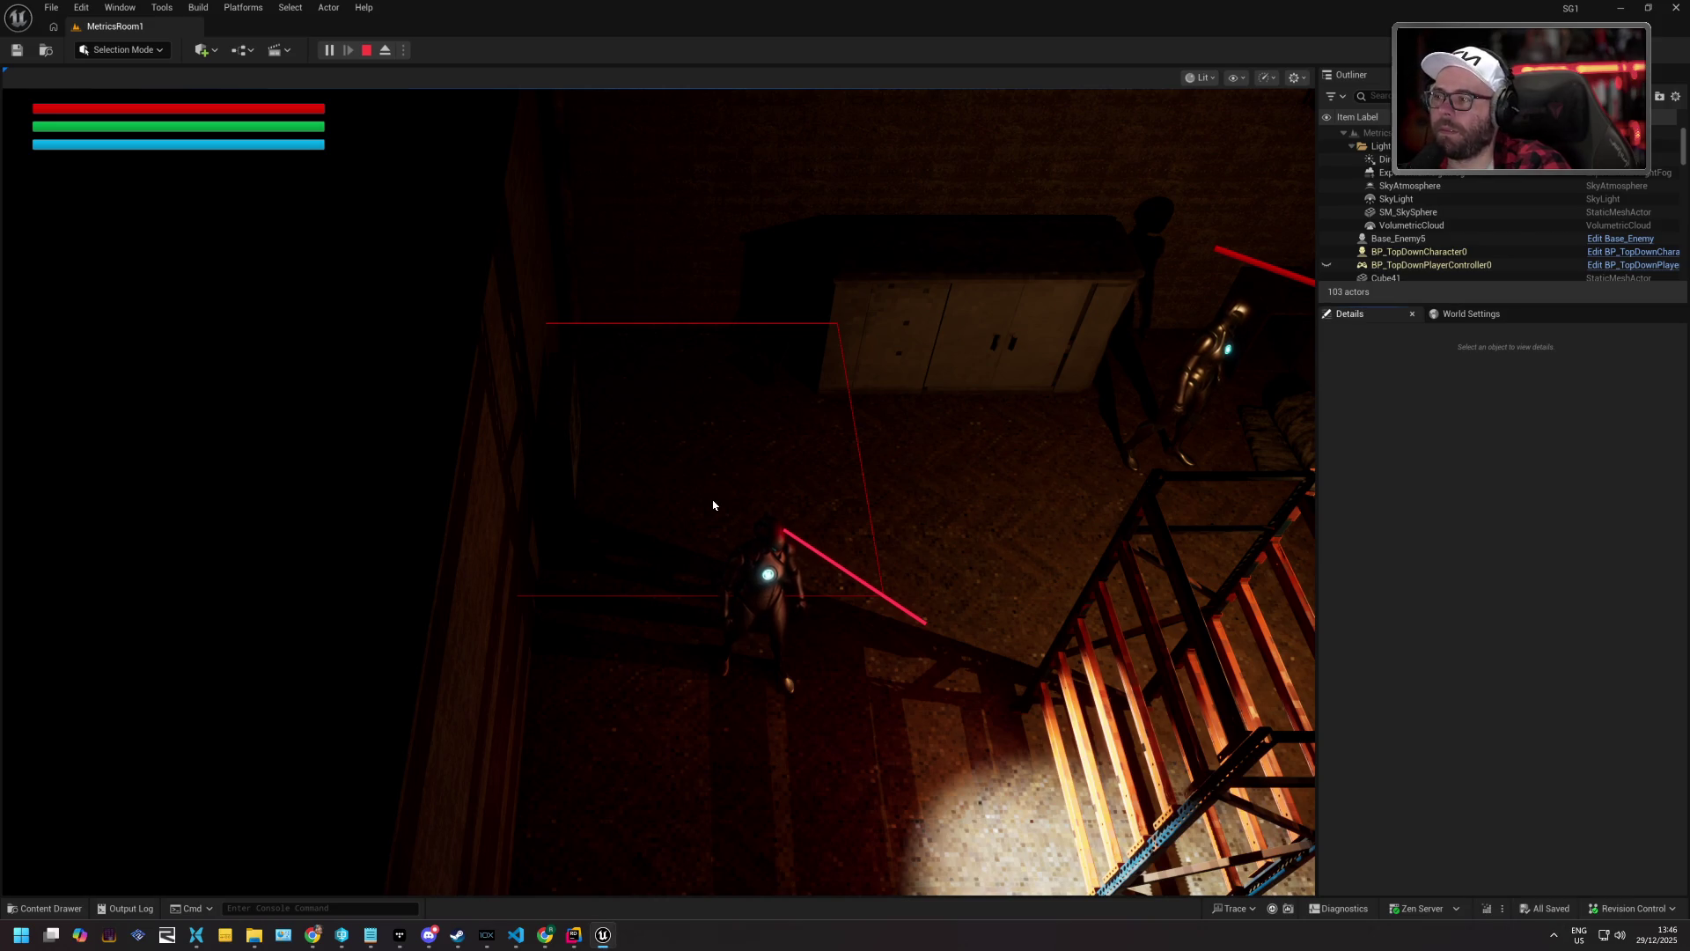
{"action": "left_click", "coordinate": [366, 51]}
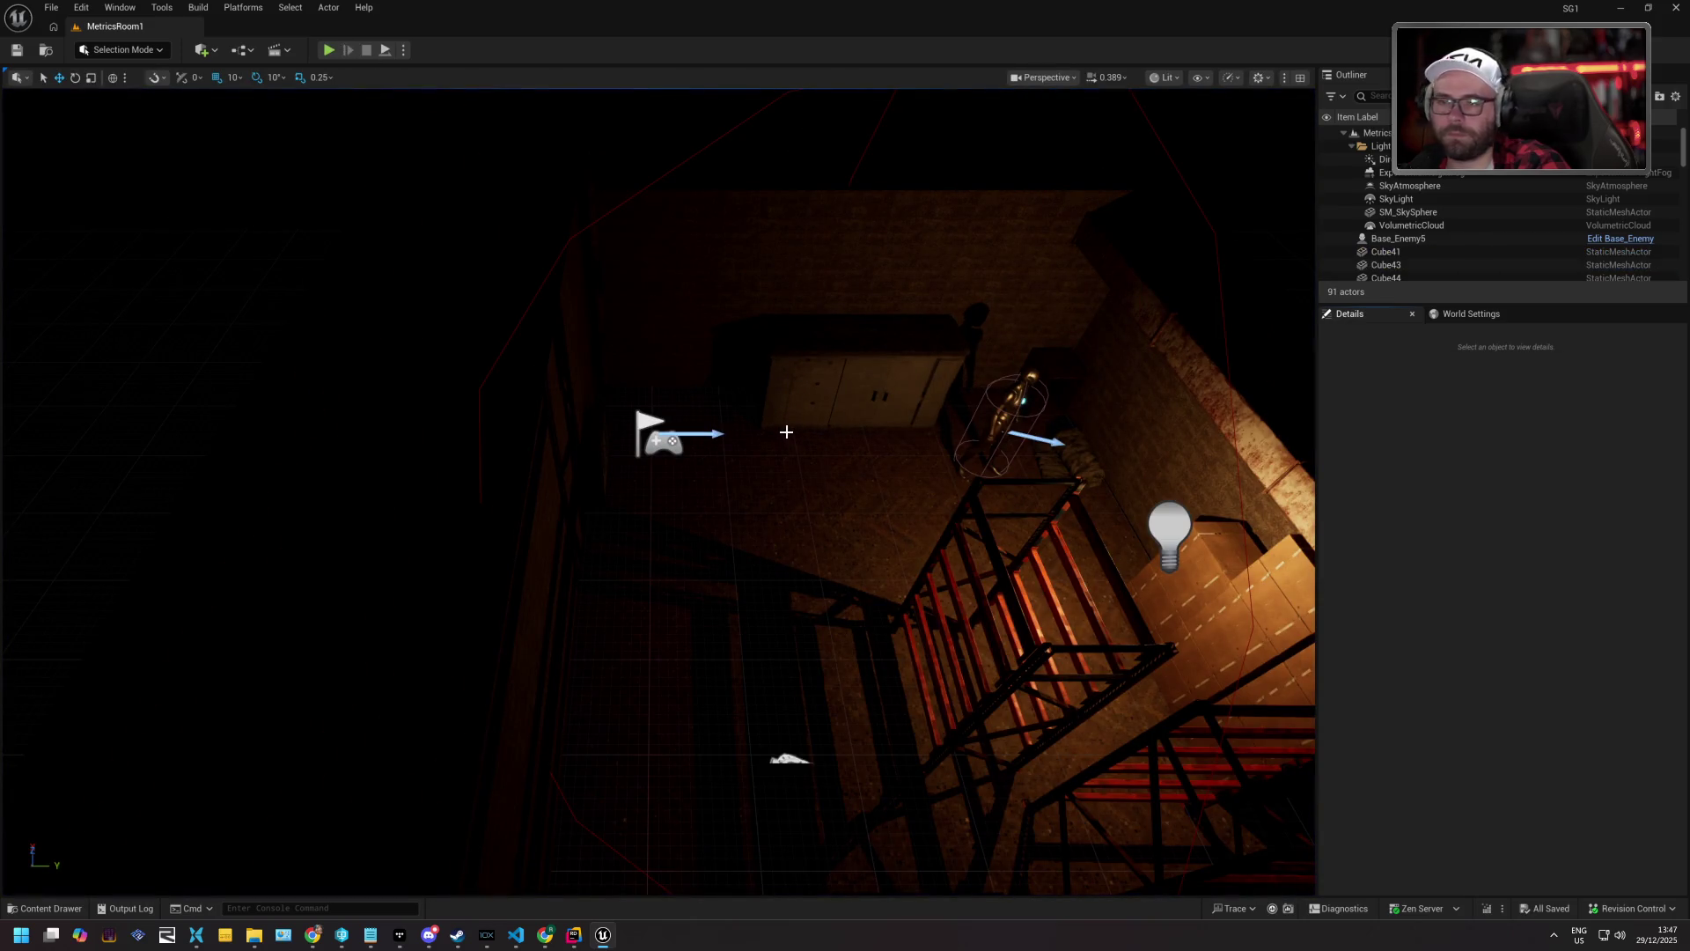
Move into the stairwell room and select the Merge wall mesh beside the cabinets.
{"action": "left_click_drag", "start_coordinate": [800, 448], "coordinate": [845, 382]}
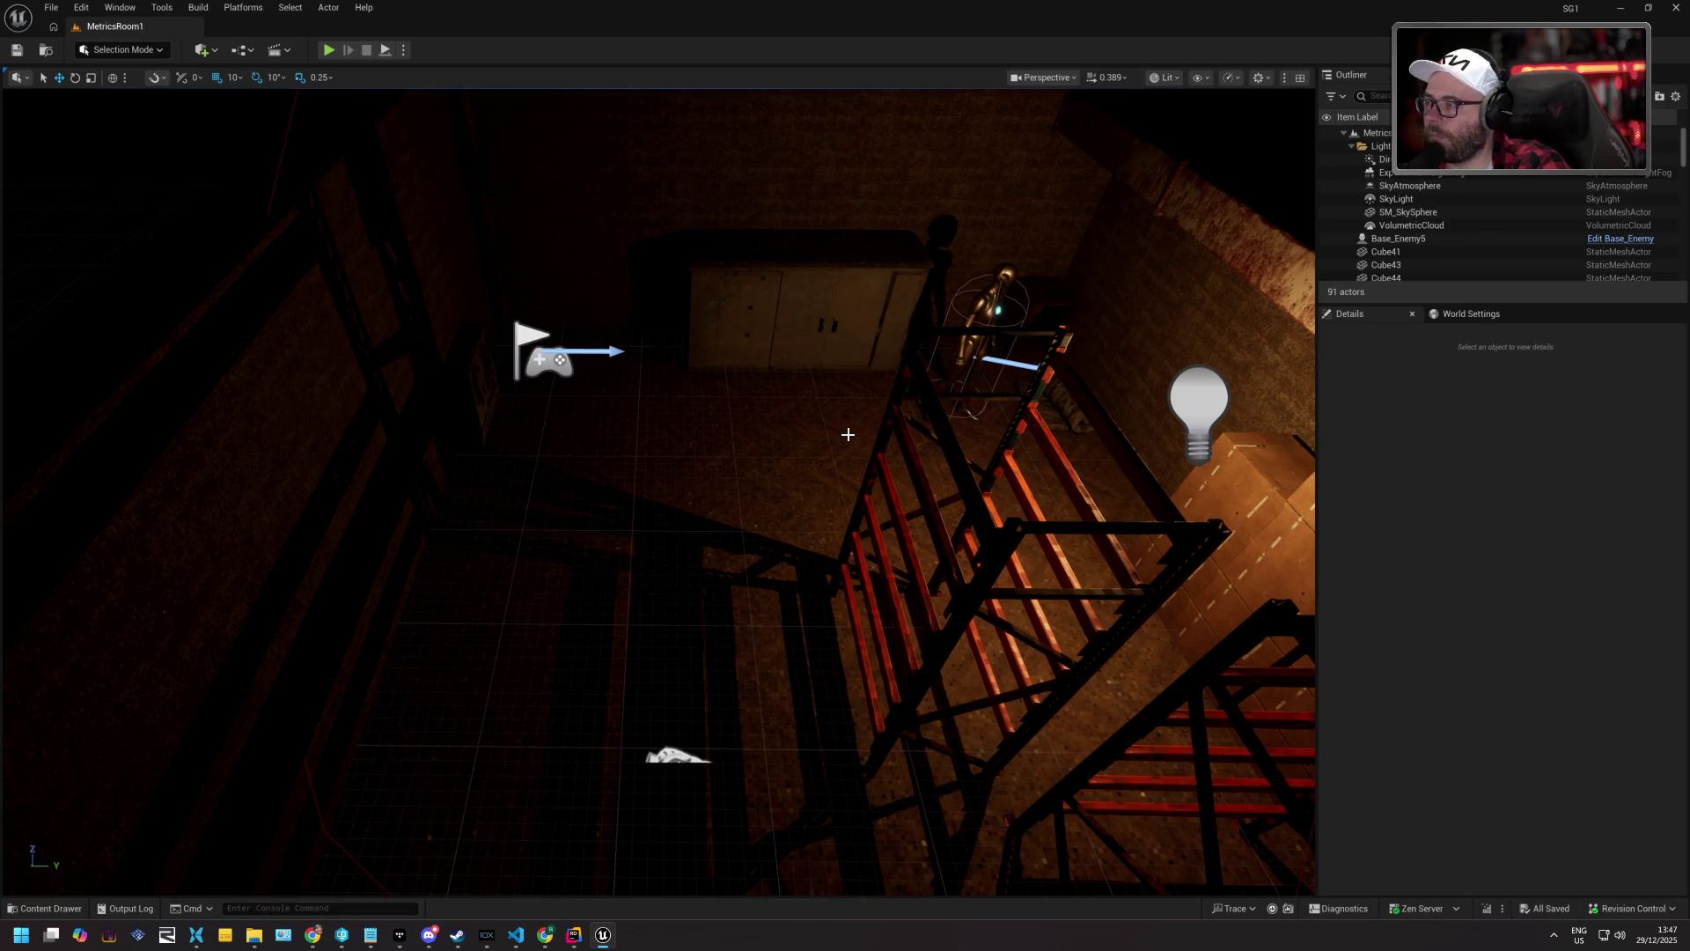
{"action": "left_click", "coordinate": [627, 231]}
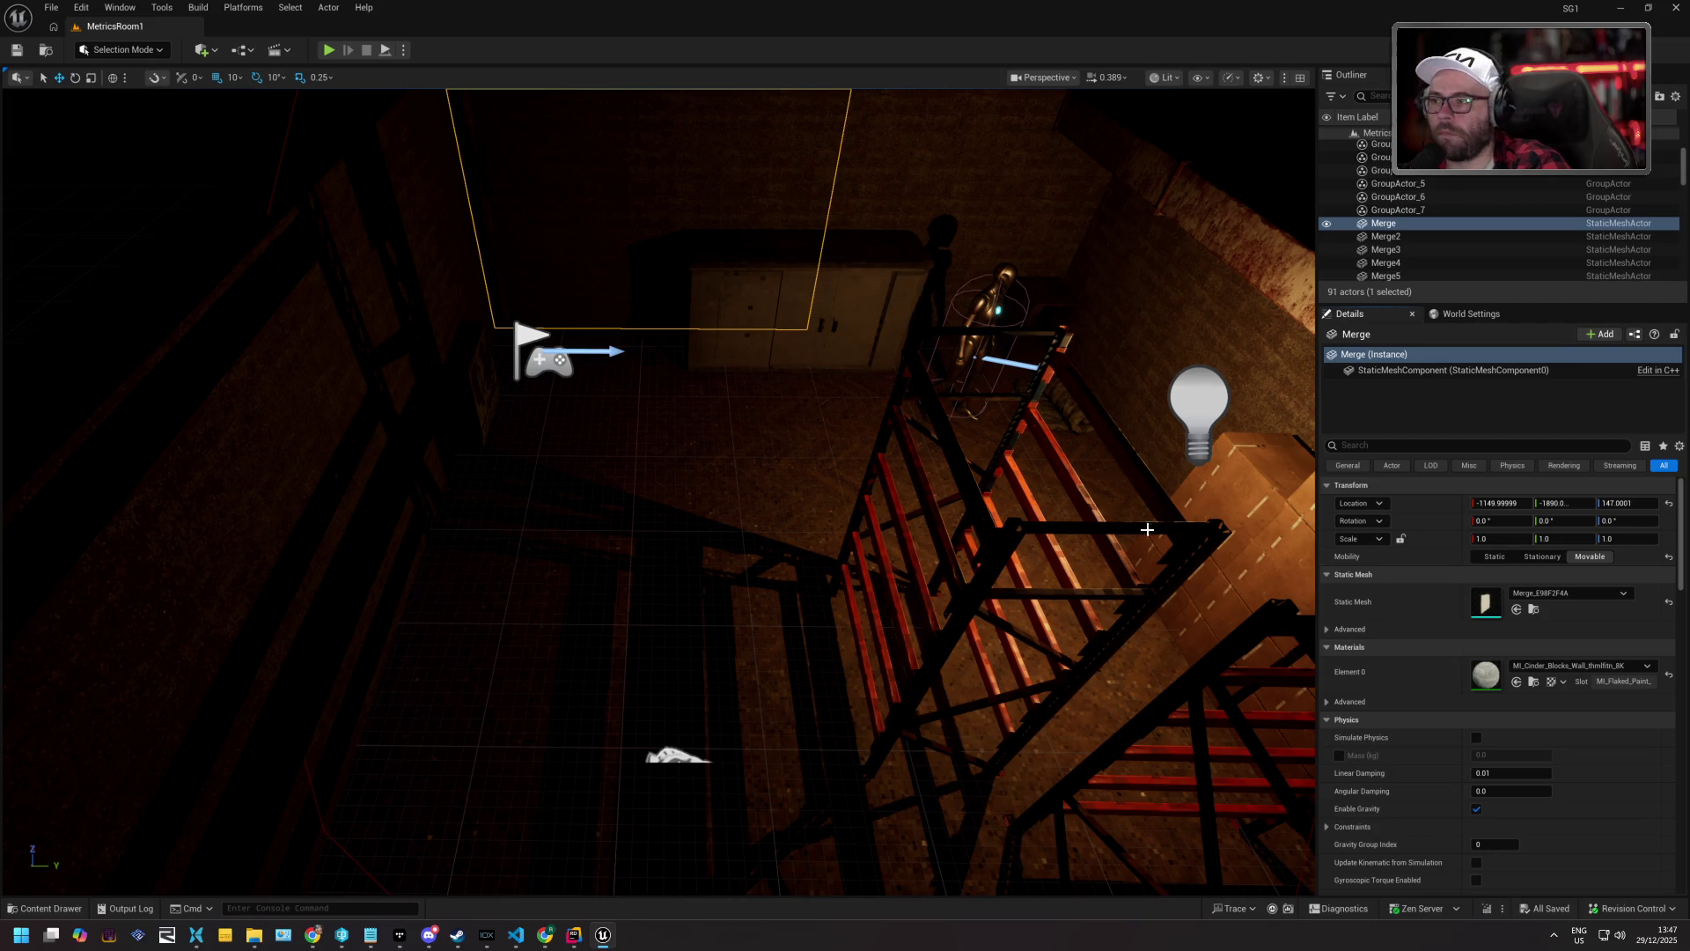
{"action": "left_click_drag", "start_coordinate": [889, 505], "coordinate": [884, 385]}
{"action": "left_click_drag", "start_coordinate": [889, 506], "coordinate": [889, 595]}
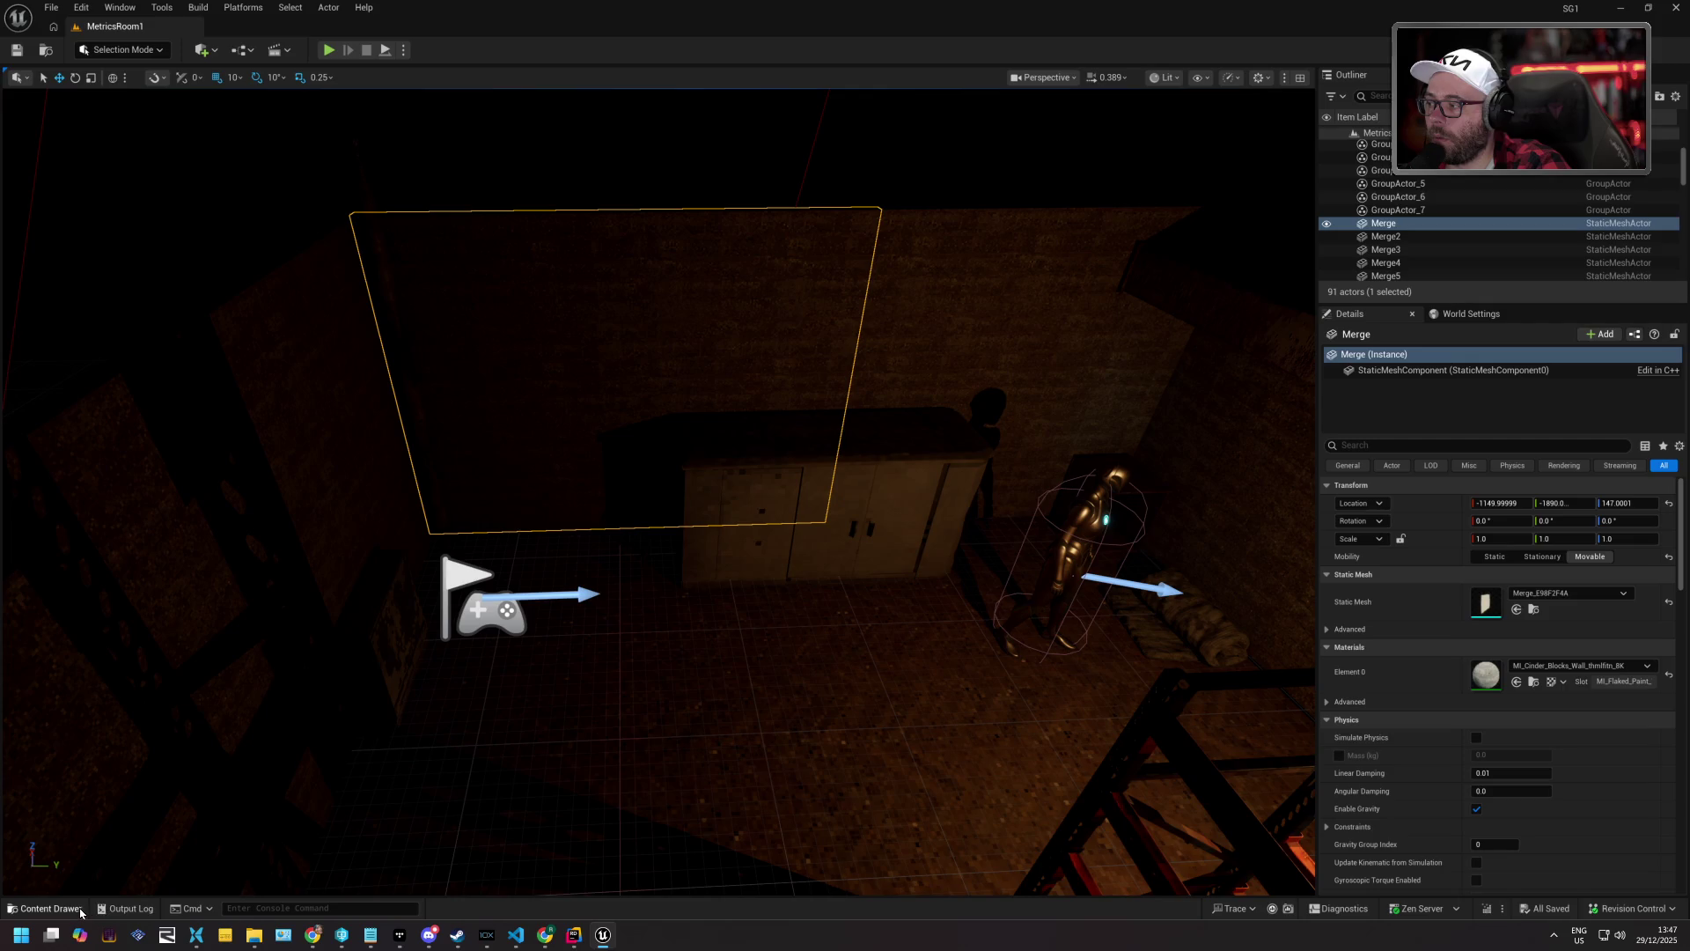
In the Content Drawer, browse the SG1 folders down to Animation/Player.
{"action": "left_click", "coordinate": [48, 907]}
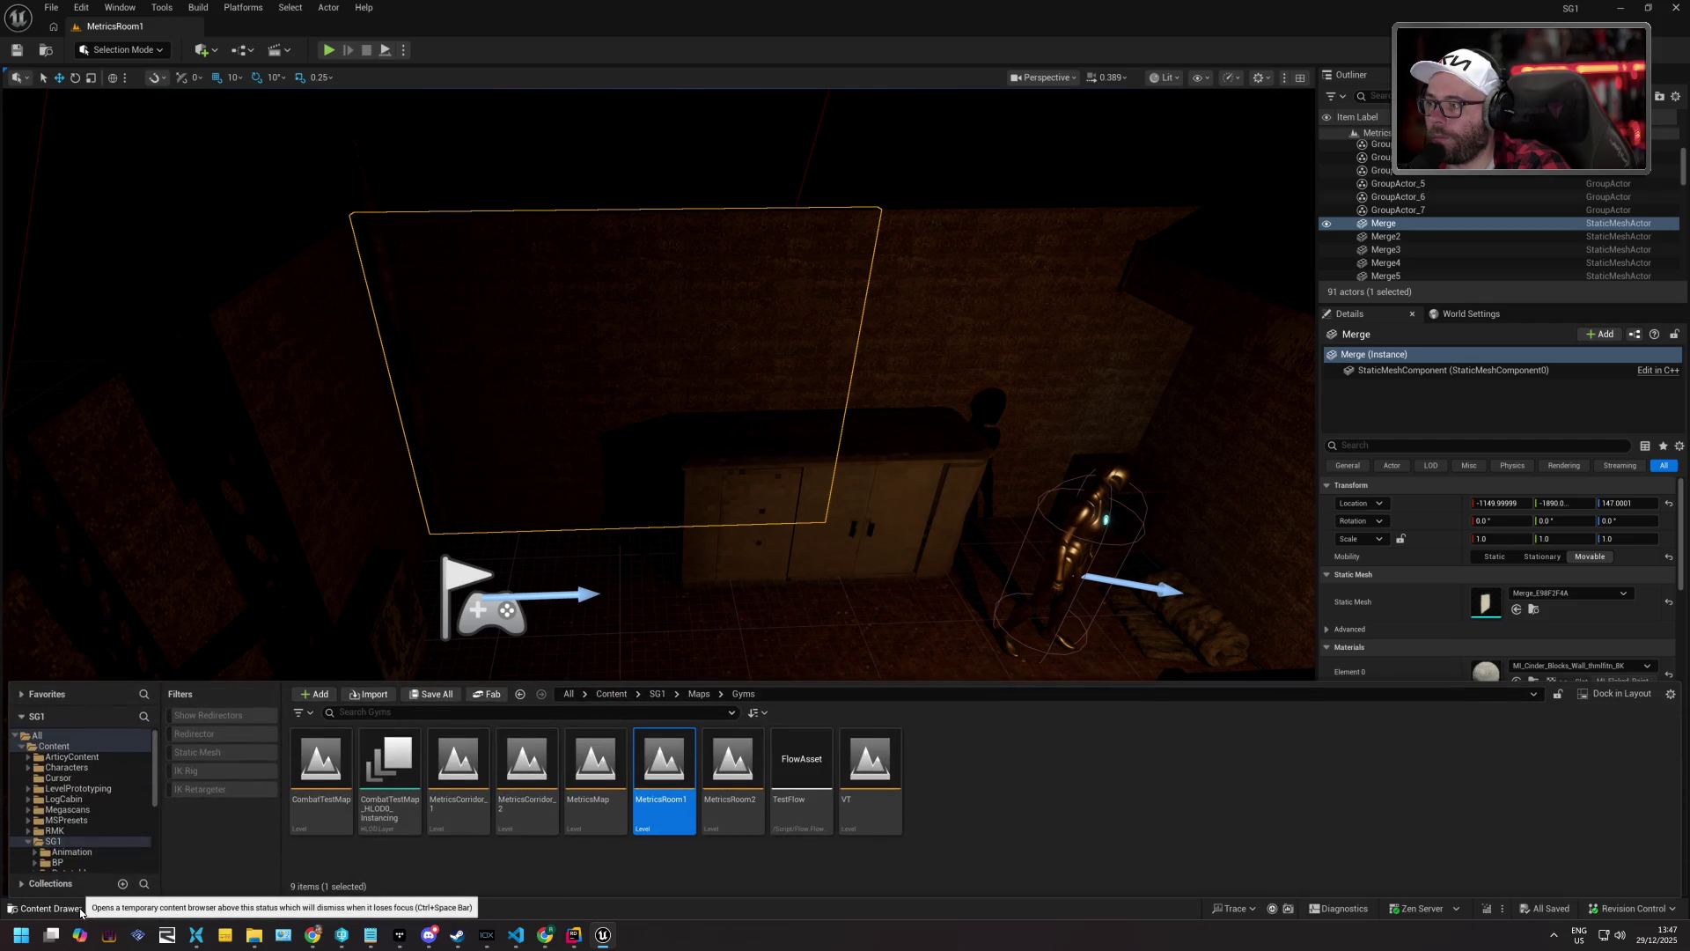
{"action": "left_click", "coordinate": [1019, 795]}
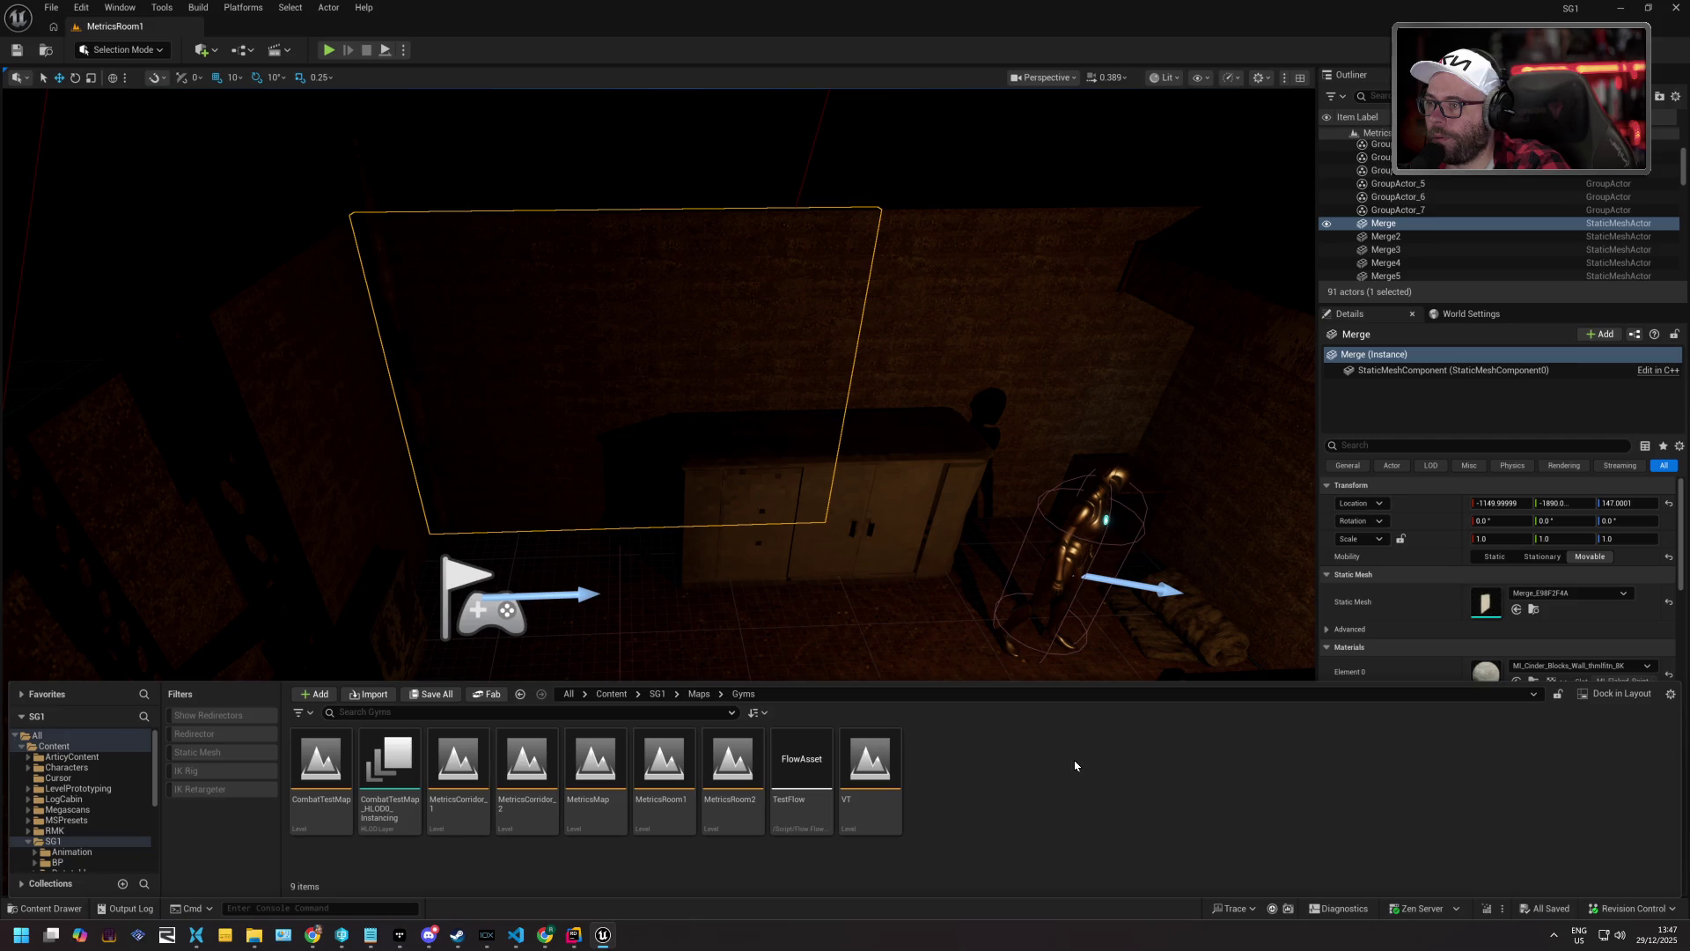
{"action": "left_click_drag", "start_coordinate": [1196, 370], "coordinate": [1196, 347]}
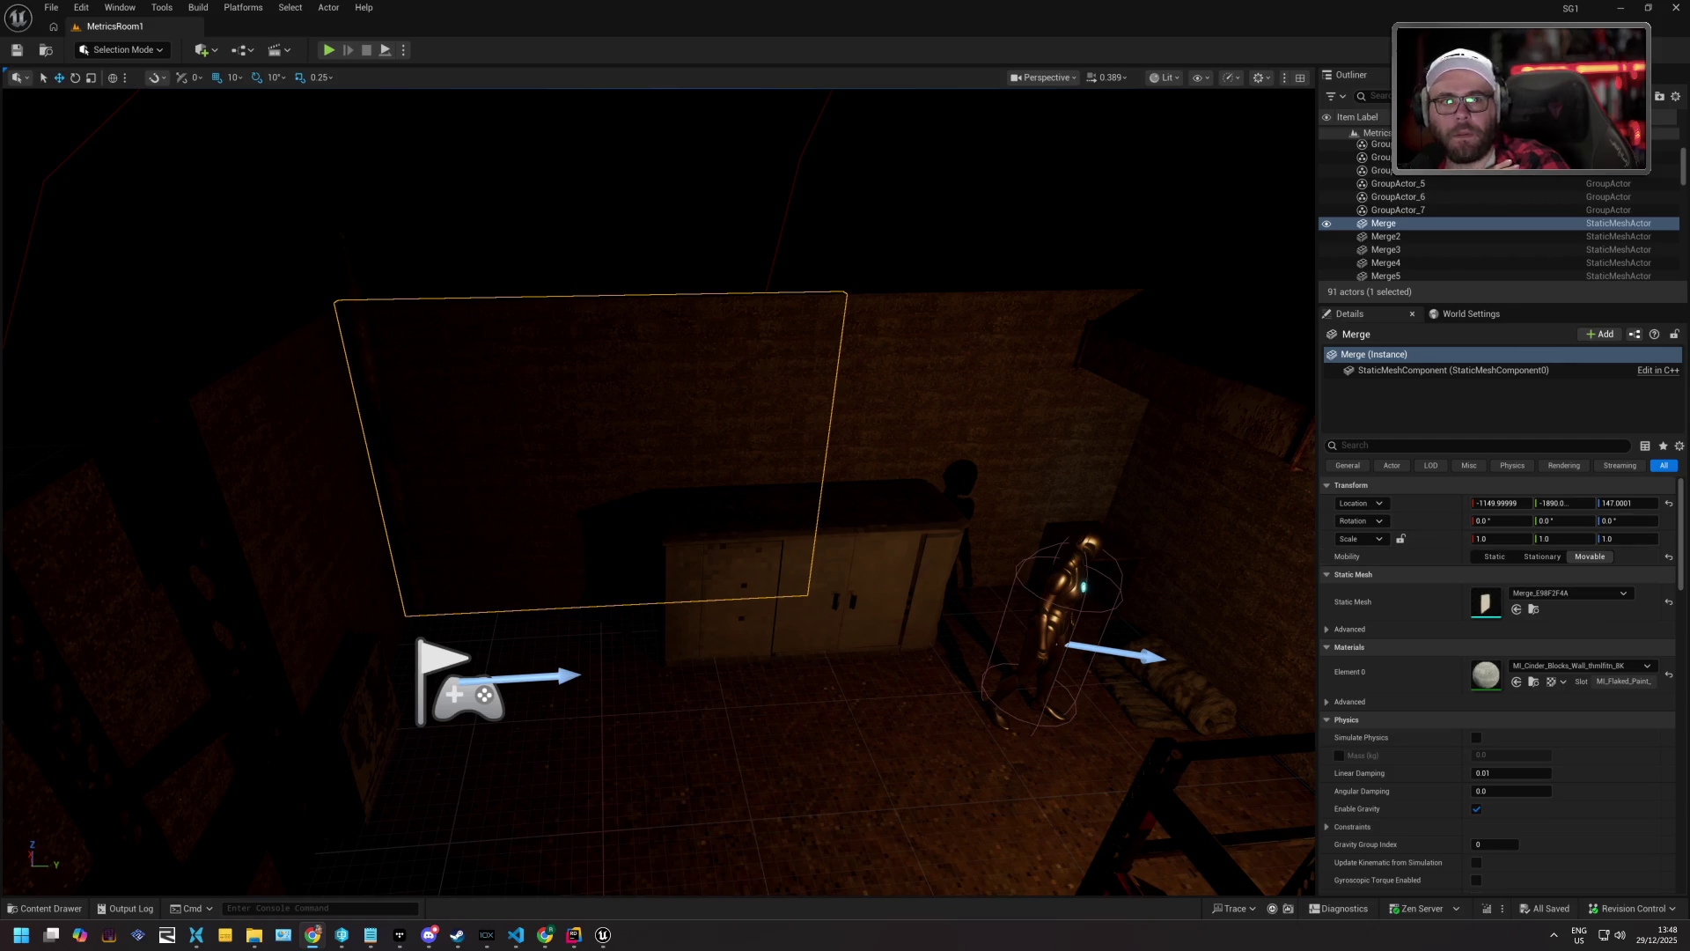
{"action": "left_click", "coordinate": [51, 907]}
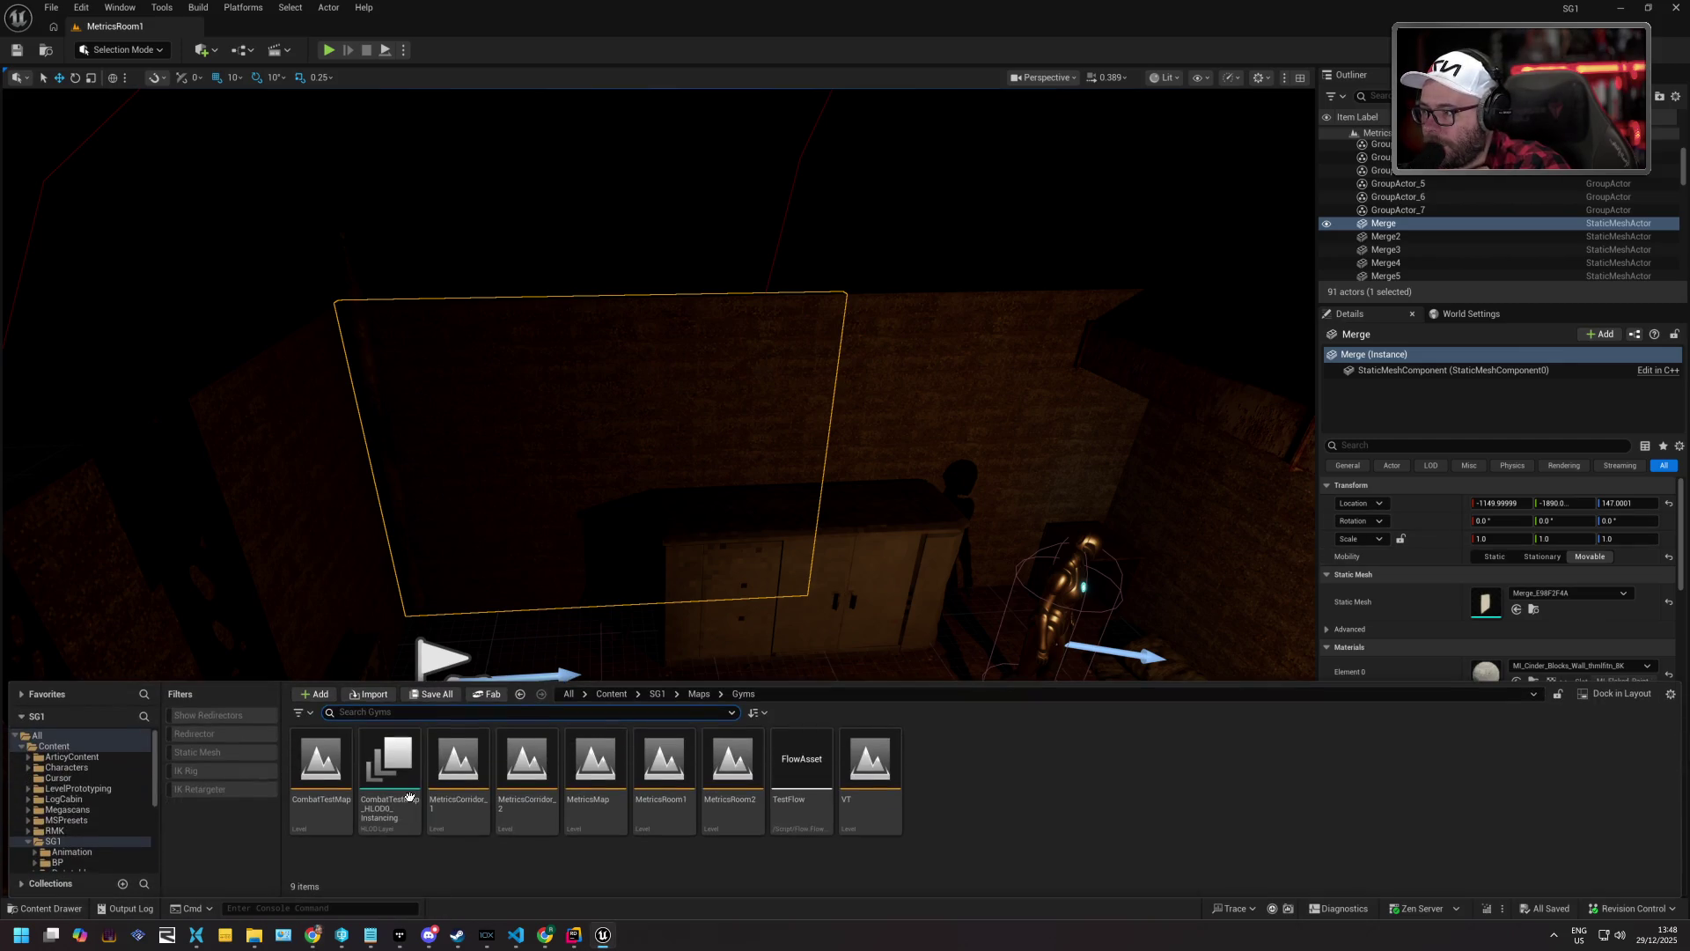
{"action": "key", "text": "alt+Left"}
{"action": "key", "text": "alt+Left"}
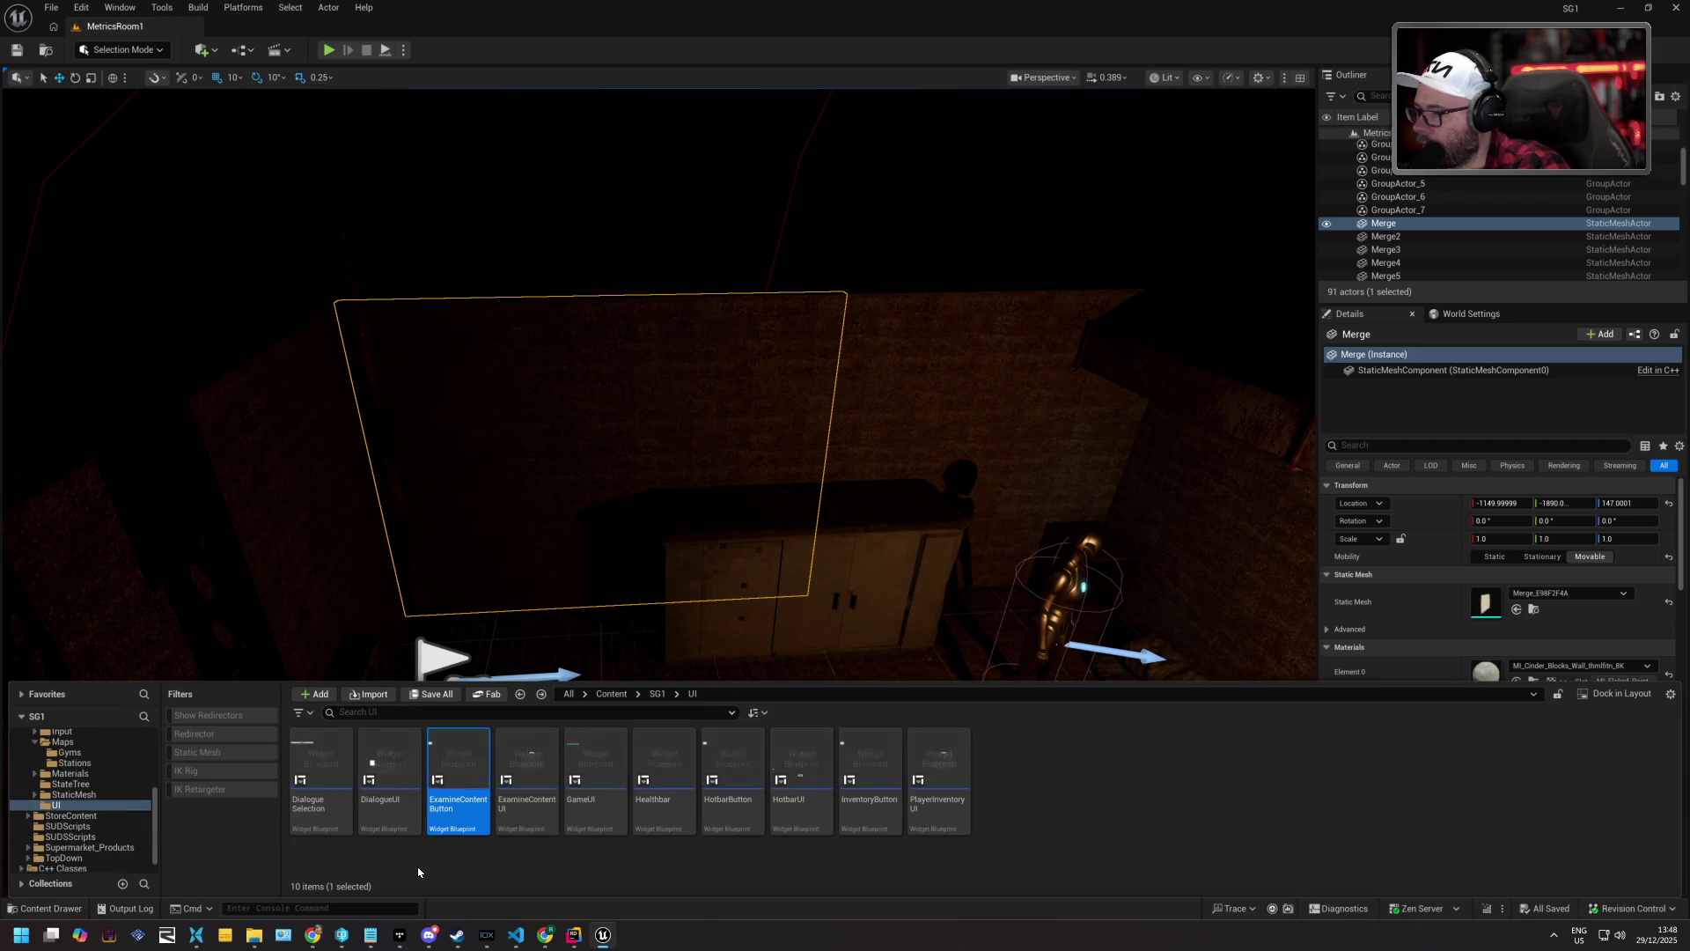
{"action": "key", "text": "alt+Left"}
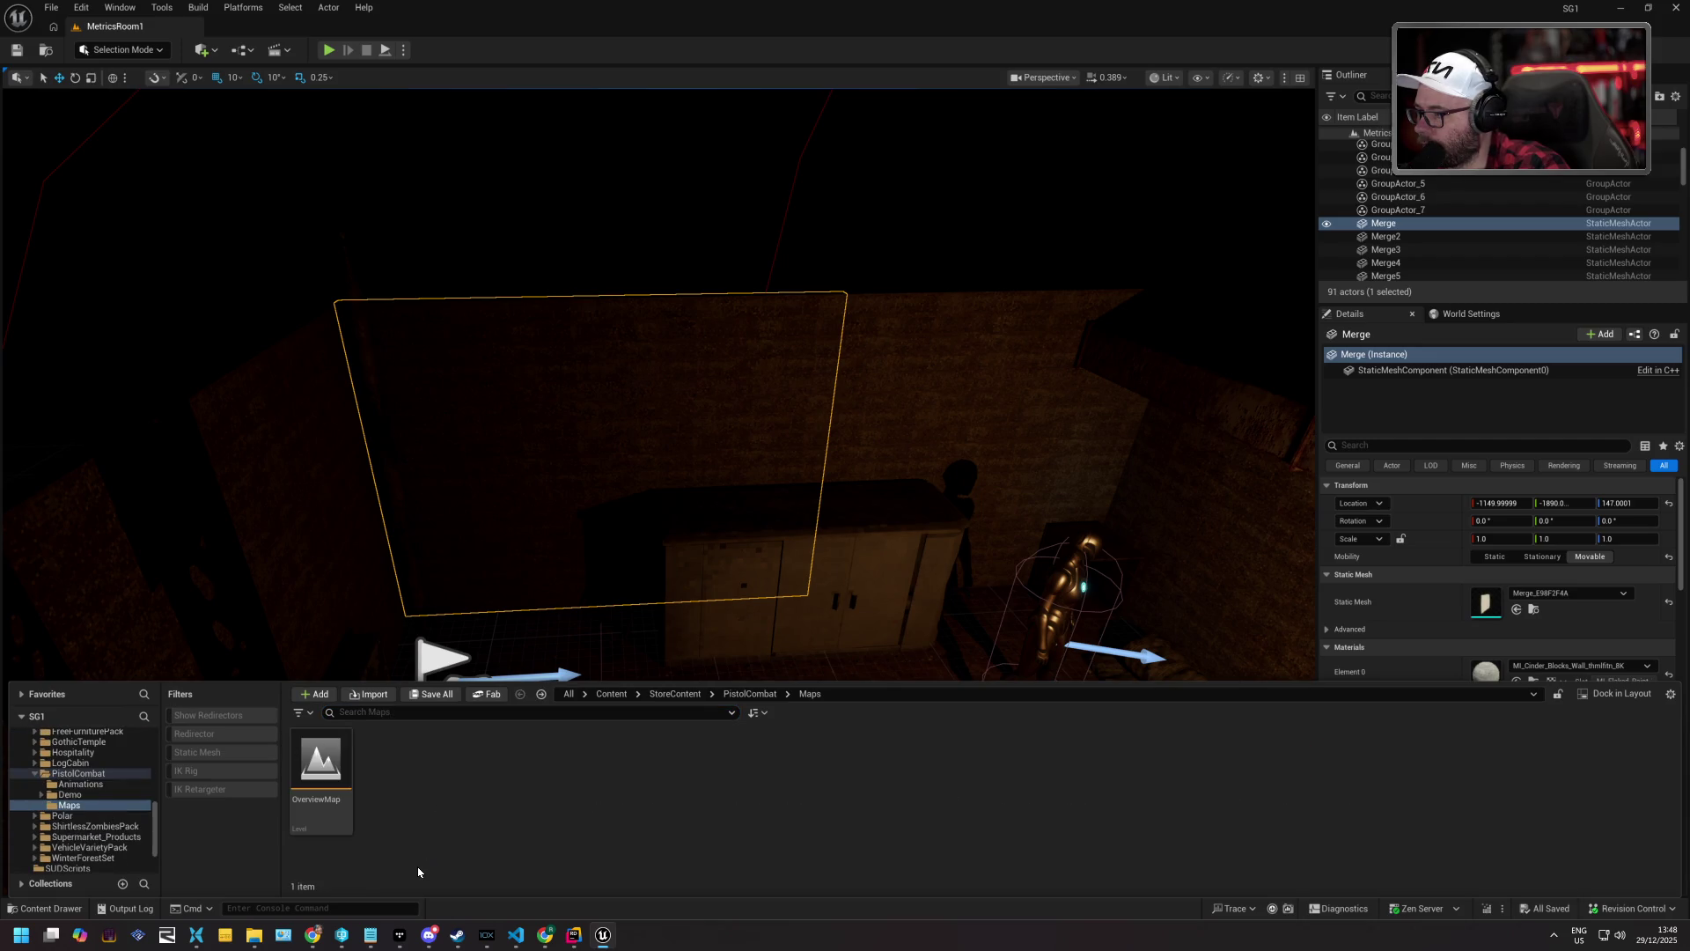
{"action": "key", "text": "alt+Right"}
{"action": "key", "text": "alt+Right"}
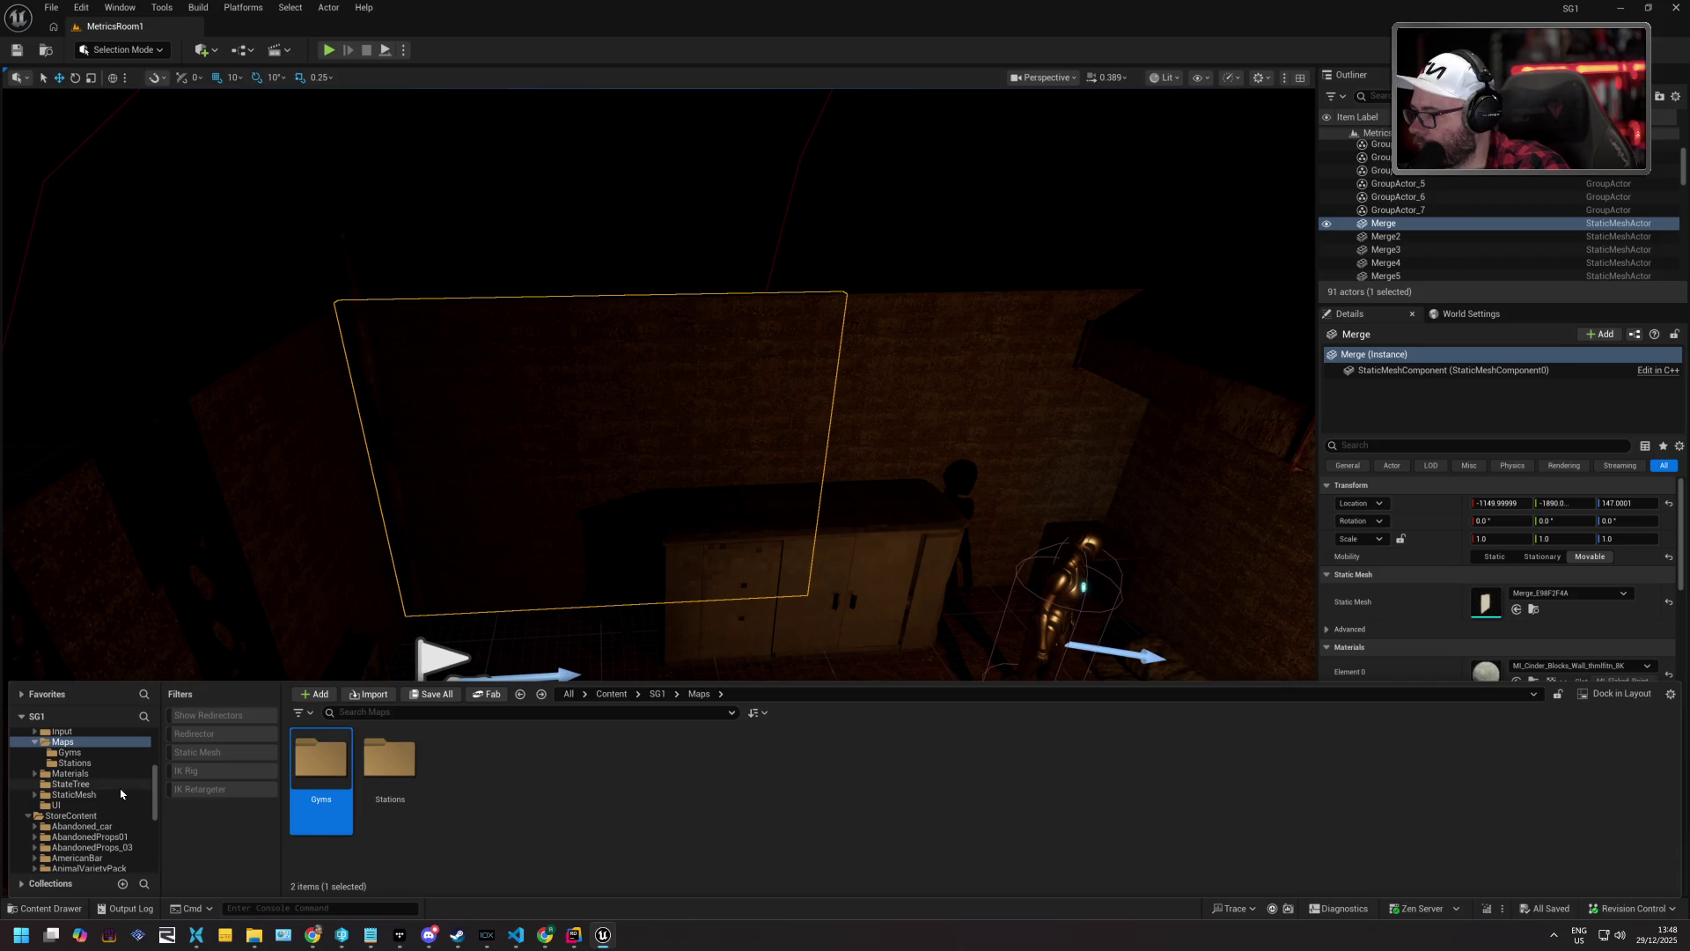
{"action": "scroll", "coordinate": [101, 762], "scroll_direction": "up", "scroll_amount": 1}
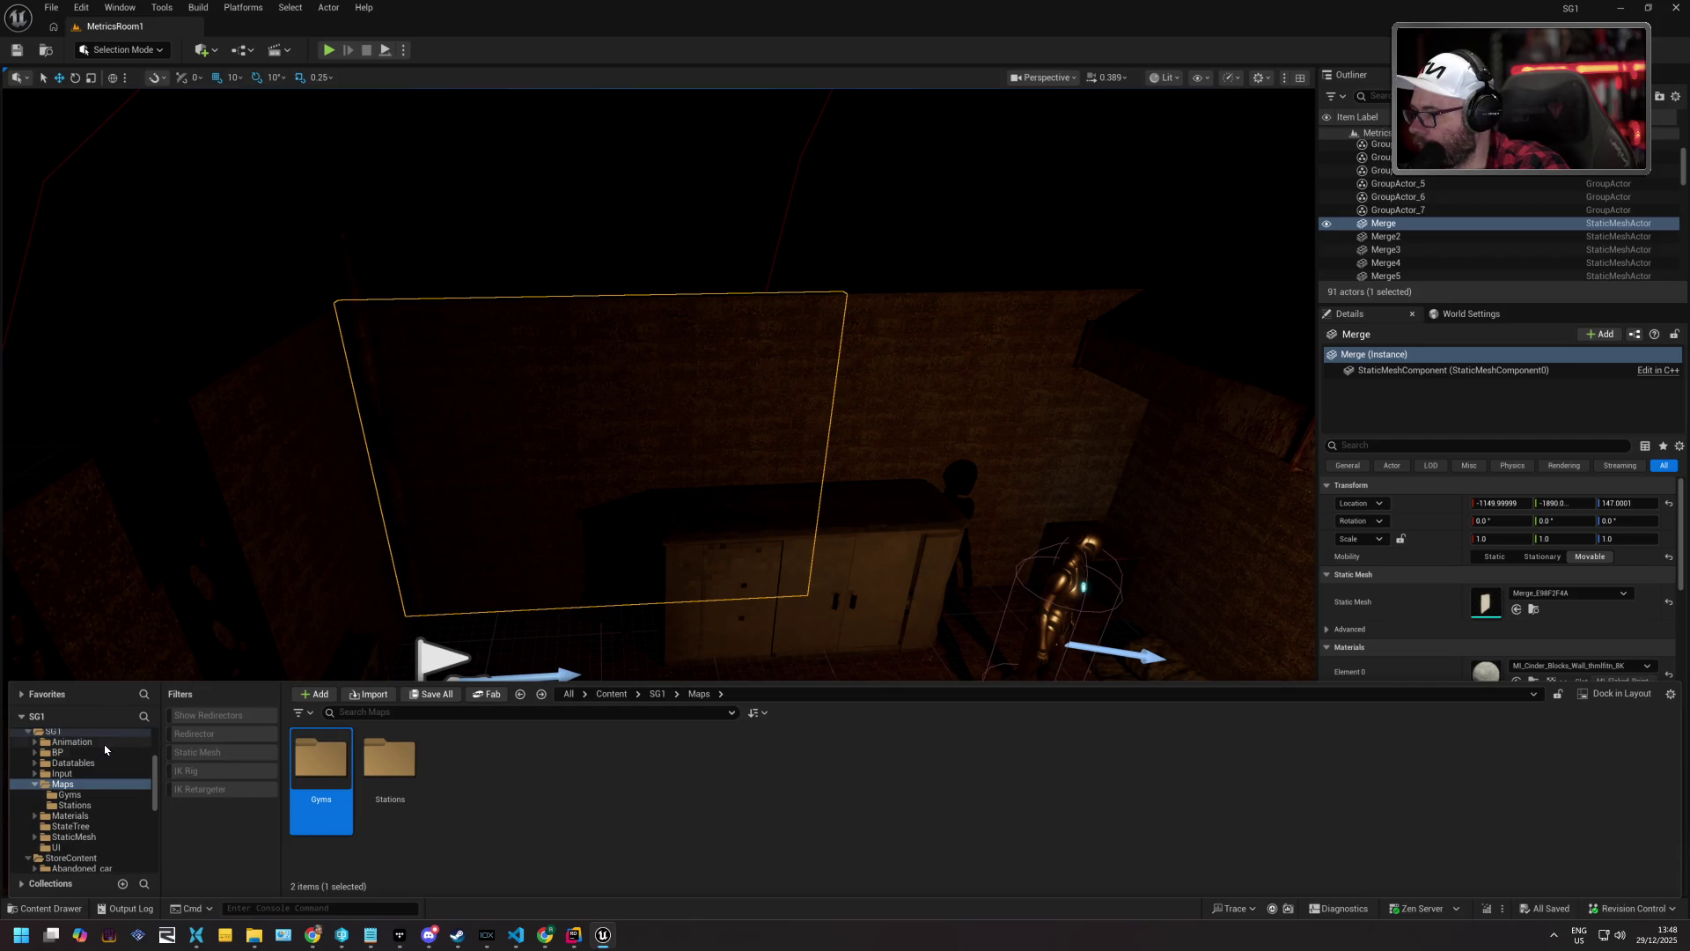
{"action": "double_click", "coordinate": [103, 743]}
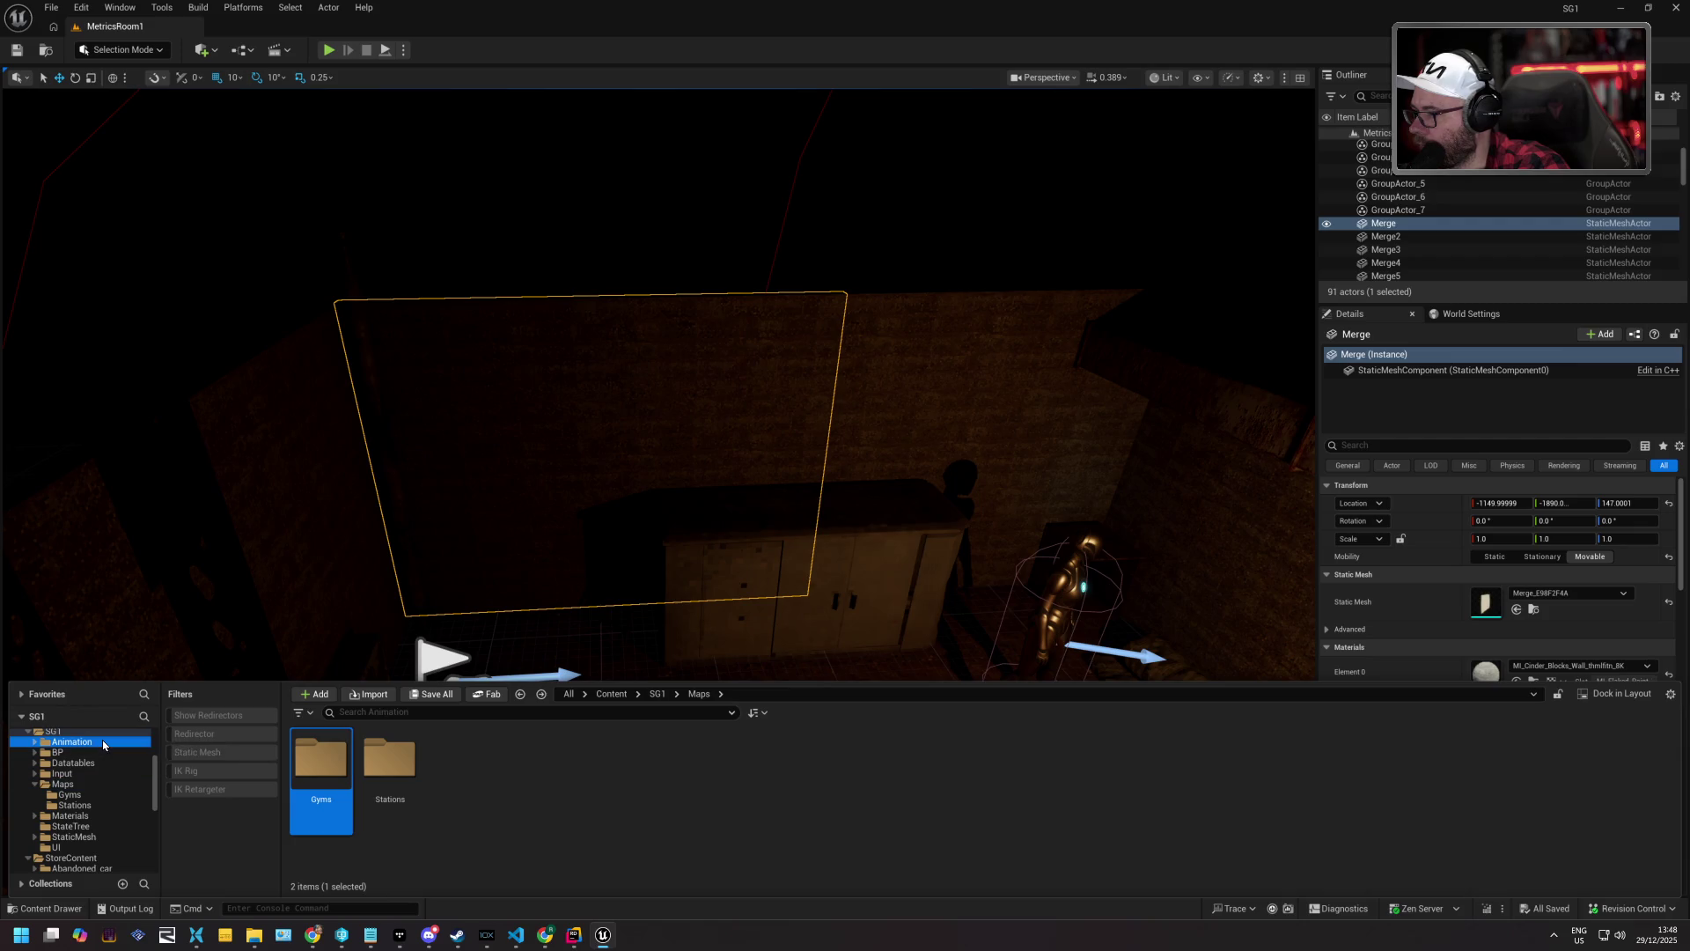
{"action": "double_click", "coordinate": [390, 757]}
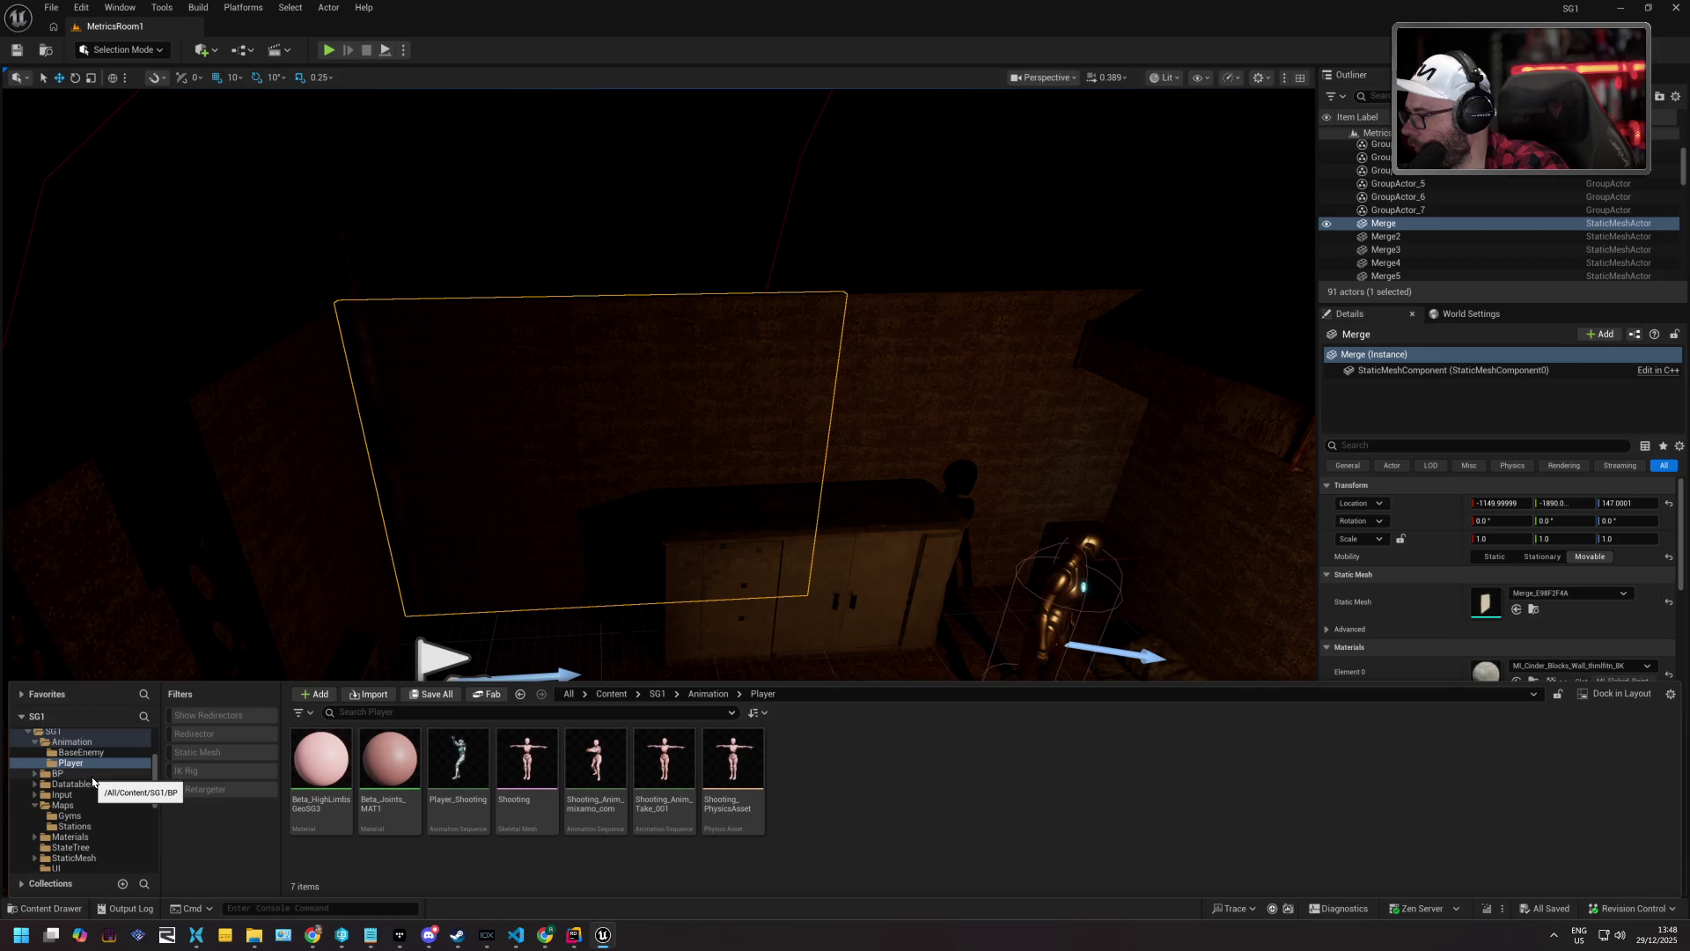
Search the SG1 content for 'montage' and open AM_DistantAttack.
{"action": "scroll", "coordinate": [99, 808], "scroll_direction": "down", "scroll_amount": 2}
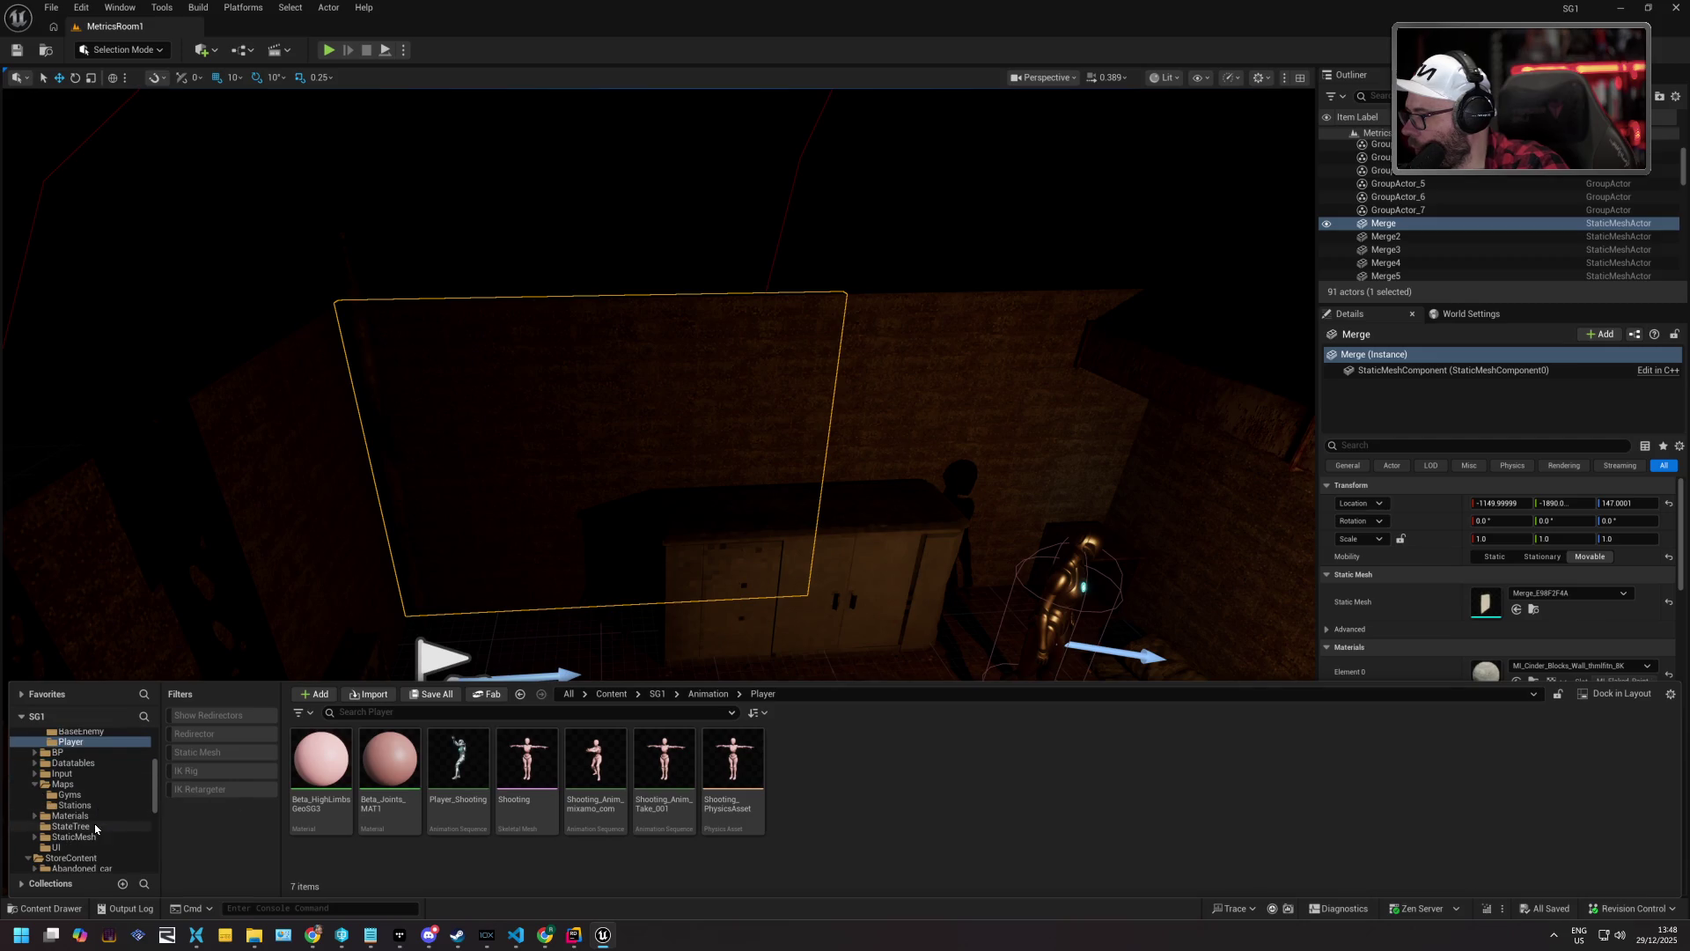
{"action": "scroll", "coordinate": [95, 834], "scroll_direction": "up", "scroll_amount": 3}
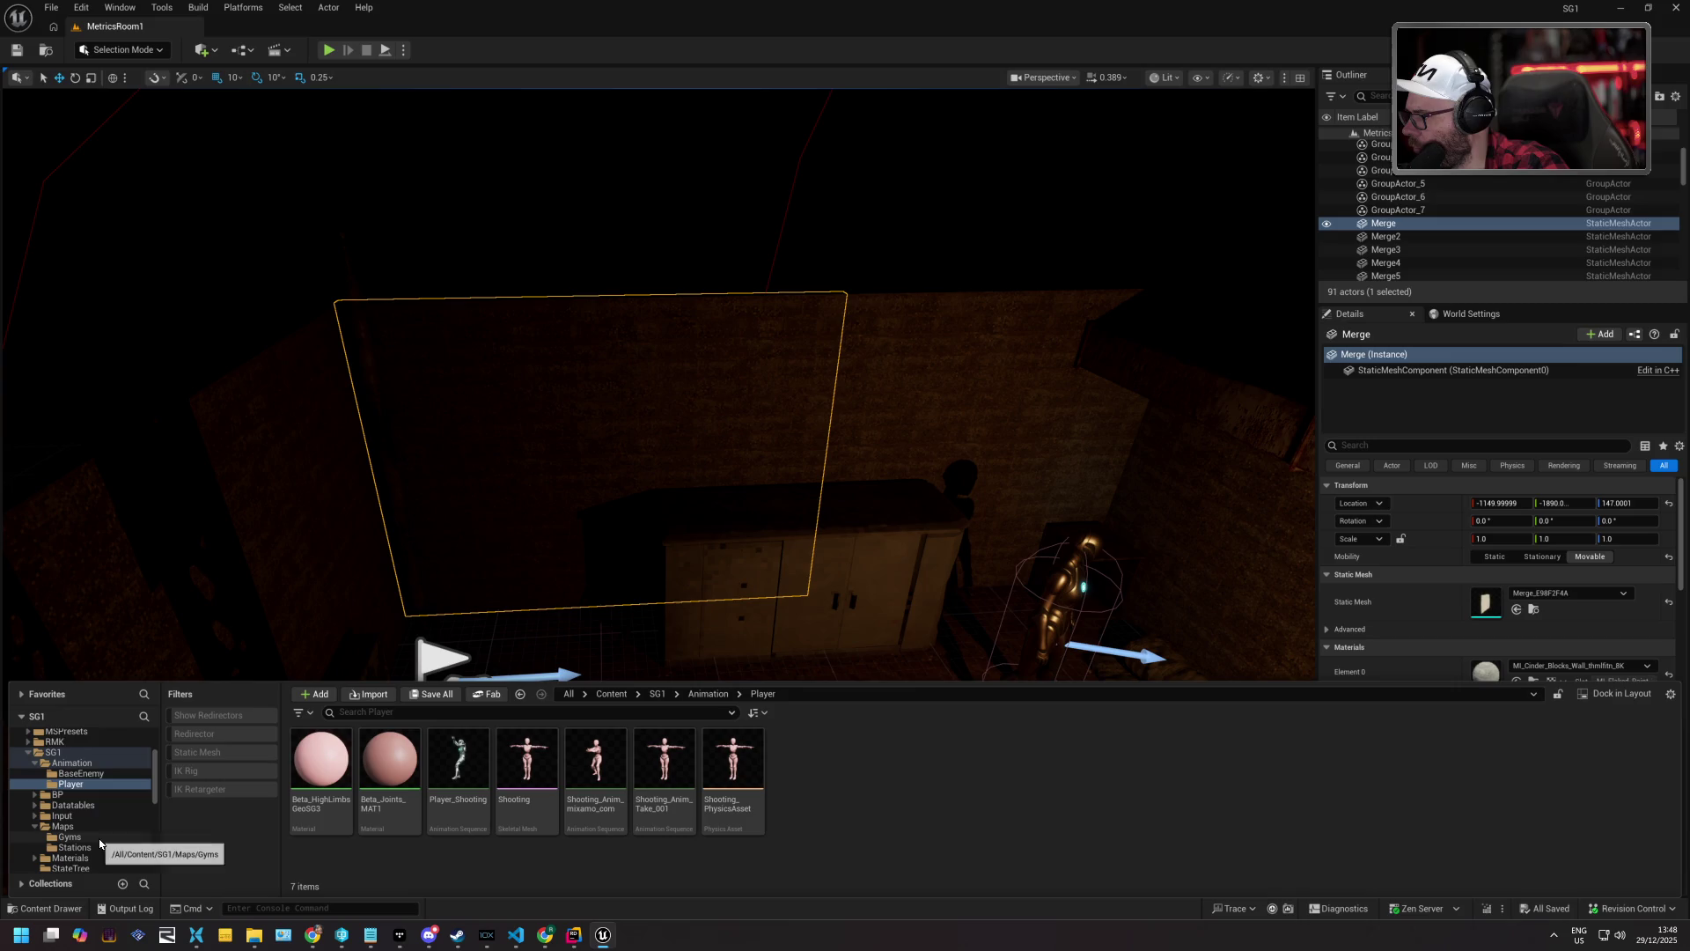
{"action": "left_click", "coordinate": [87, 753]}
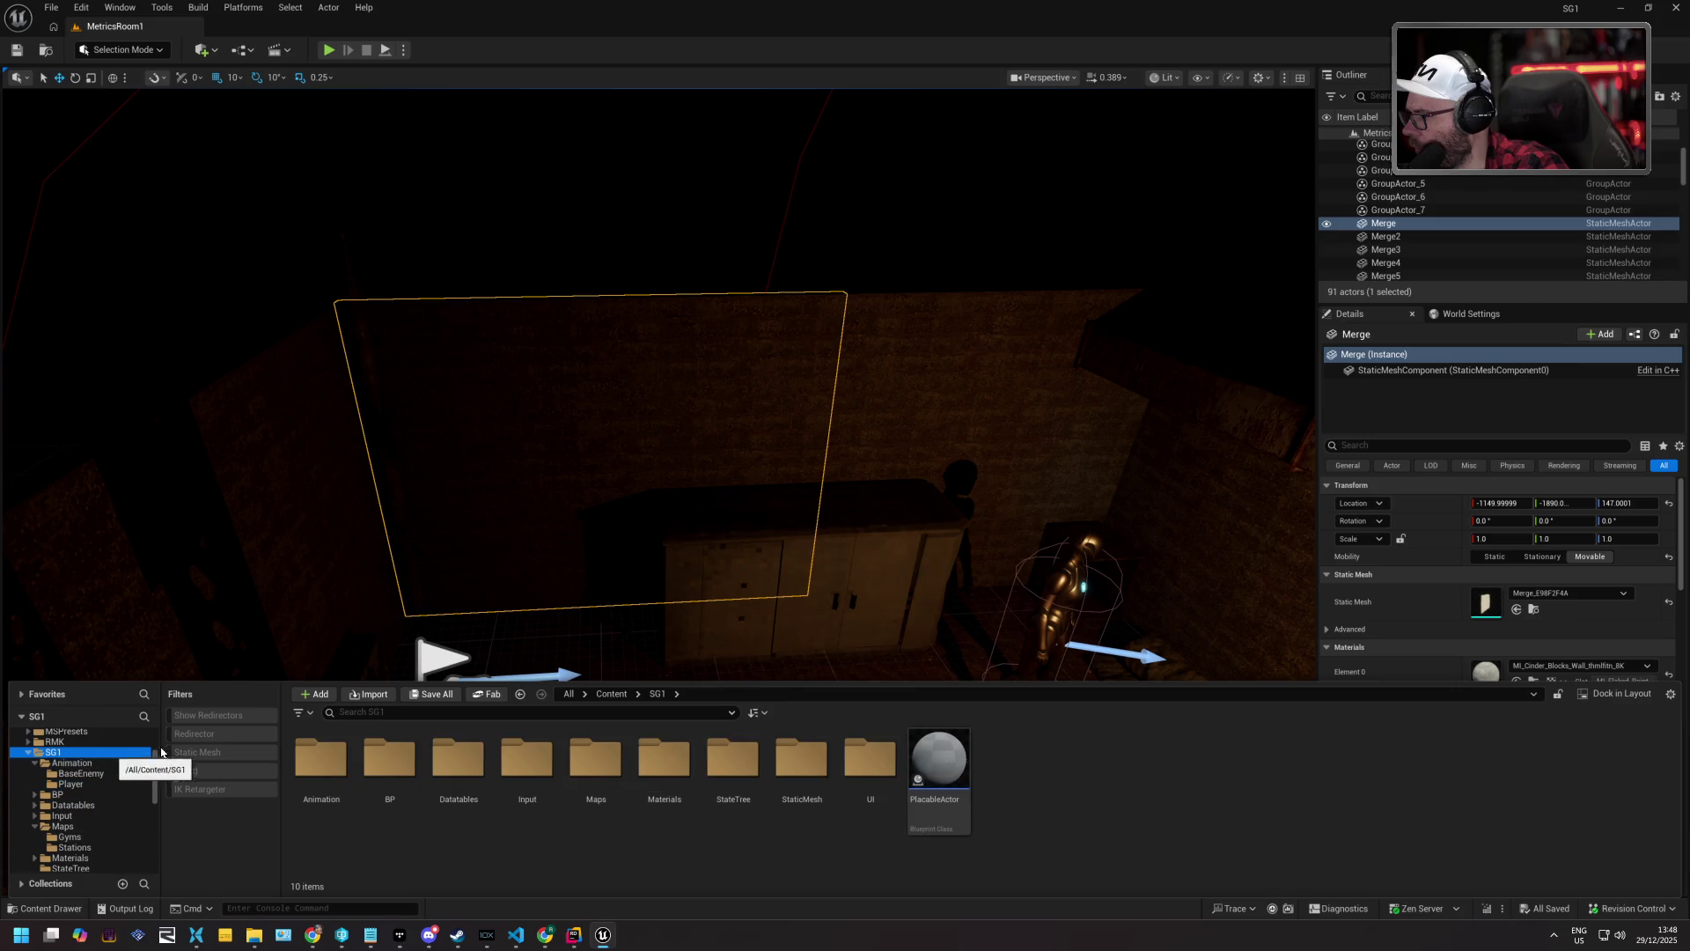
{"action": "left_click", "coordinate": [370, 713]}
{"action": "type", "text": "montage"}
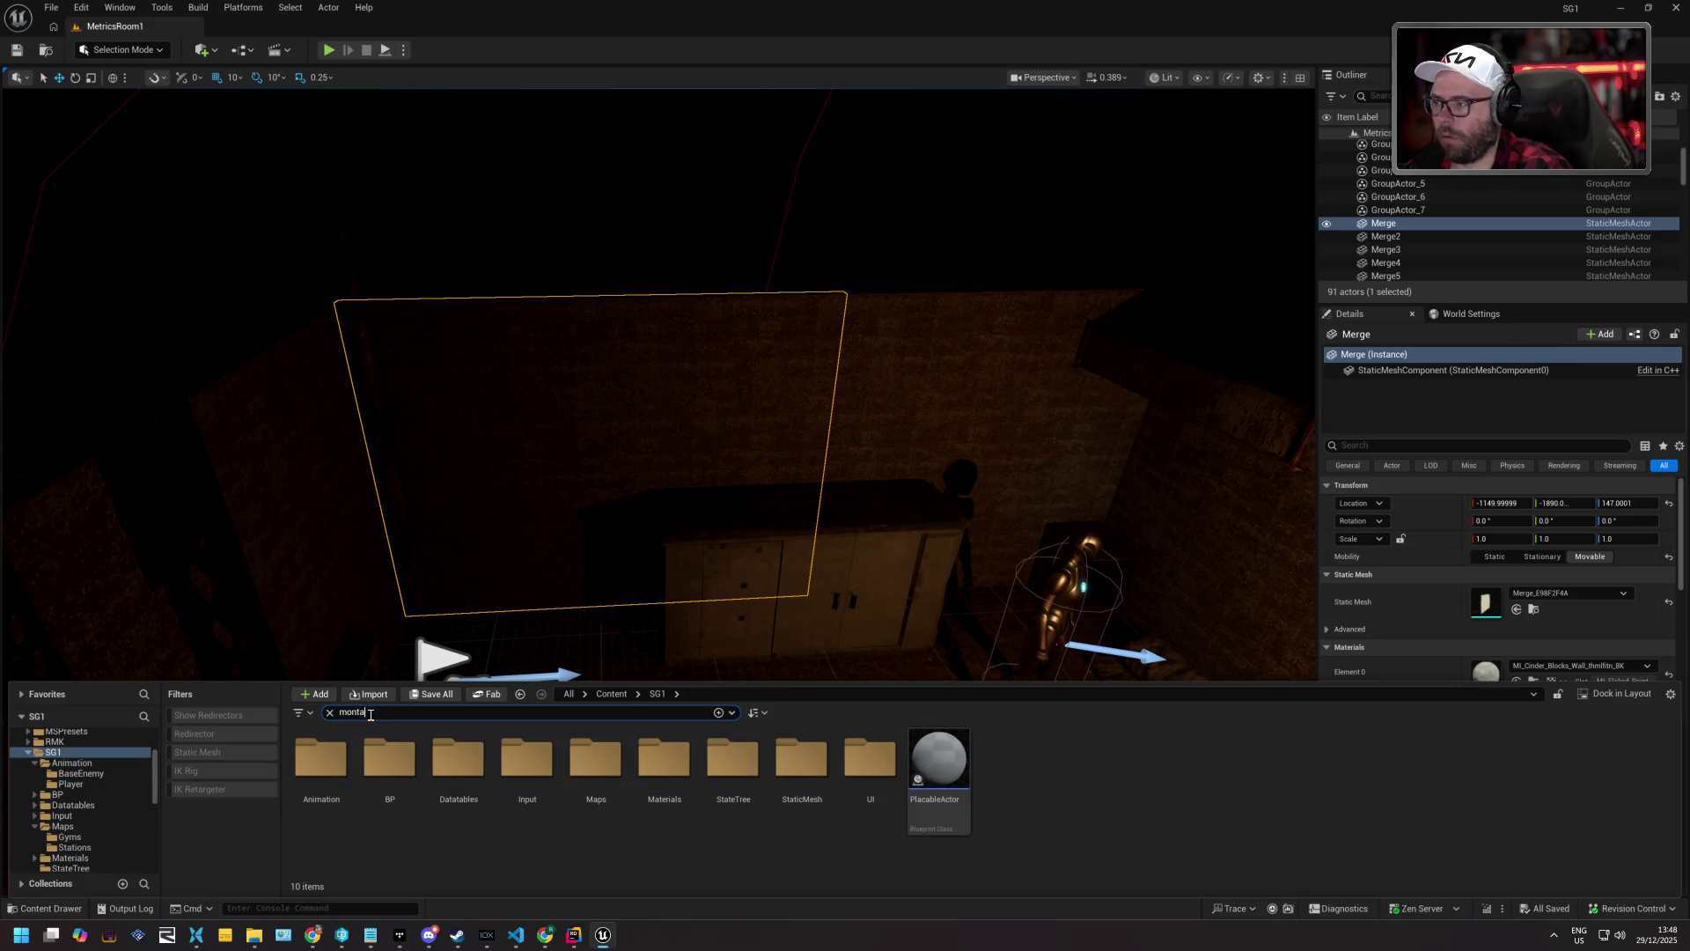
{"action": "double_click", "coordinate": [320, 759]}
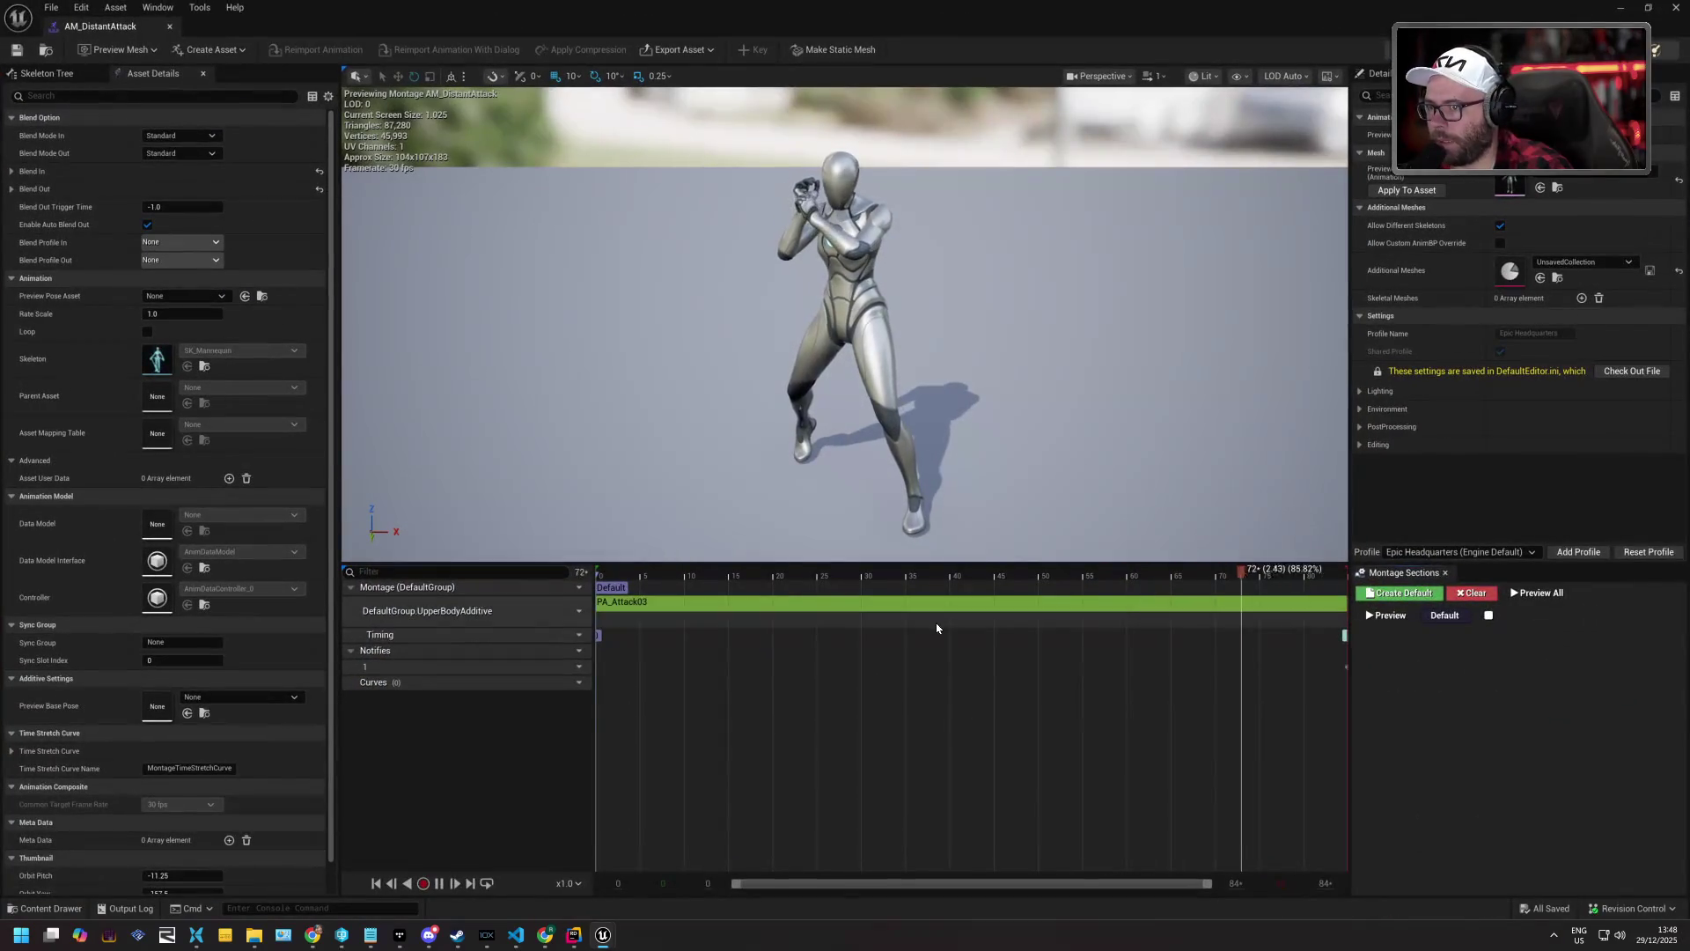
{"action": "scroll", "coordinate": [1094, 754], "scroll_direction": "down", "scroll_amount": 2}
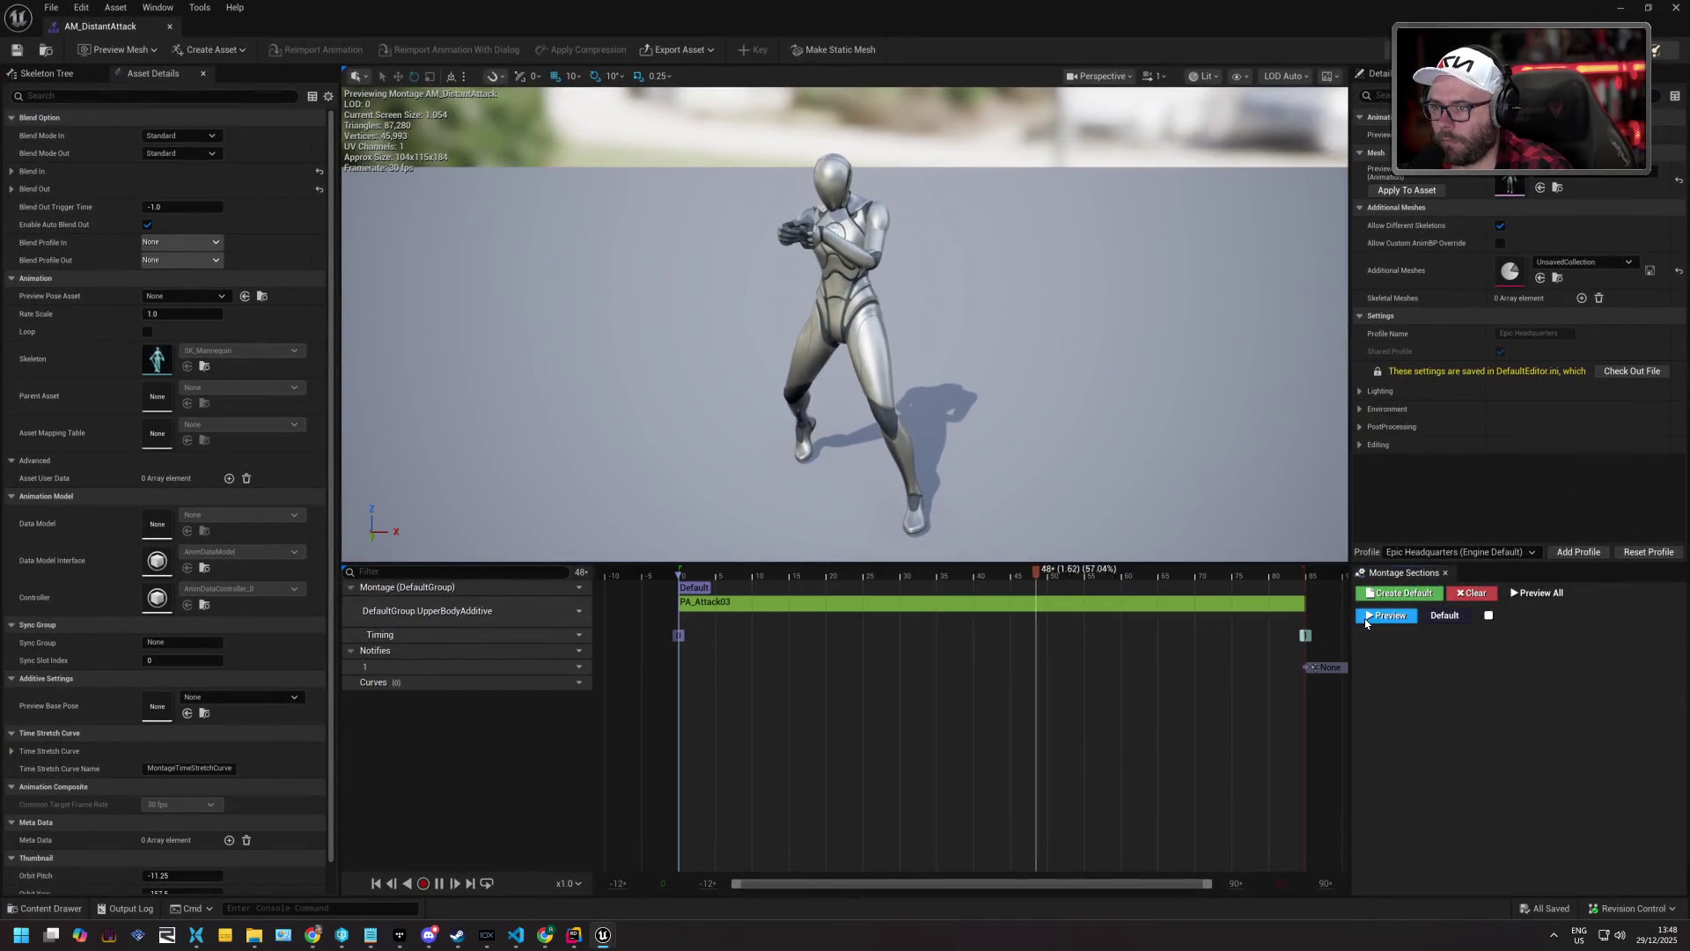
{"action": "right_click", "coordinate": [1306, 581]}
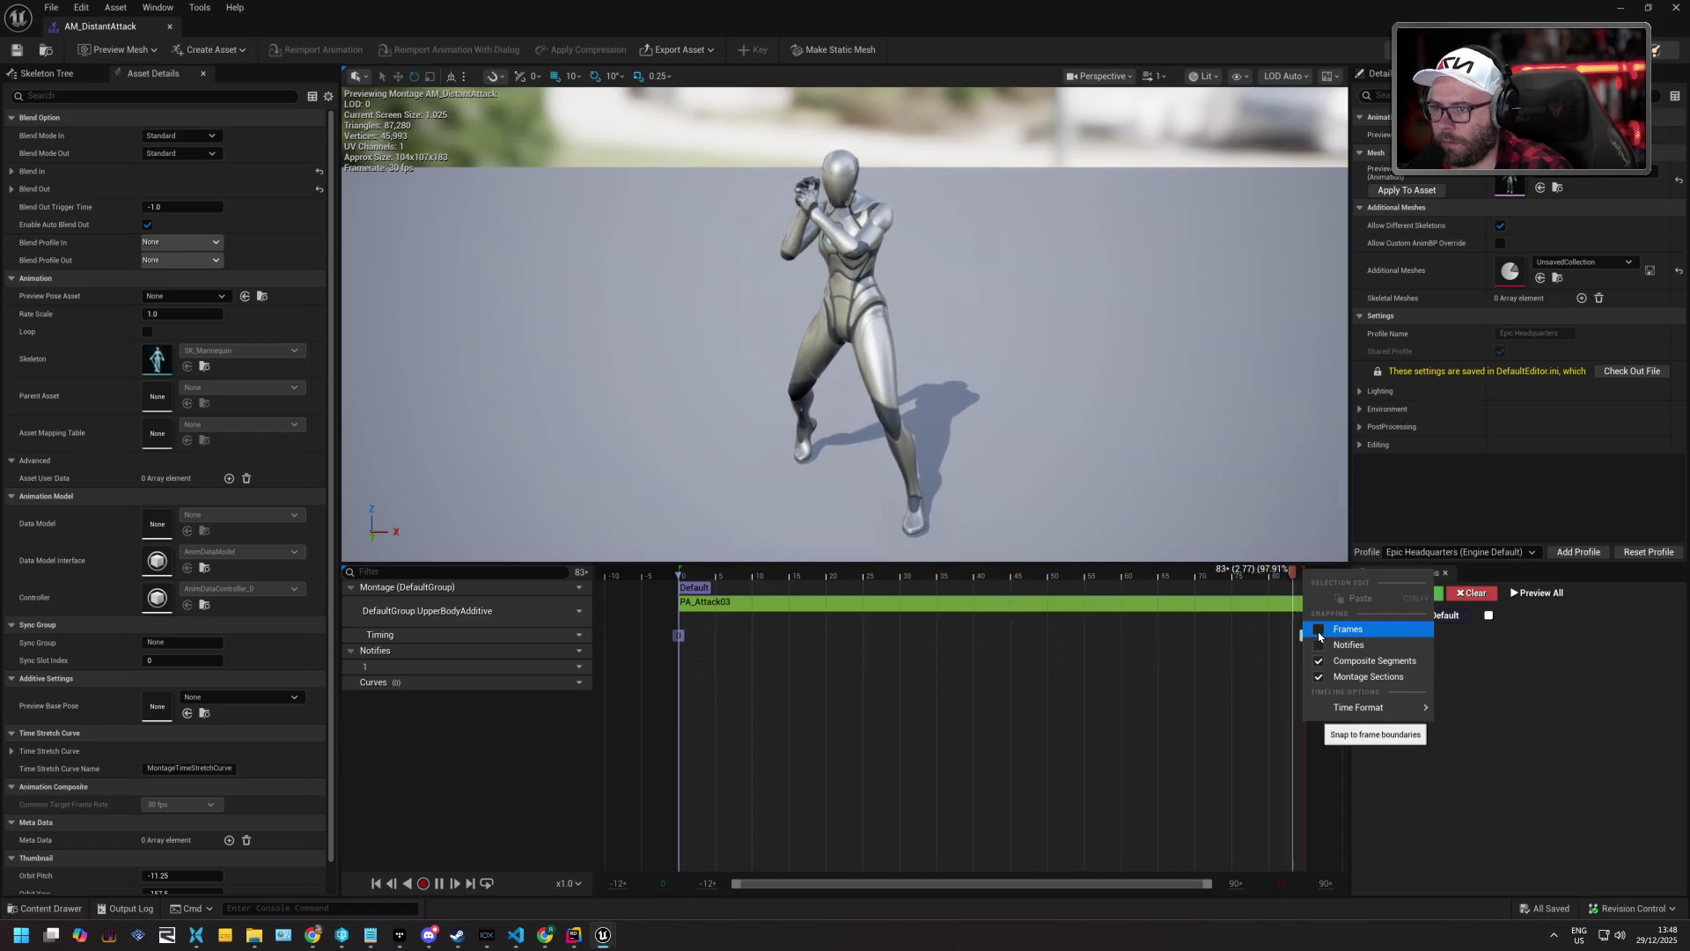
{"action": "mouse_move", "coordinate": [1355, 707]}
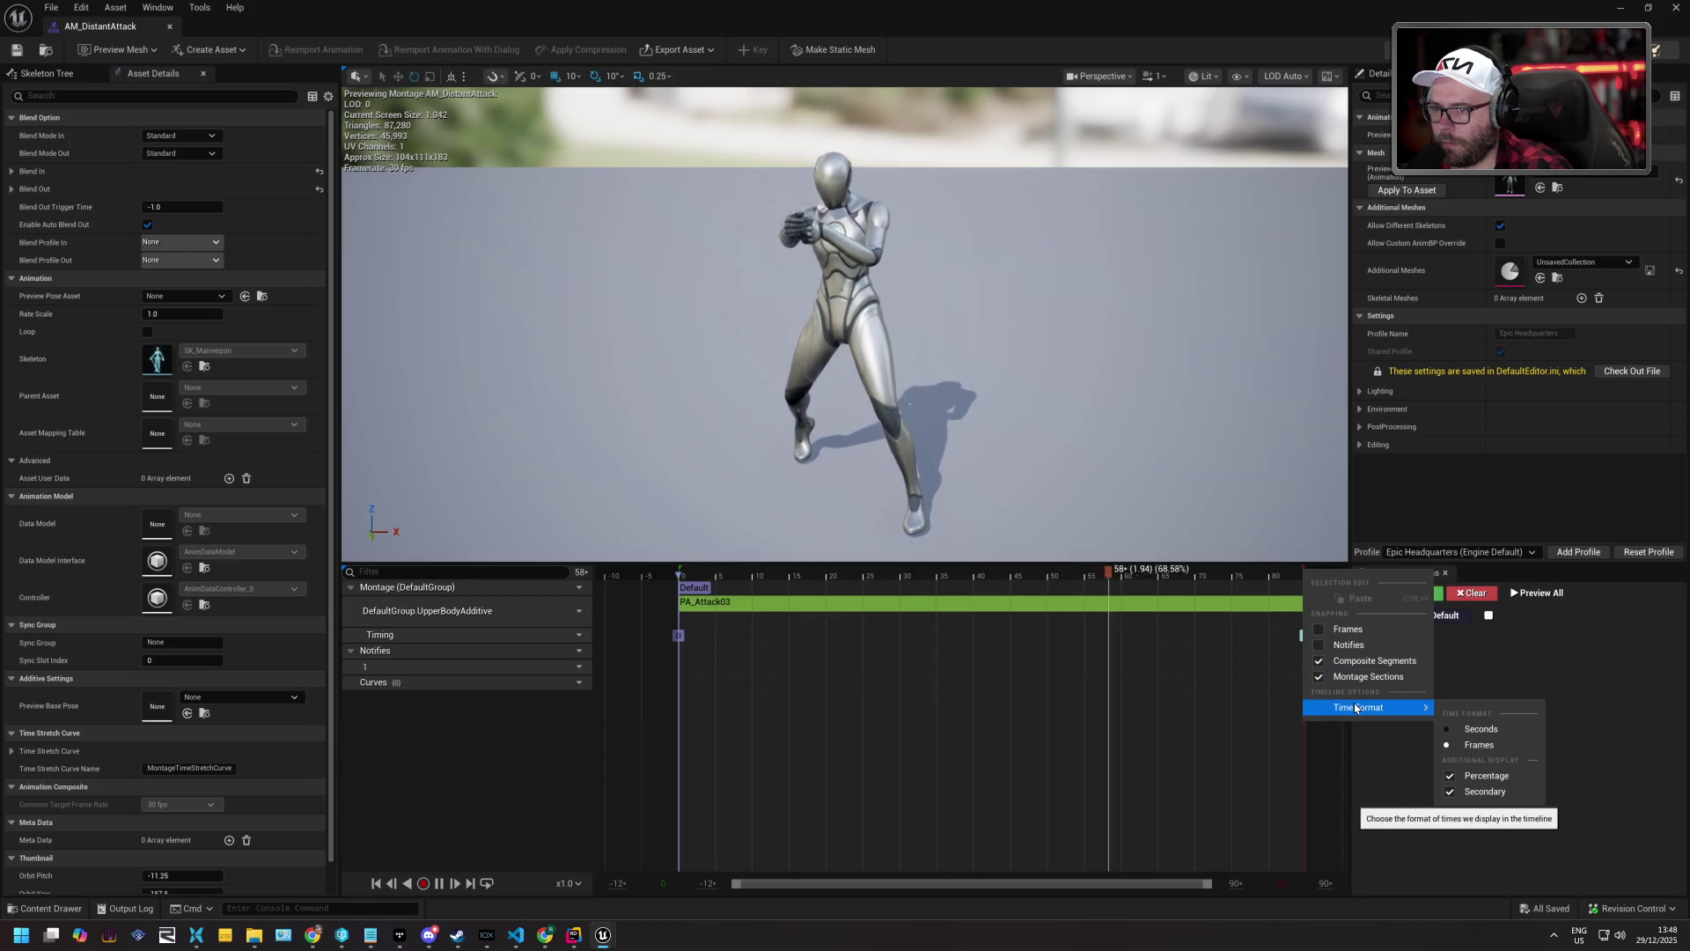
{"action": "left_click", "coordinate": [1356, 682]}
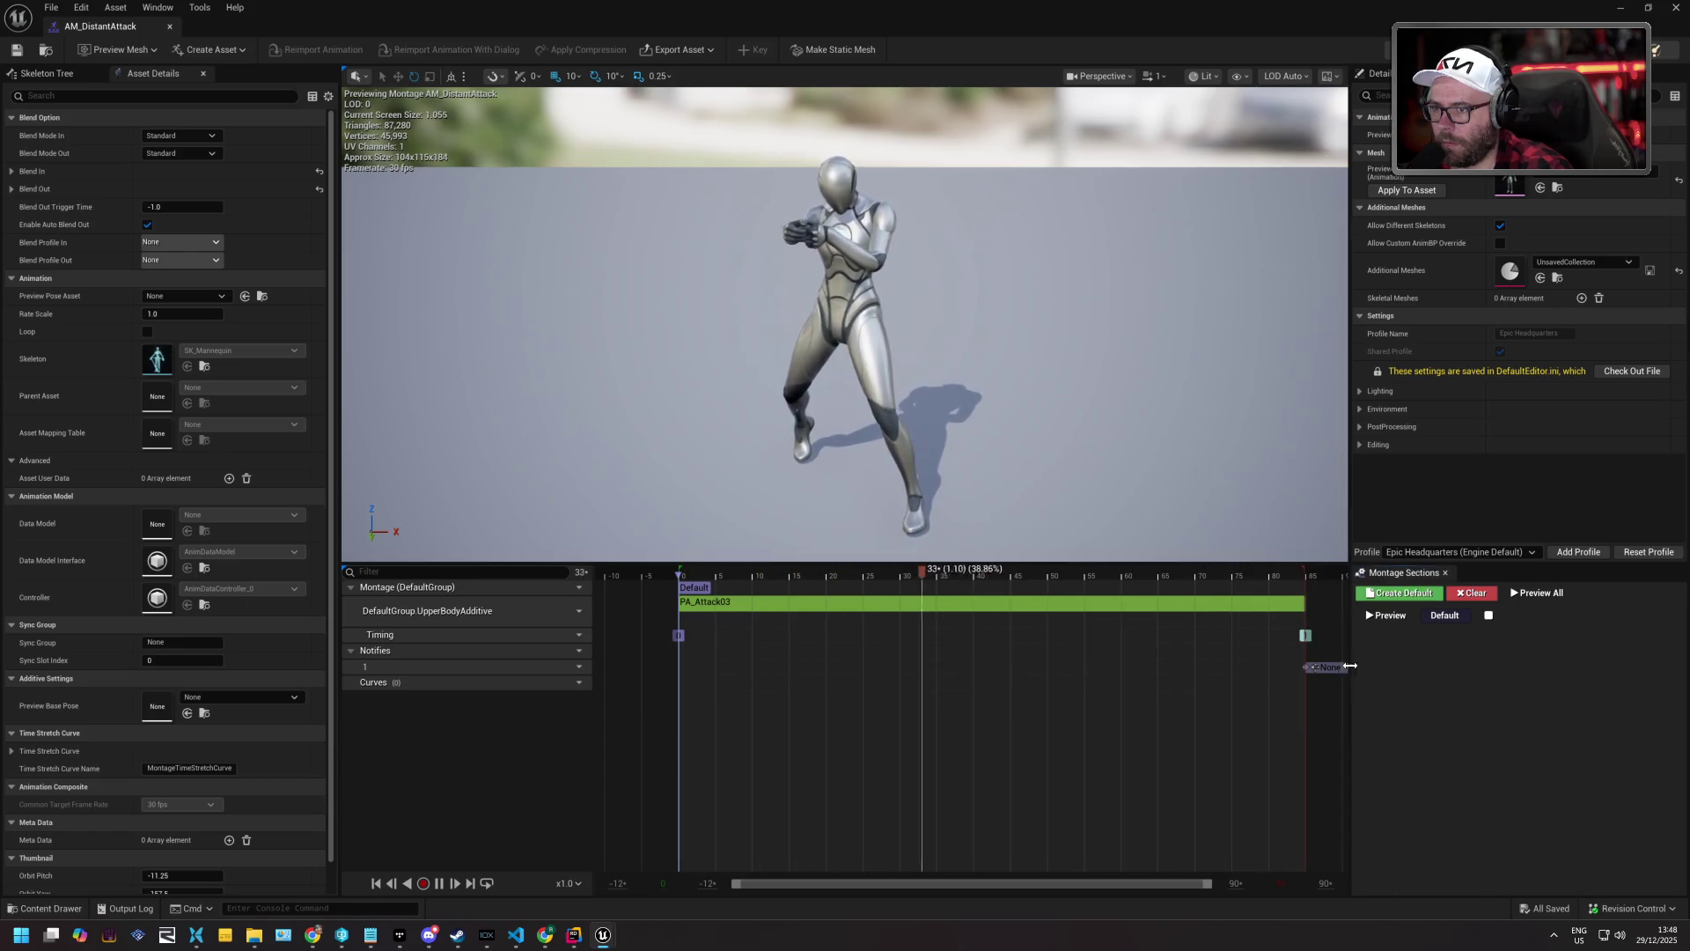
{"action": "right_click", "coordinate": [1291, 605]}
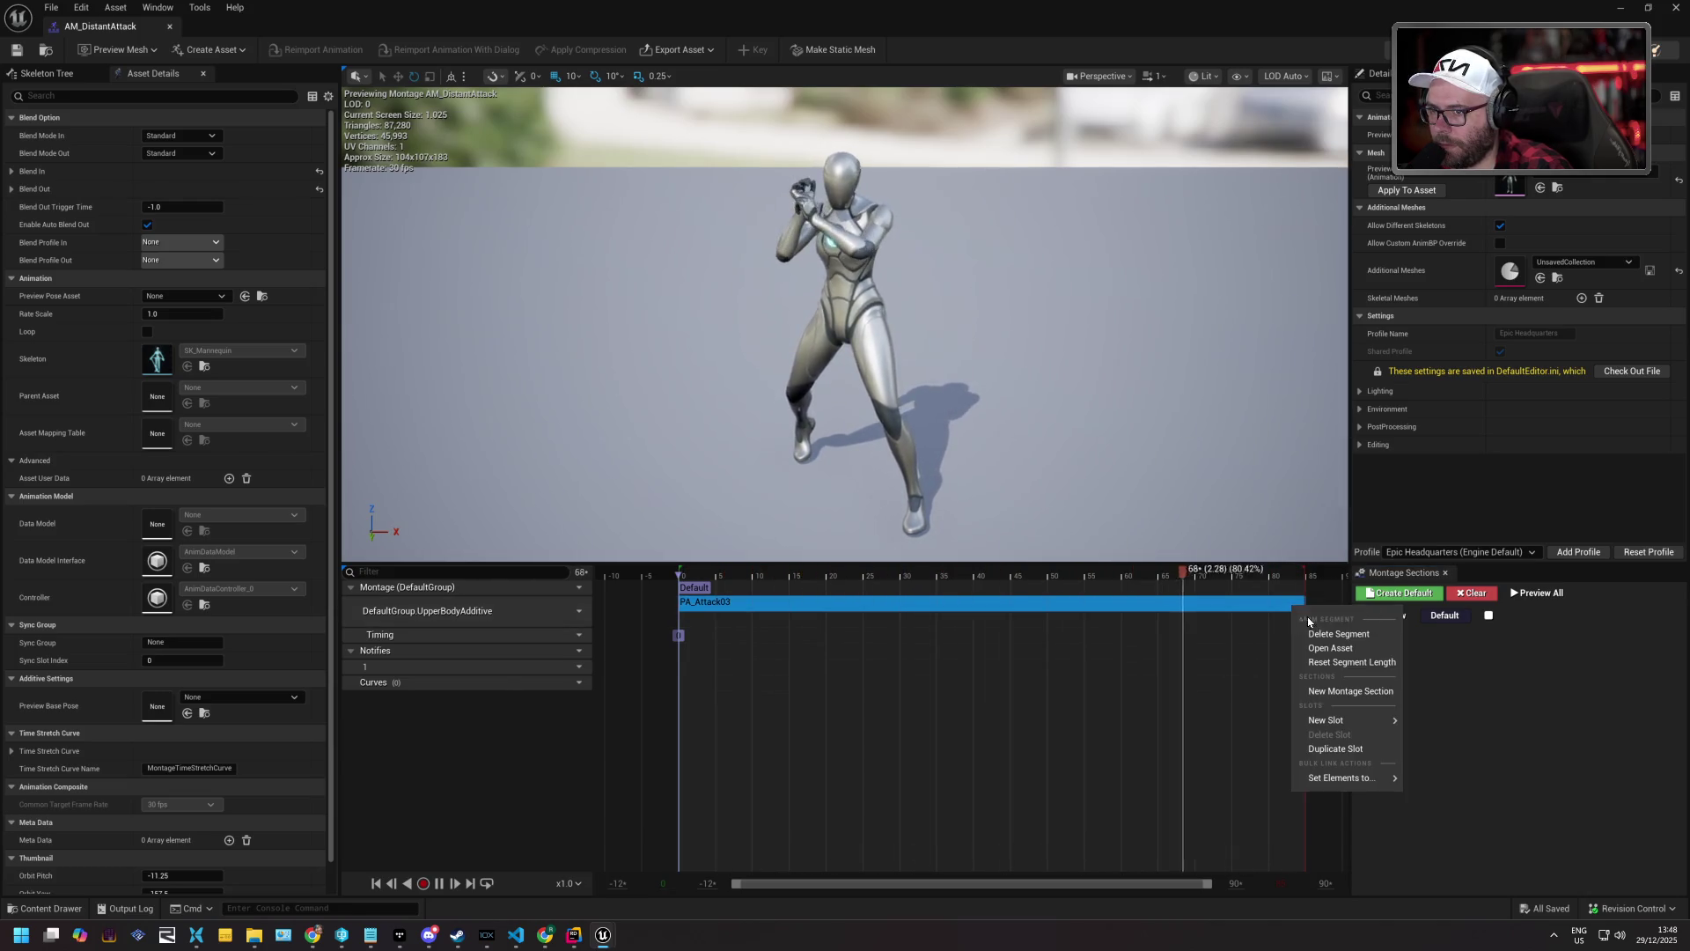
{"action": "mouse_move", "coordinate": [1347, 720]}
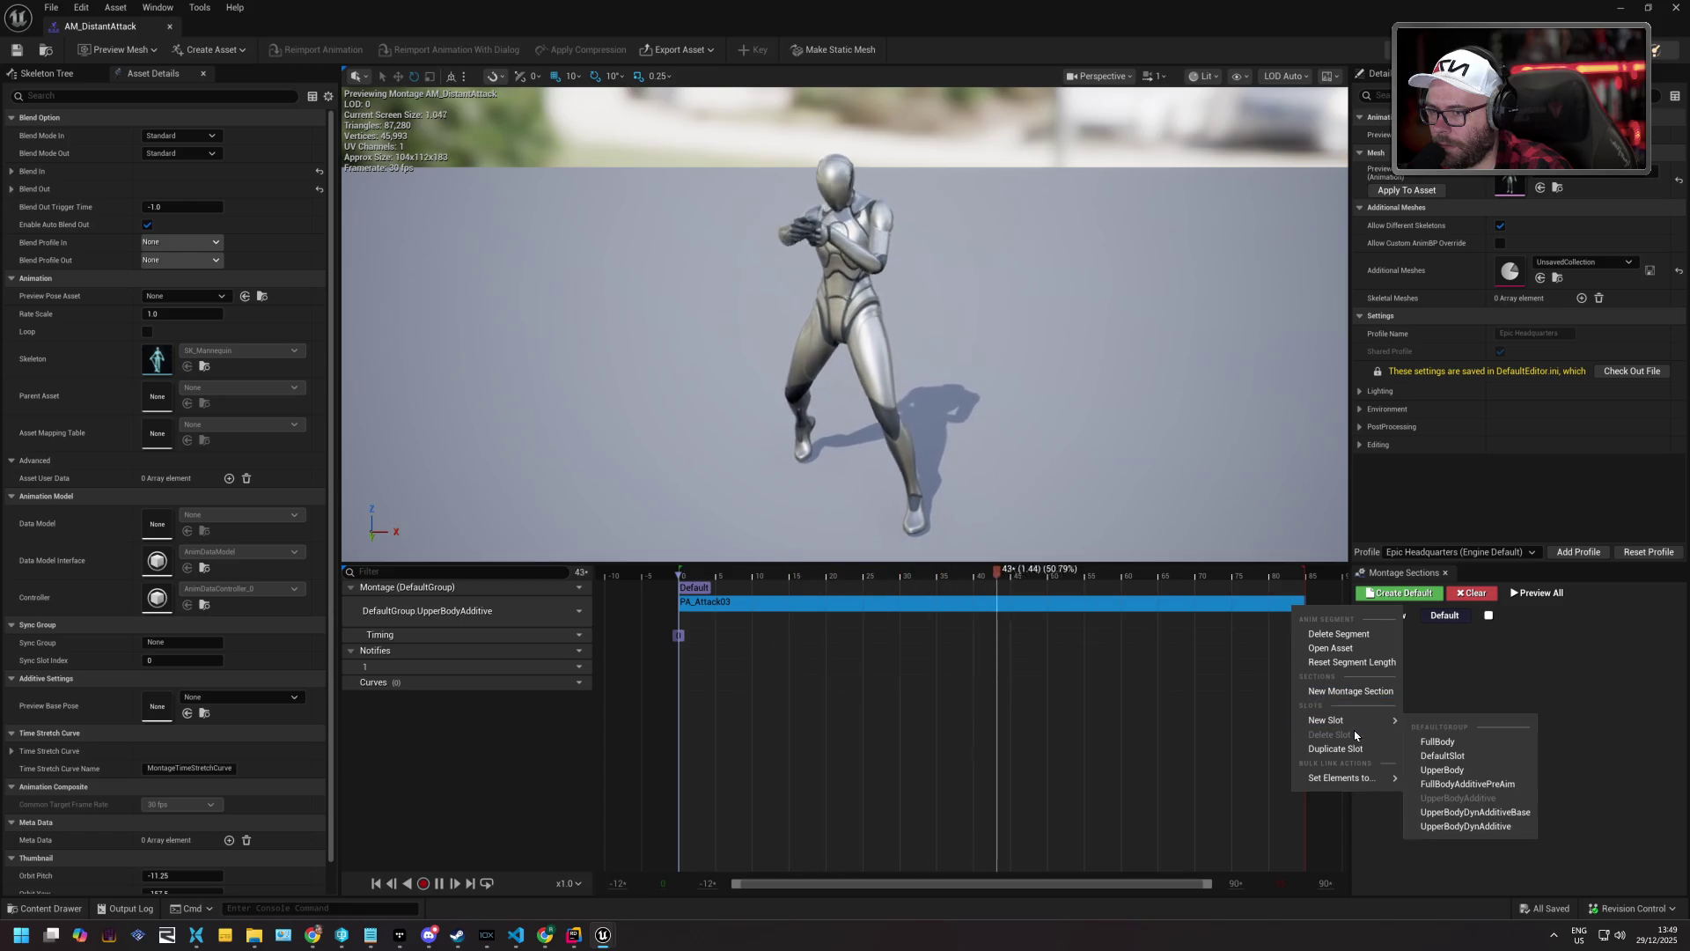
{"action": "mouse_move", "coordinate": [1342, 777]}
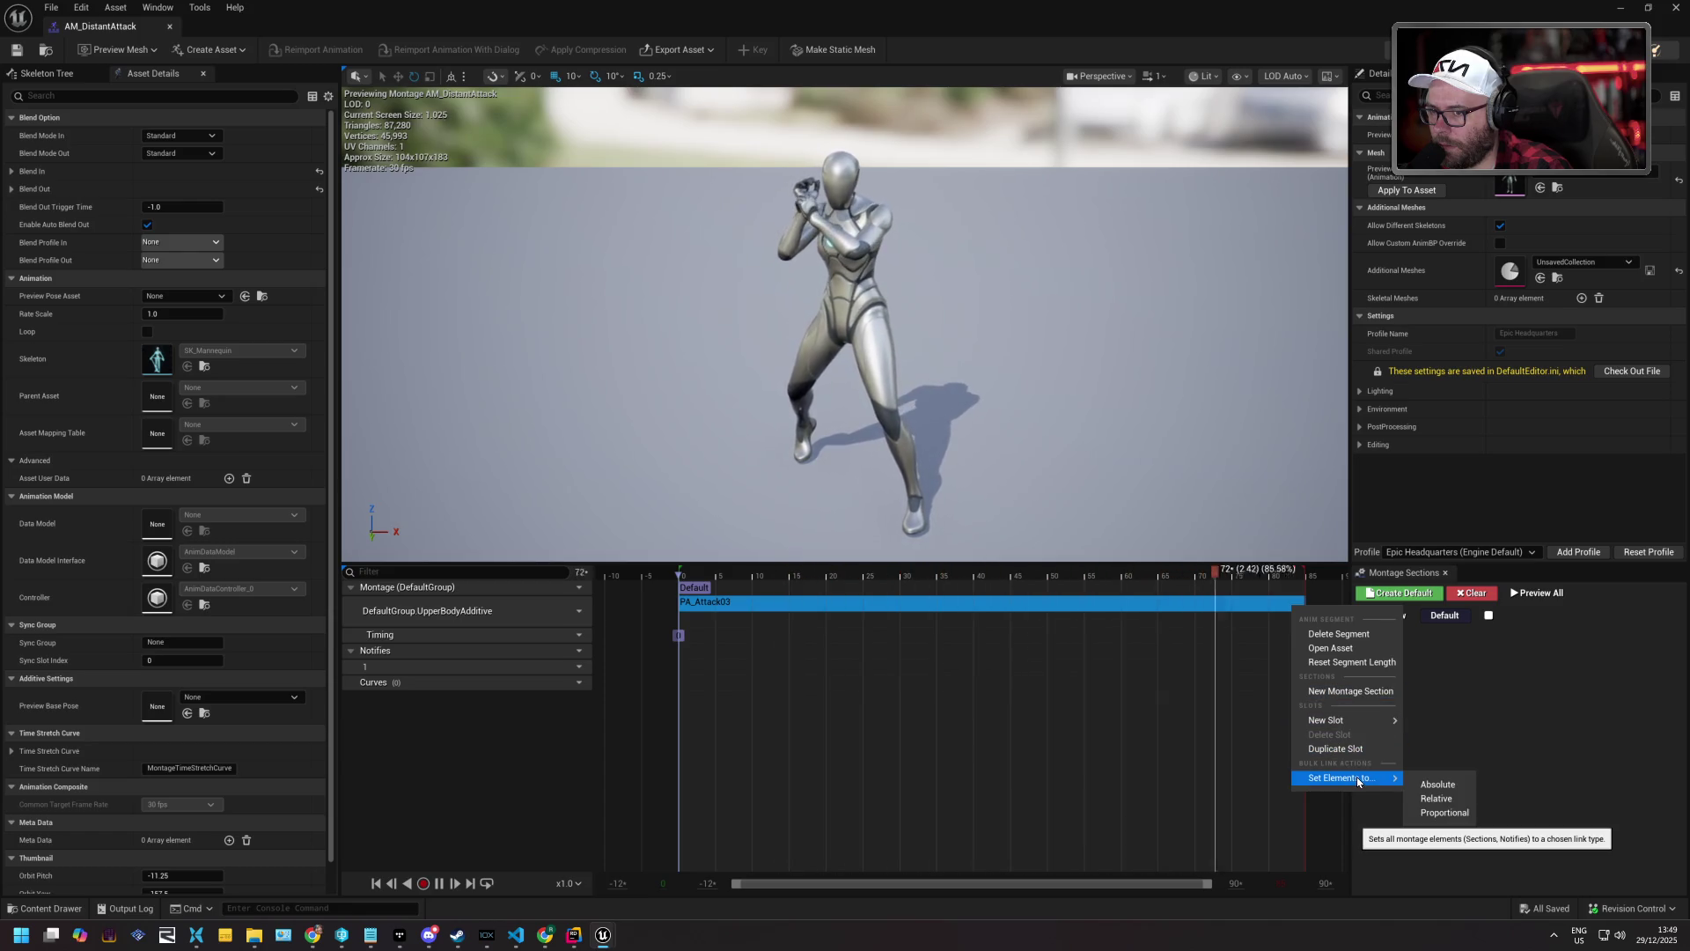
{"action": "left_click", "coordinate": [1428, 685]}
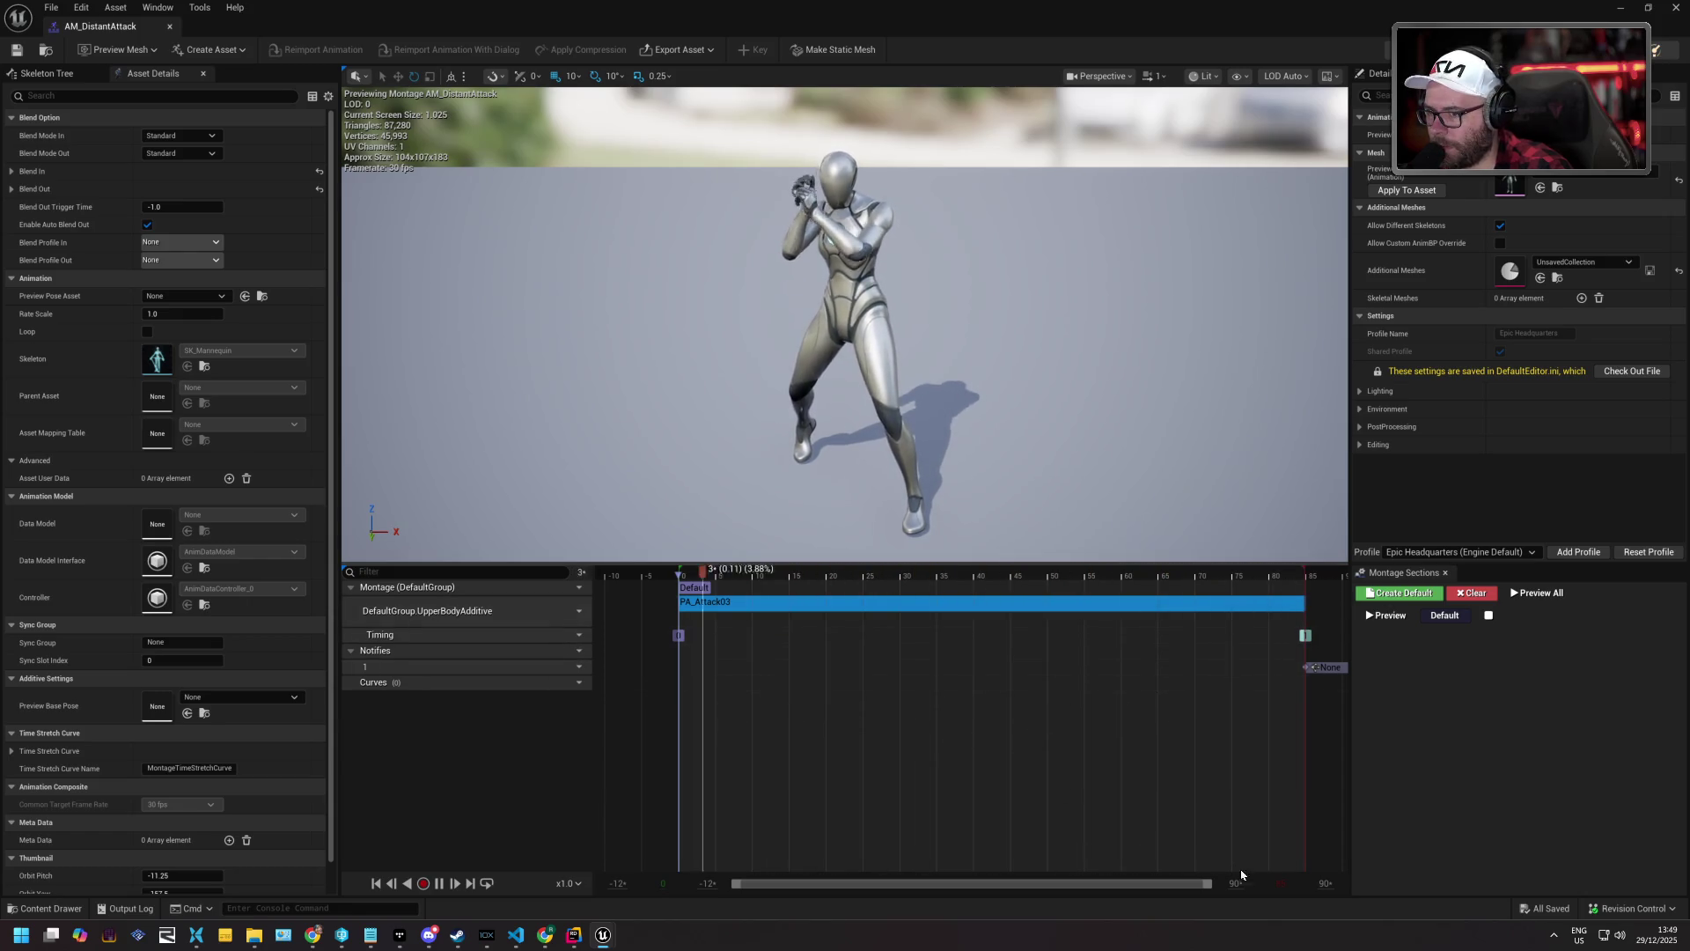
{"action": "left_click", "coordinate": [439, 882]}
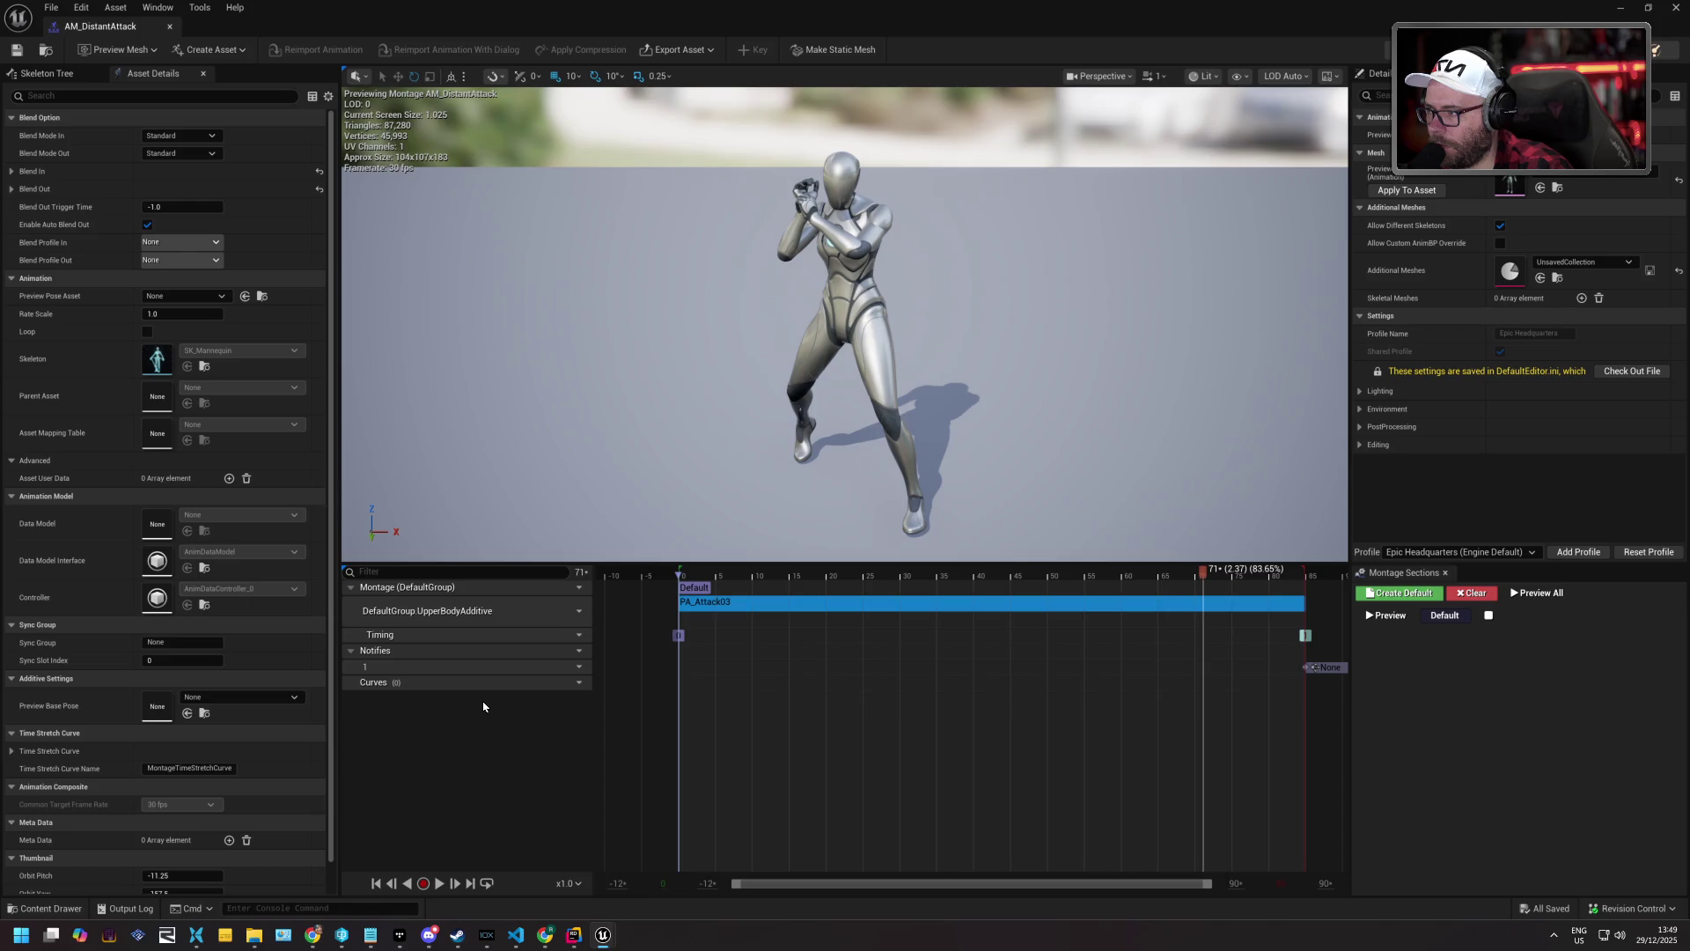
{"action": "left_click", "coordinate": [1307, 637]}
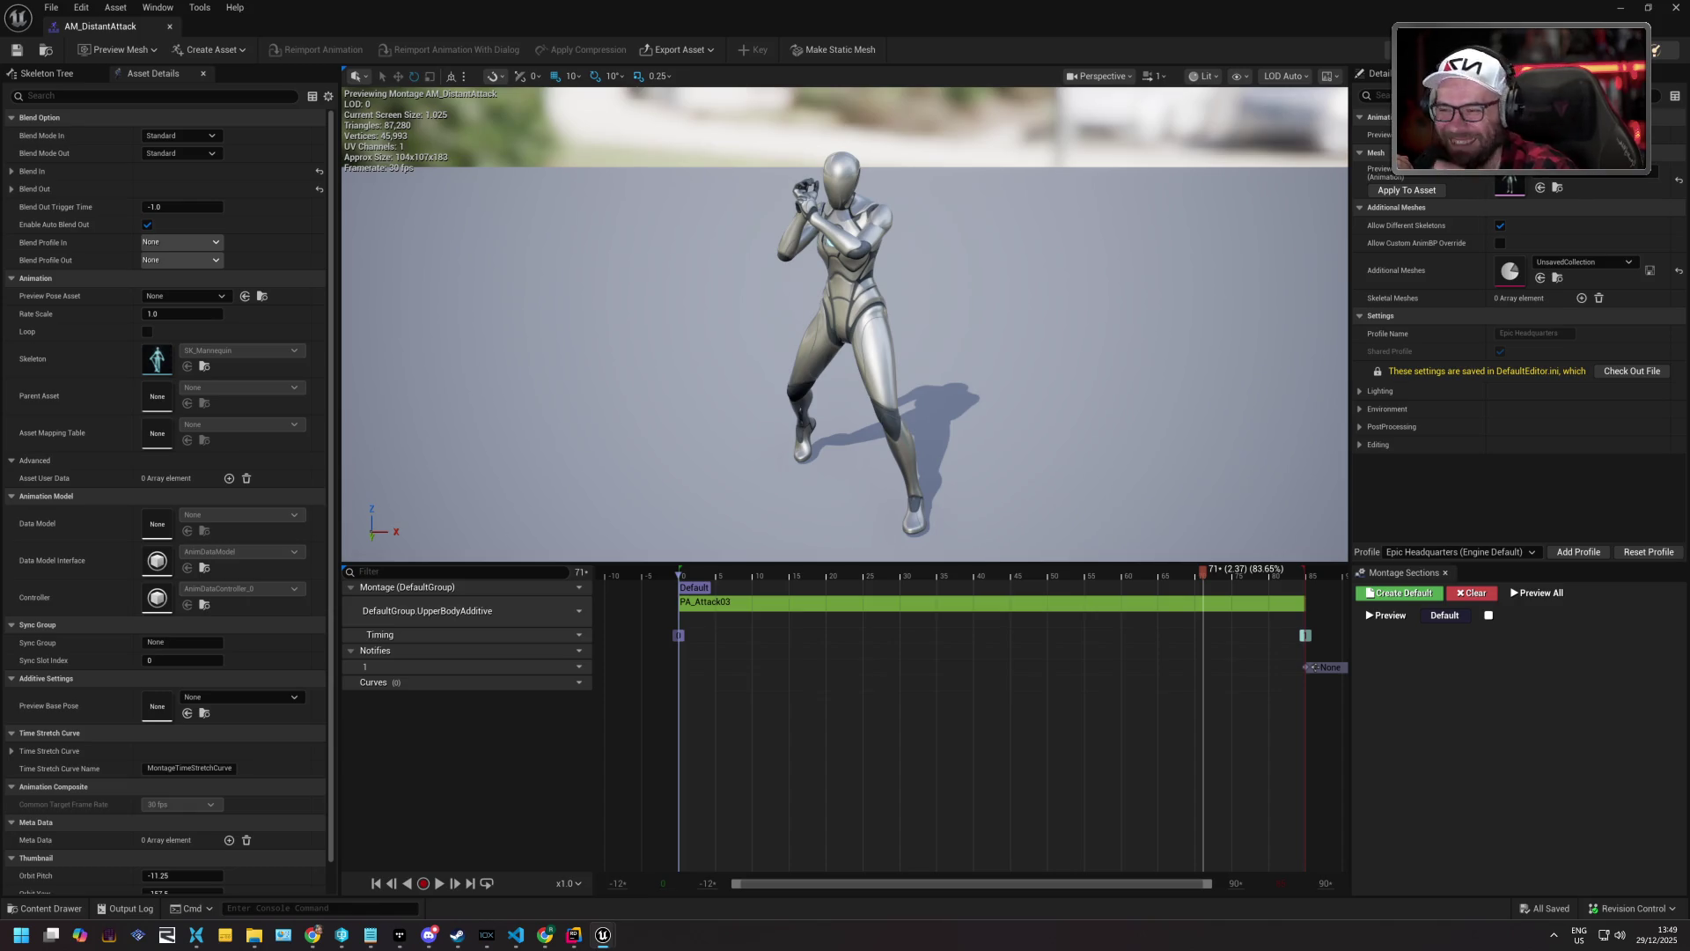
{"action": "right_click", "coordinate": [1203, 577]}
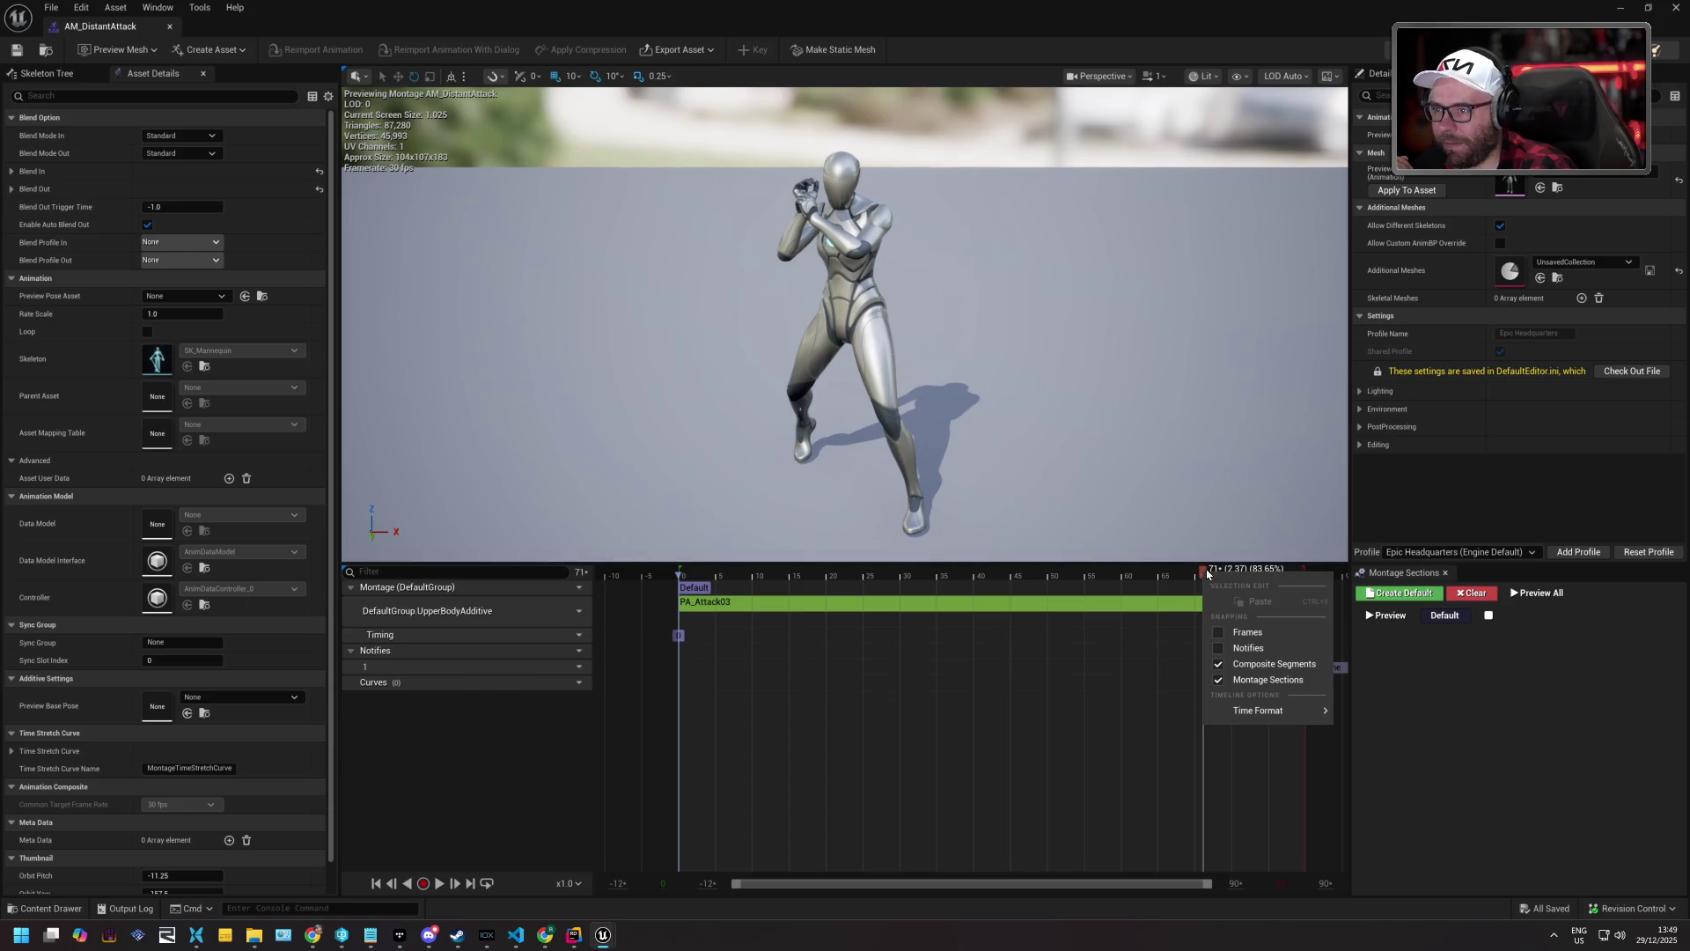
Scrub the AM_DistantAttack preview back to frame 10 and close the timeline menus.
{"action": "left_click", "coordinate": [1204, 573]}
{"action": "mouse_move", "coordinate": [1203, 575]}
{"action": "left_mouse_down"}
{"action": "mouse_move", "coordinate": [689, 577]}
{"action": "mouse_move", "coordinate": [865, 605]}
{"action": "left_mouse_up"}
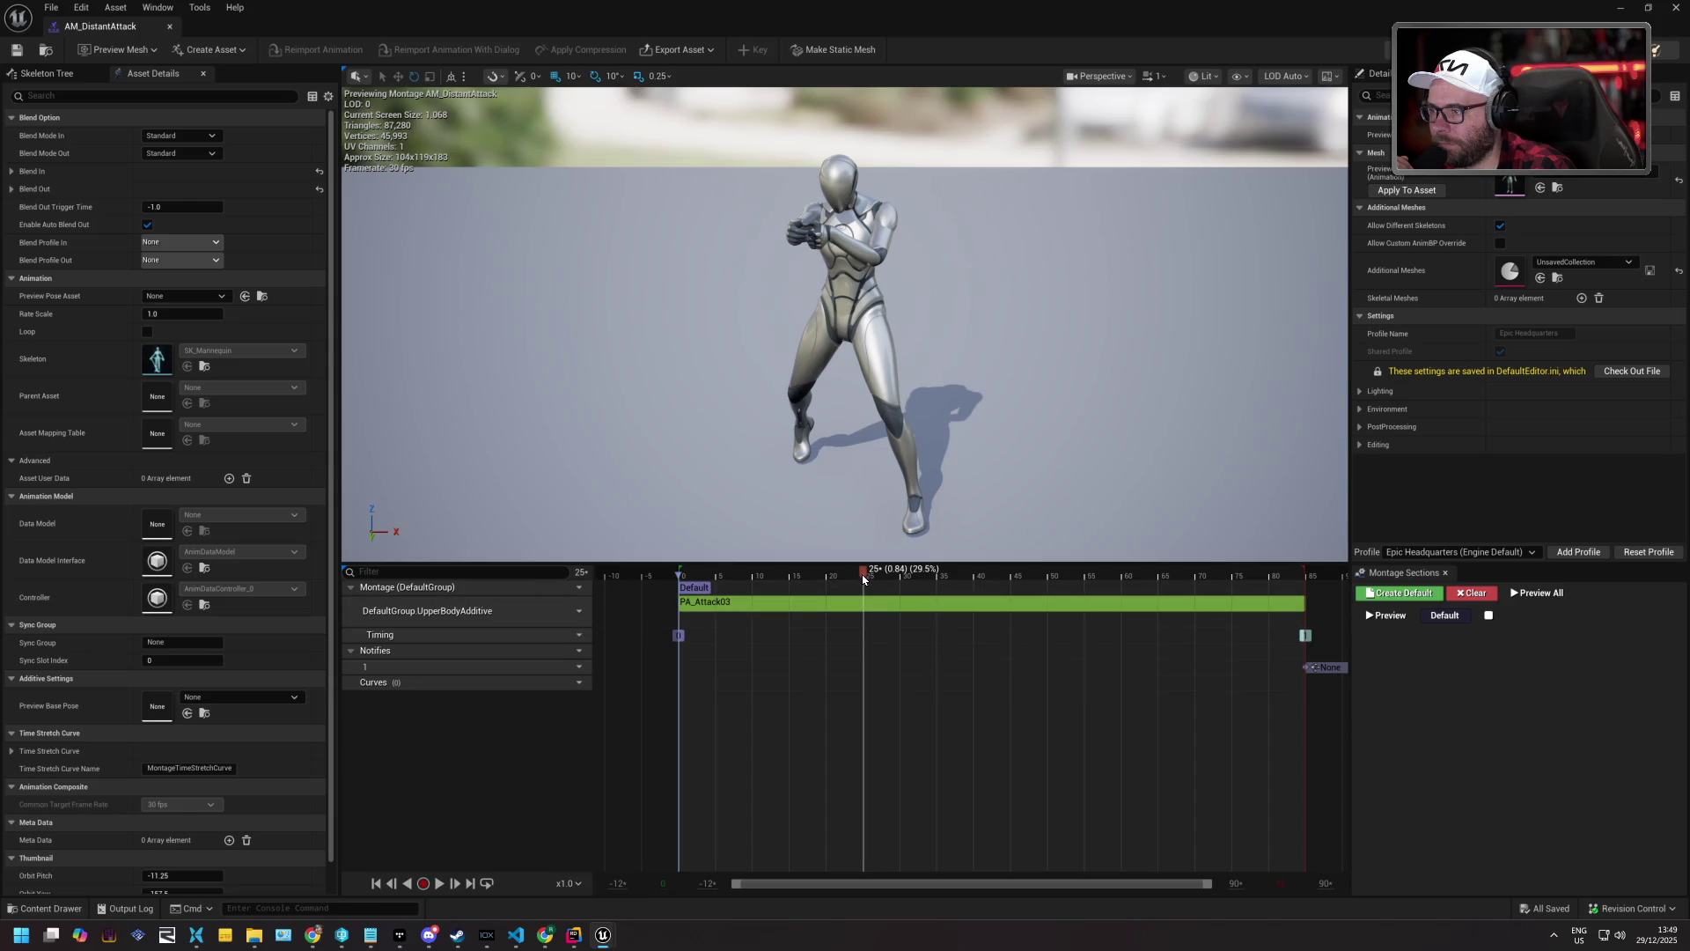
{"action": "right_click", "coordinate": [863, 573]}
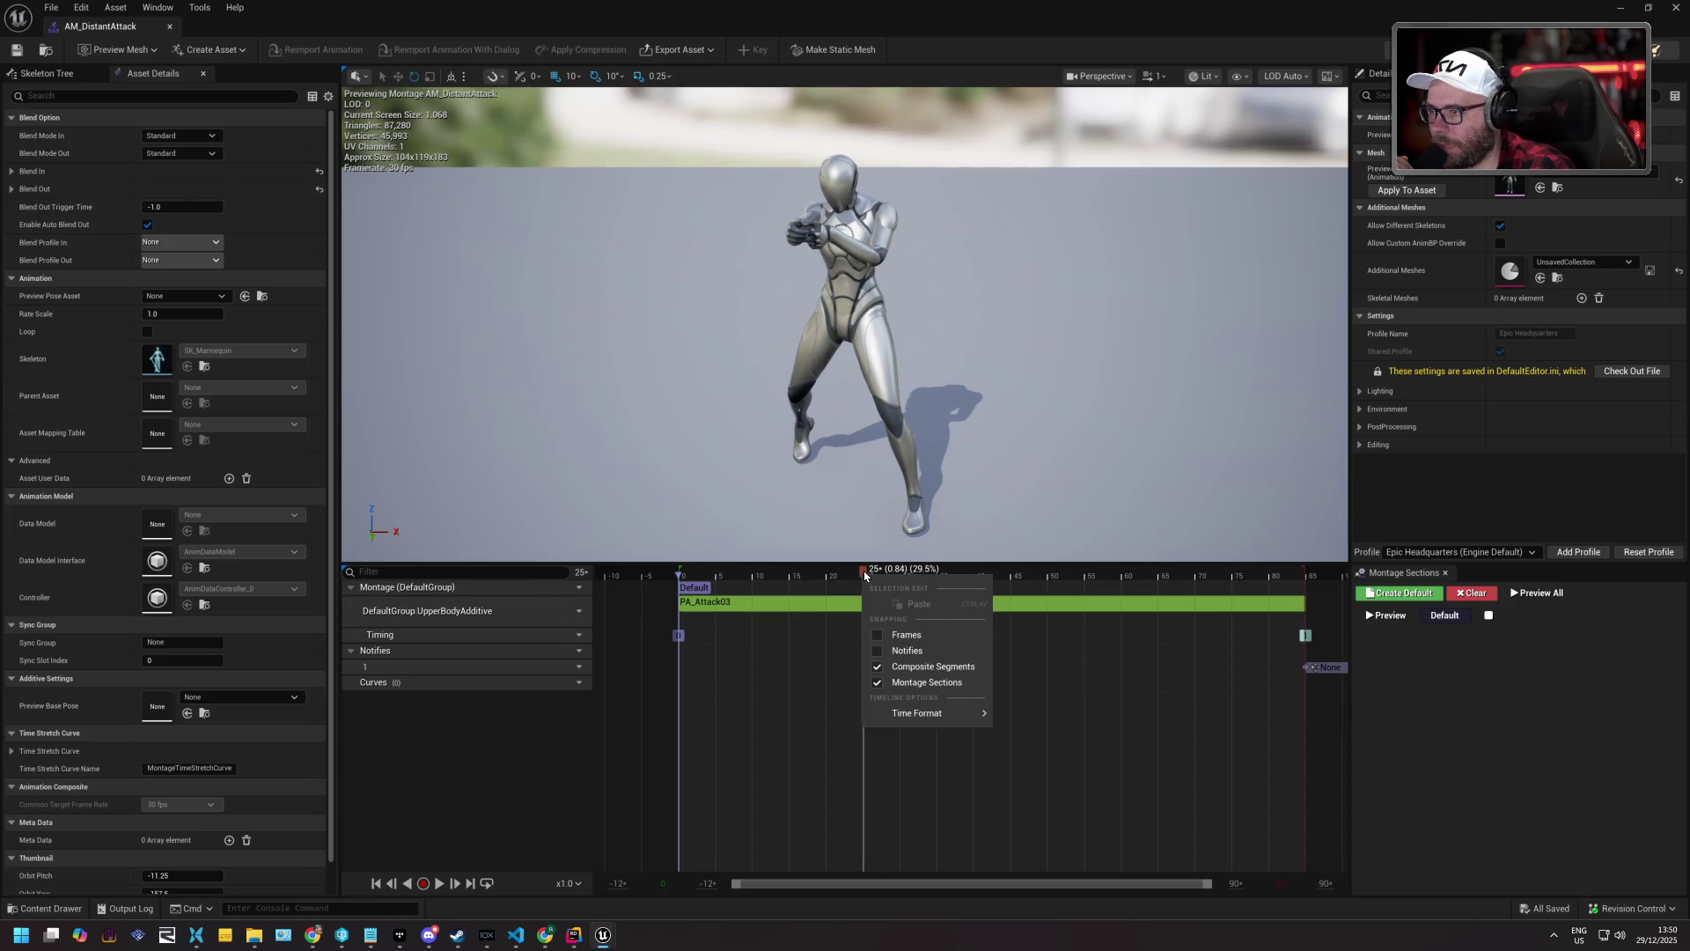
{"action": "right_click", "coordinate": [864, 758]}
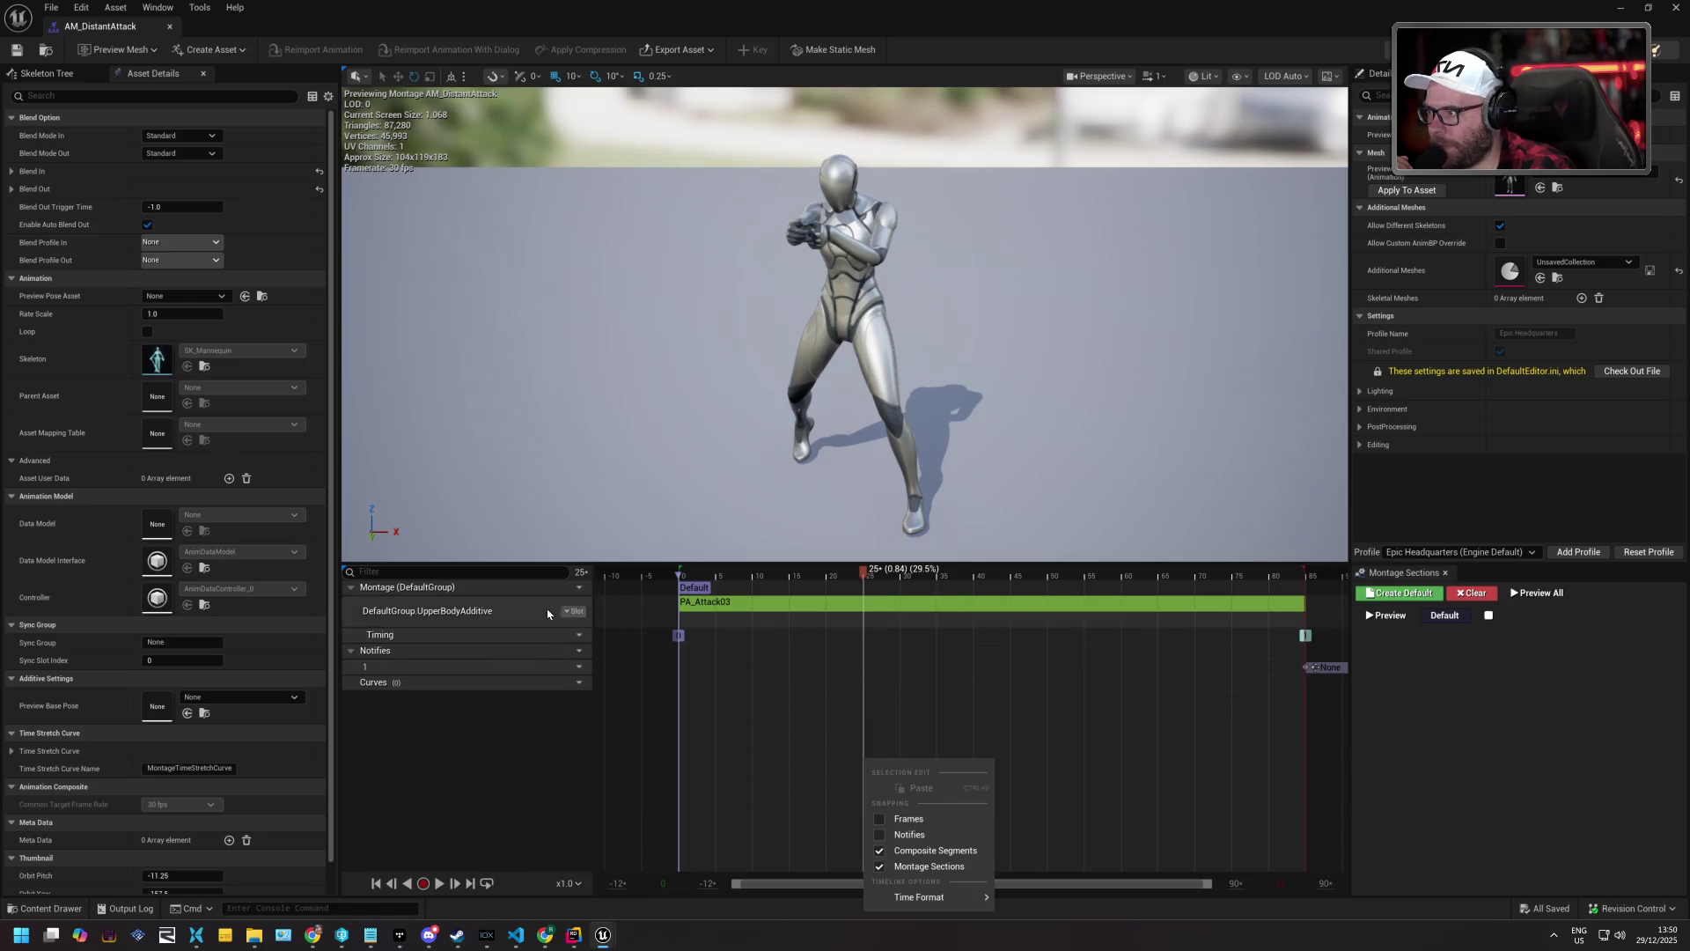
{"action": "left_click", "coordinate": [485, 613]}
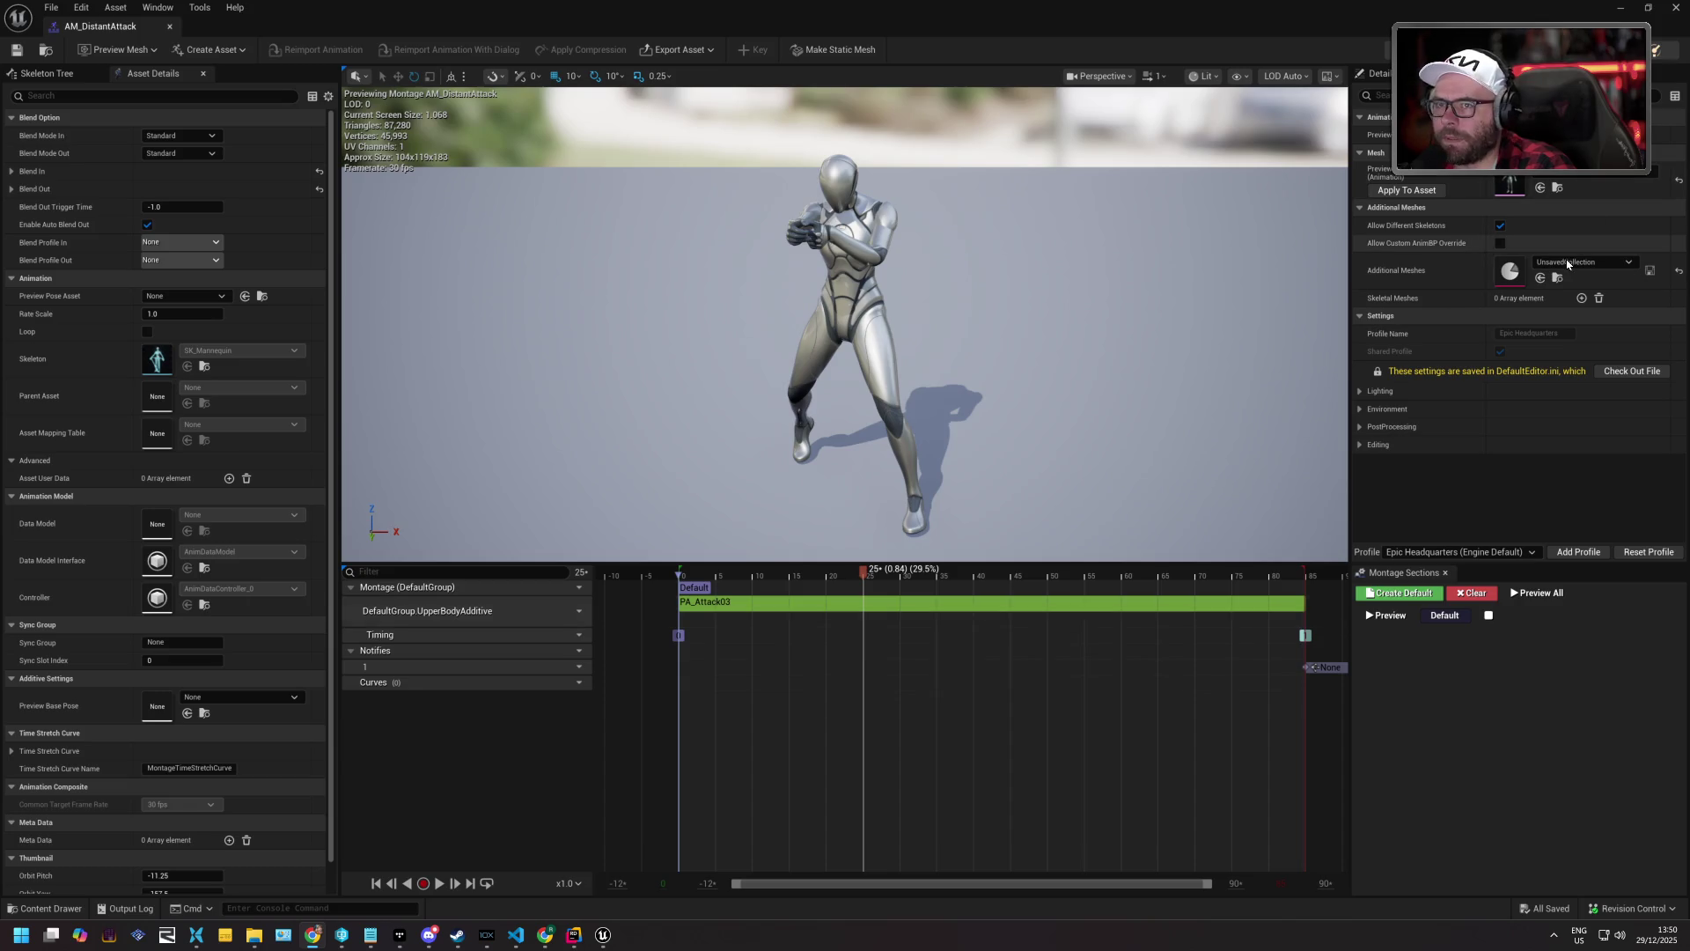
Select the PA_Attack03 montage segment and open its animation asset.
{"action": "right_click", "coordinate": [773, 600]}
{"action": "left_click", "coordinate": [753, 607]}
{"action": "left_click", "coordinate": [754, 607]}
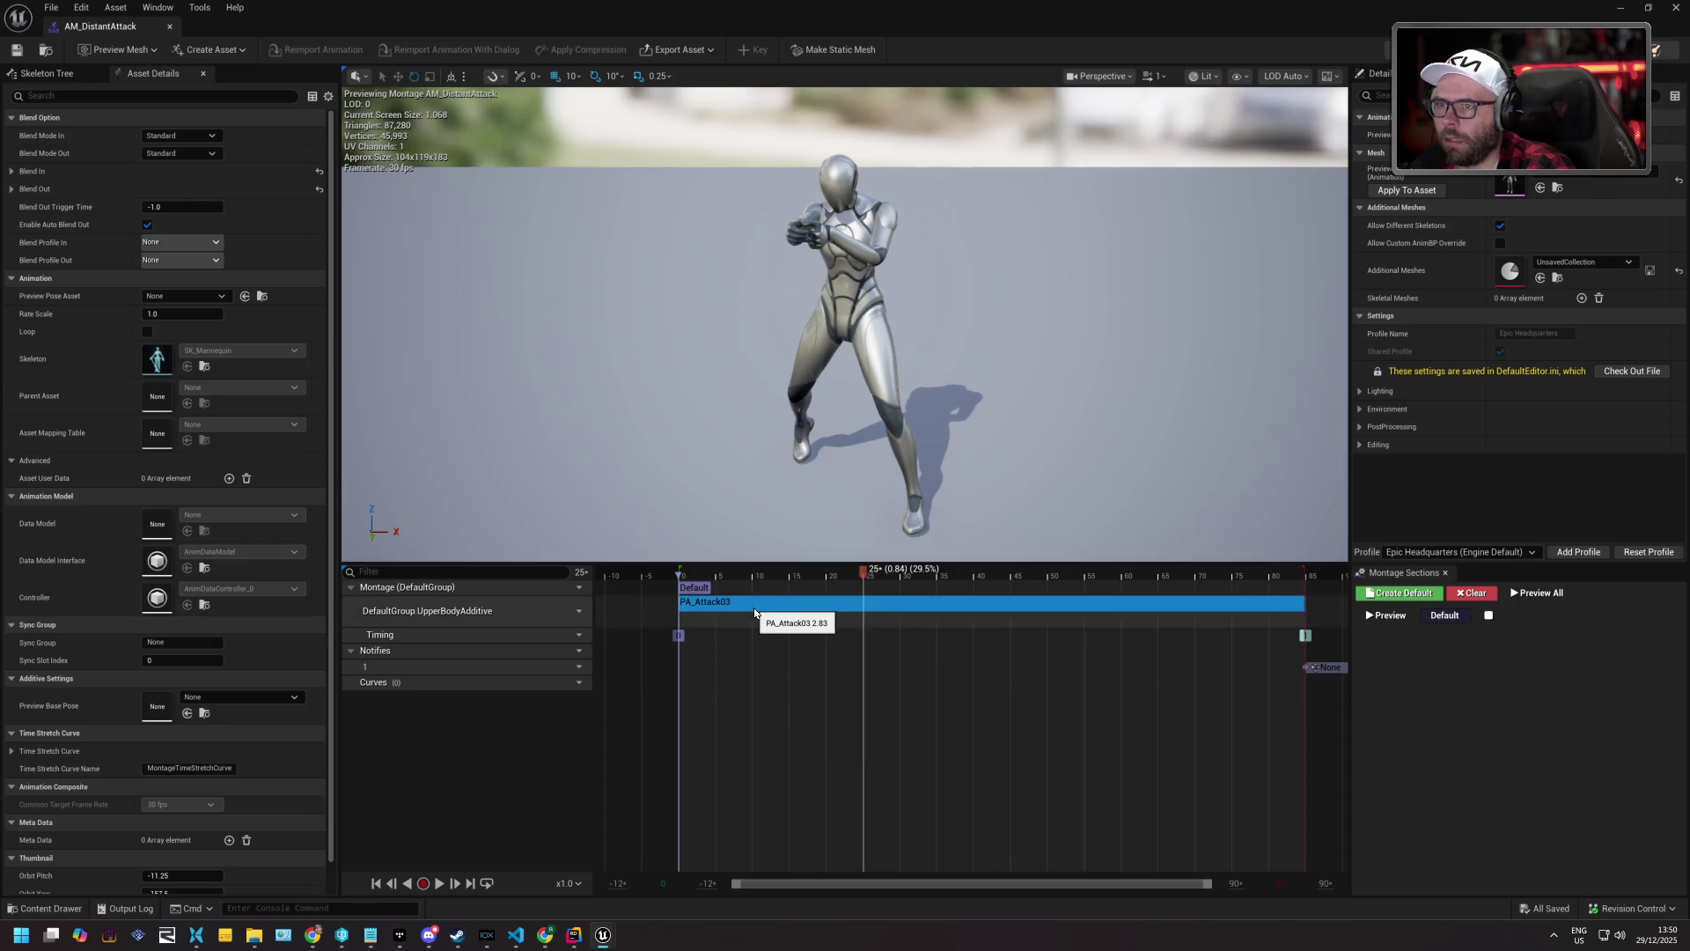
{"action": "right_click", "coordinate": [757, 607]}
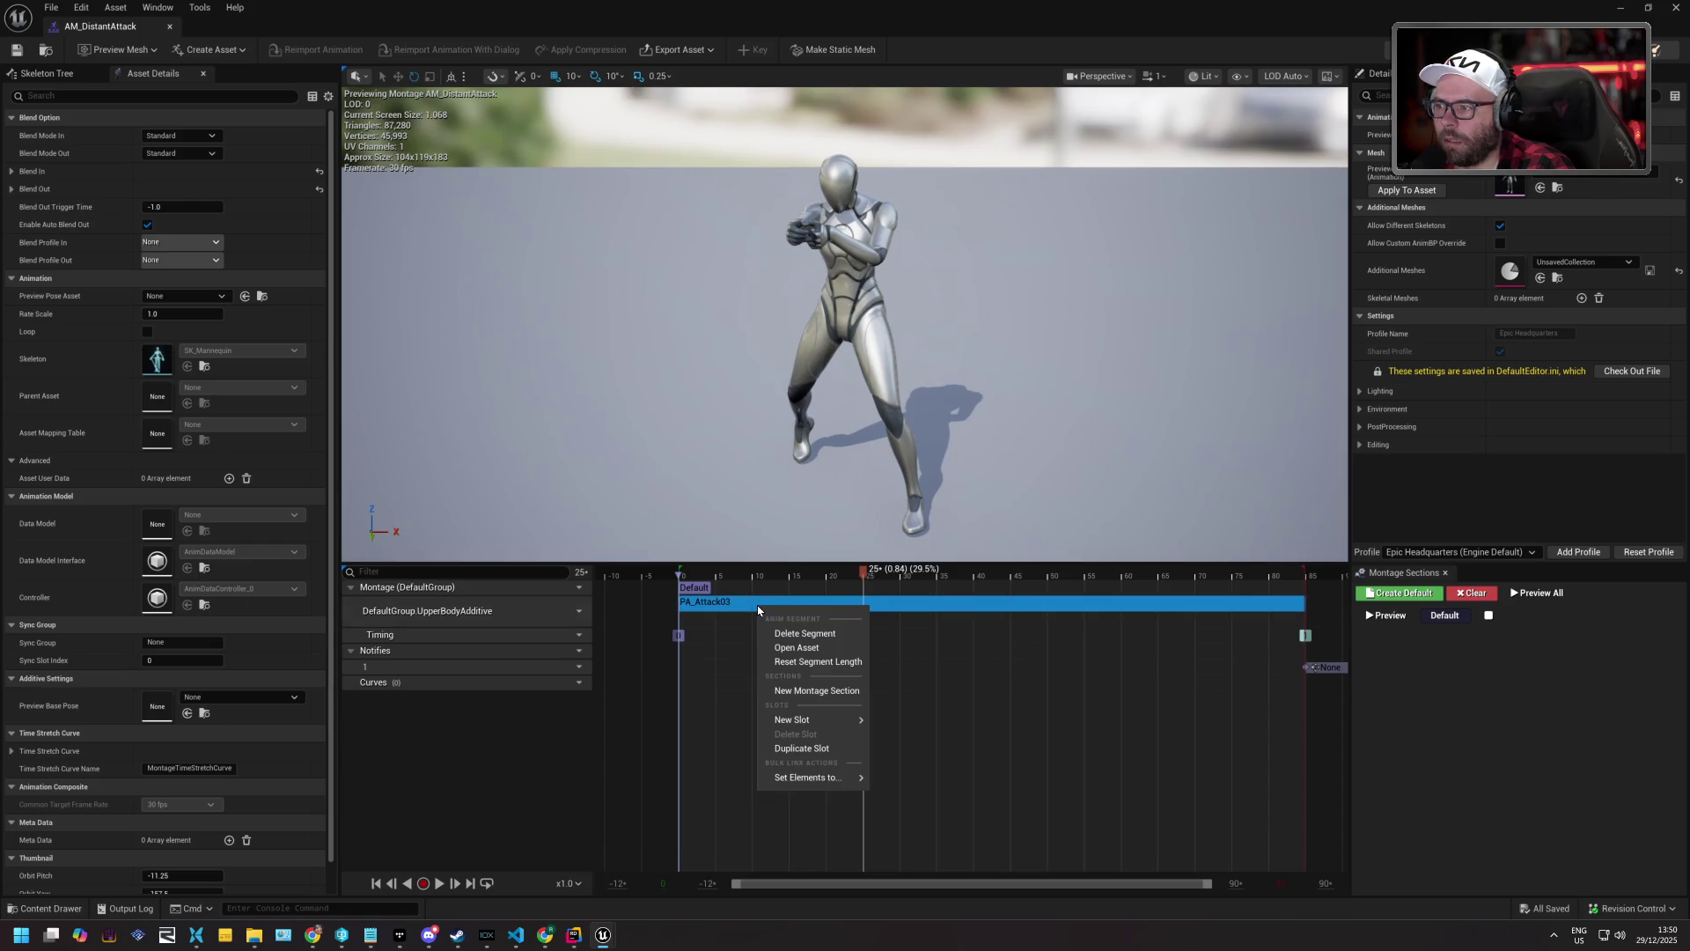
{"action": "left_click", "coordinate": [819, 648]}
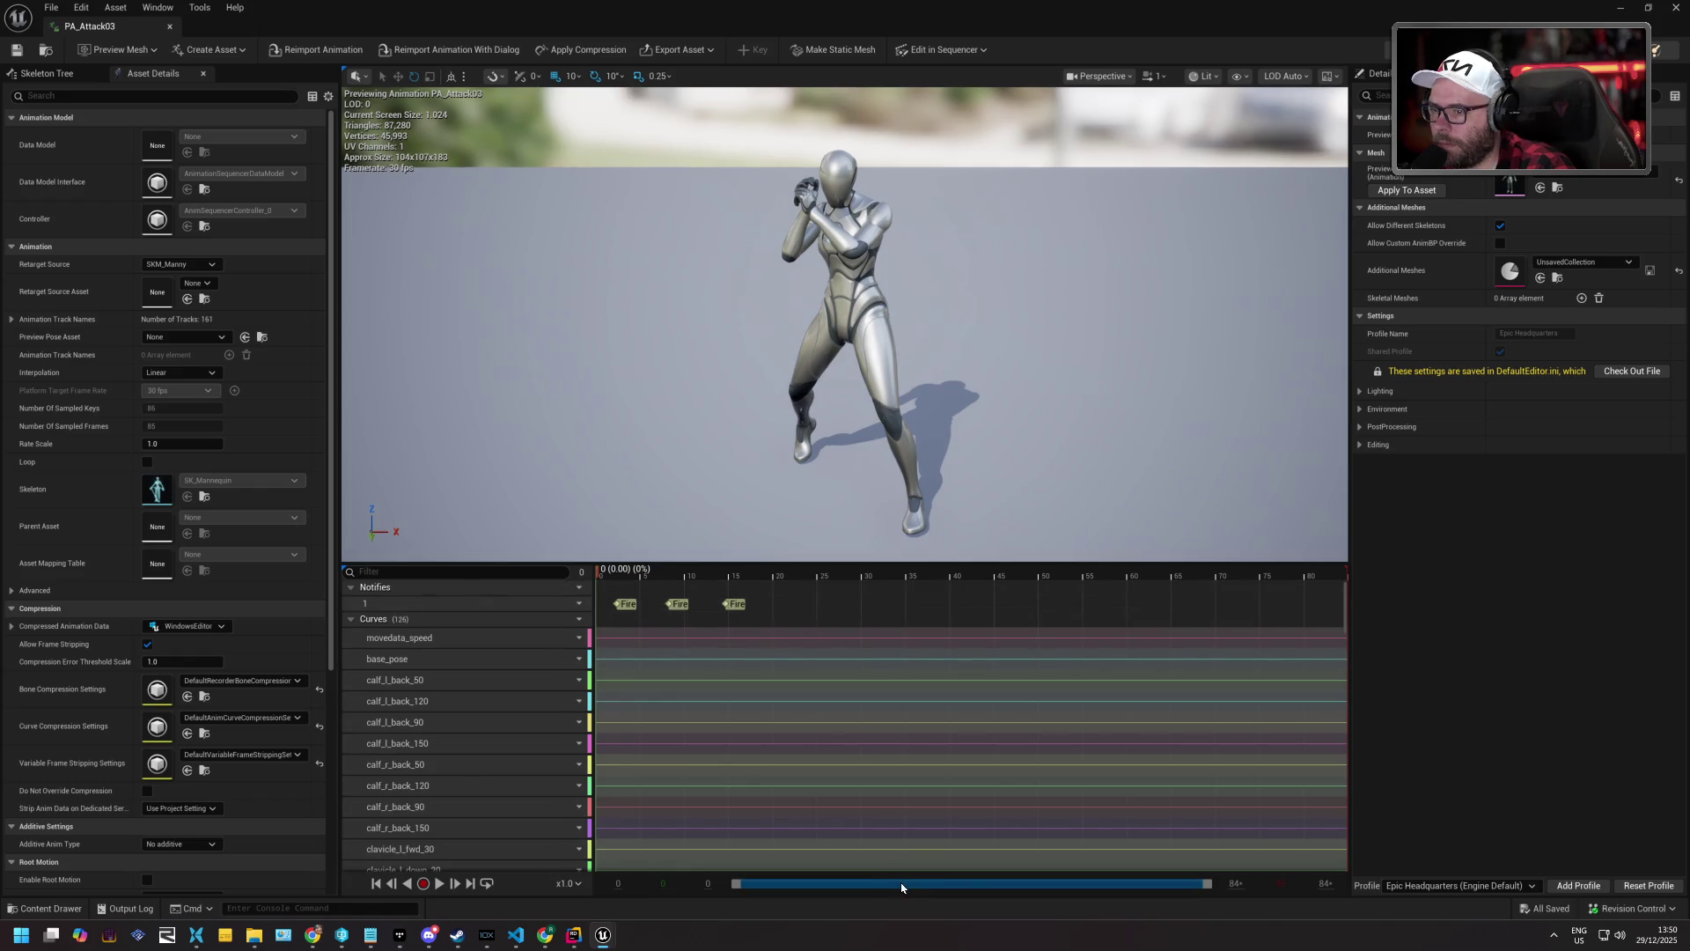
Play PA_Attack03, then bring up the frame-editing menu at frame 24.
{"action": "key", "text": "space"}
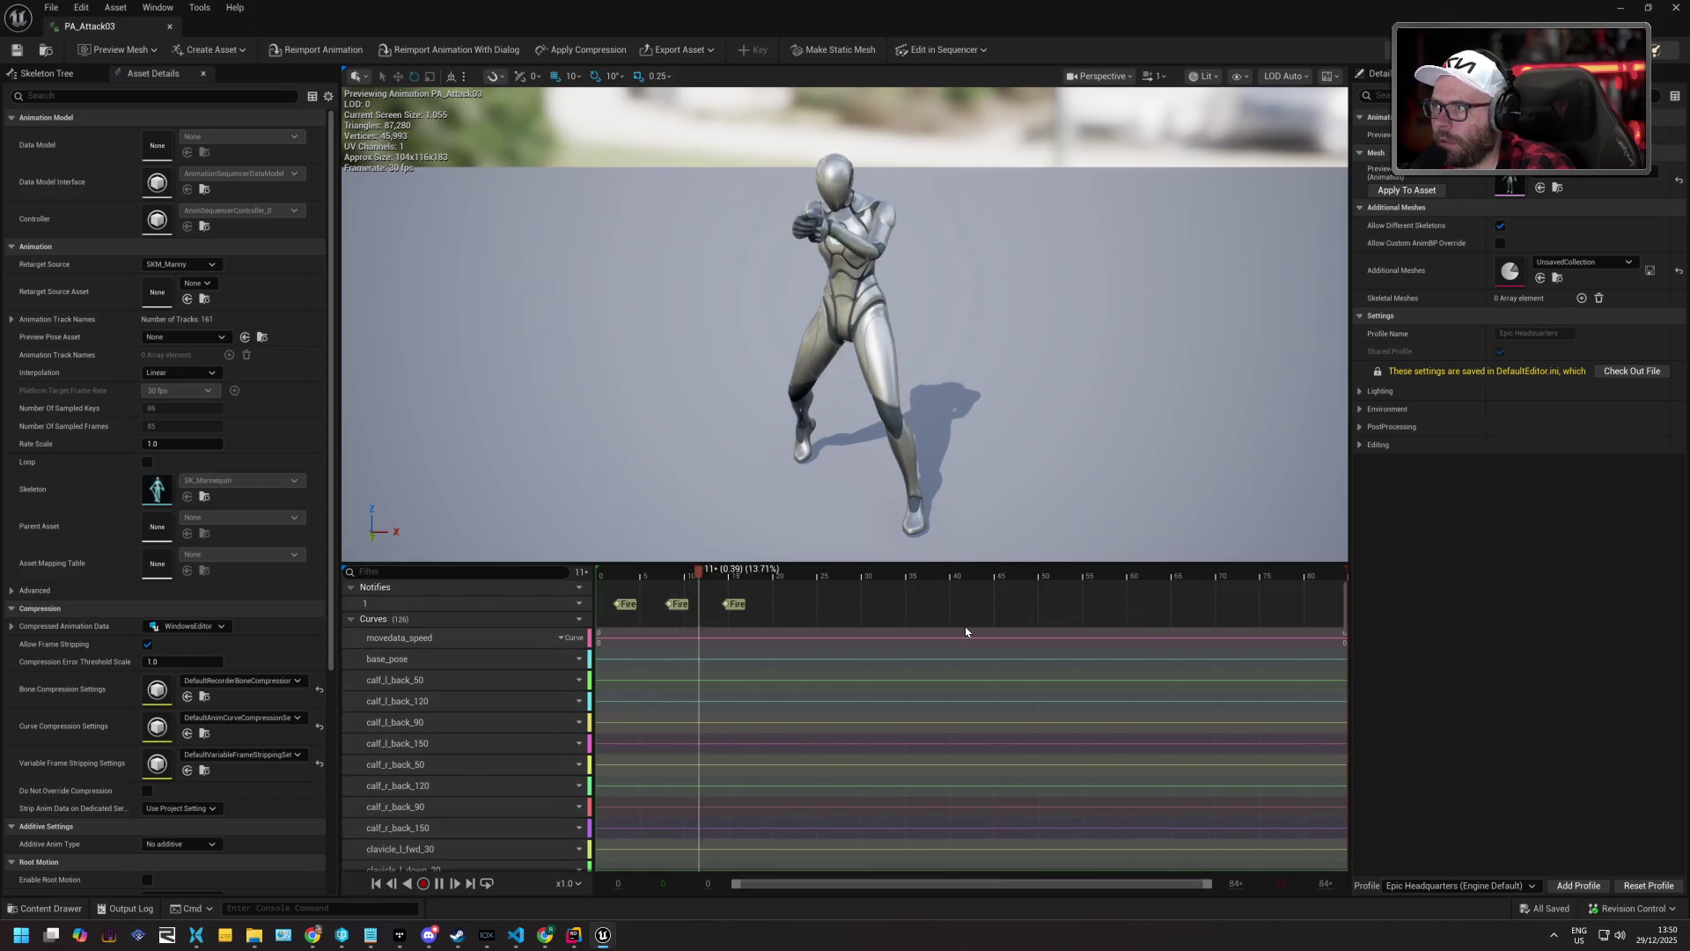
{"action": "mouse_move", "coordinate": [742, 572]}
{"action": "left_mouse_down"}
{"action": "mouse_move", "coordinate": [861, 584]}
{"action": "mouse_move", "coordinate": [817, 588]}
{"action": "left_mouse_up"}
{"action": "right_click", "coordinate": [817, 571]}
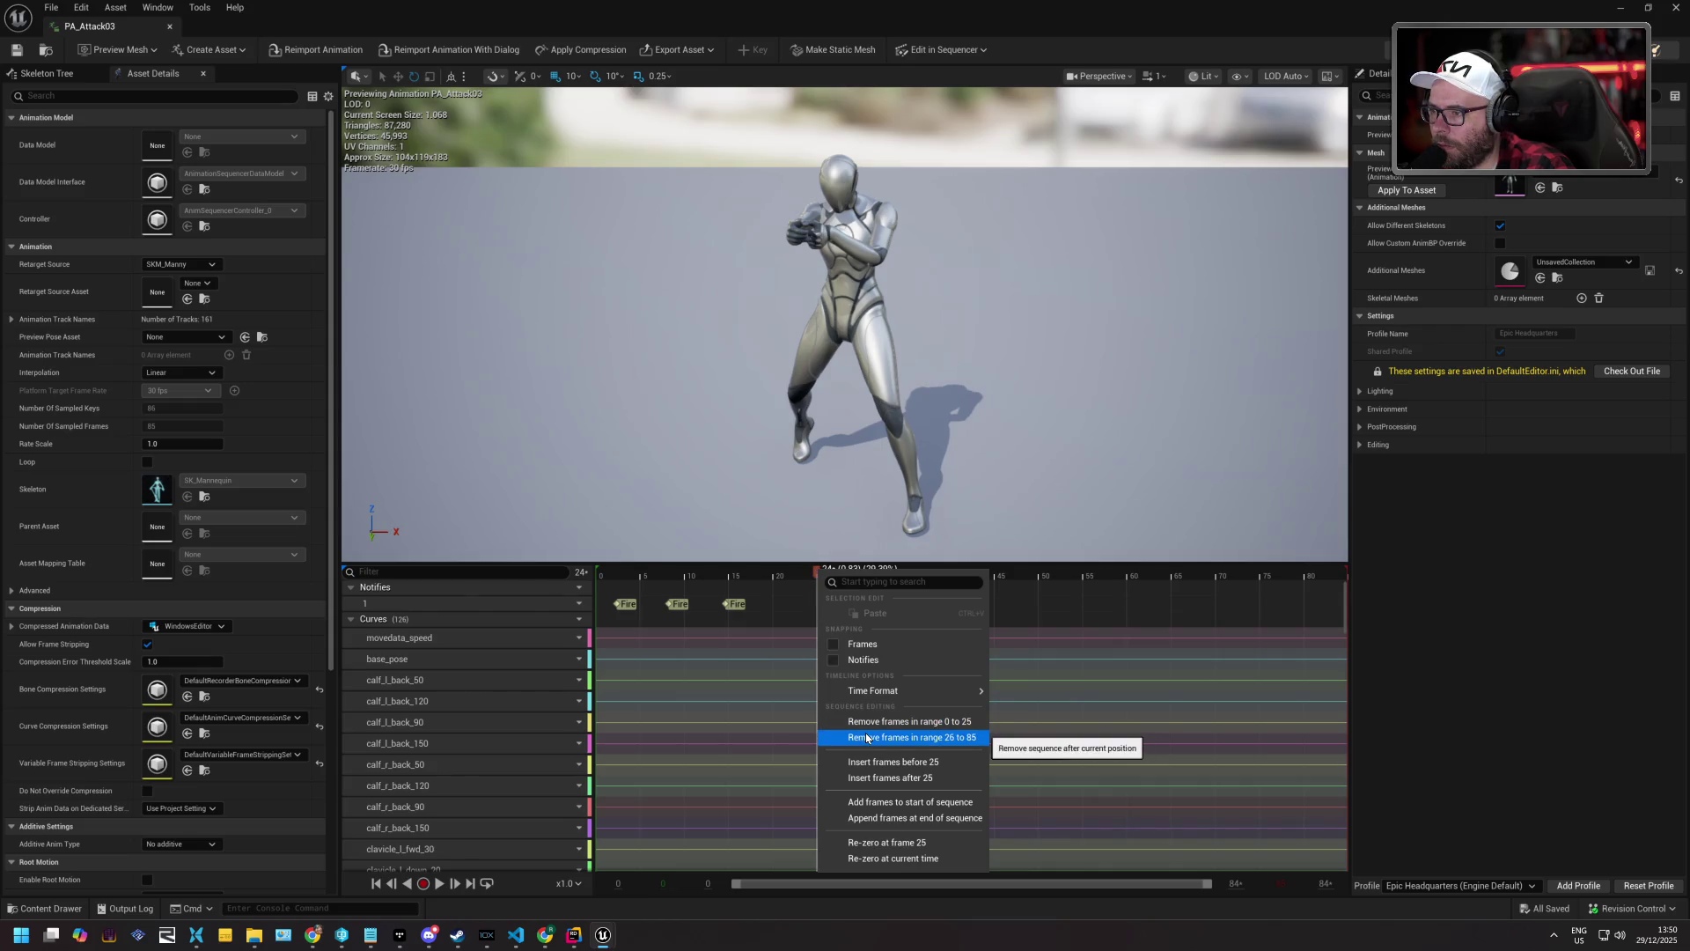
Start Save As for PA_Attack03 and create a Combat folder under SG1/Animation.
{"action": "left_click", "coordinate": [51, 7]}
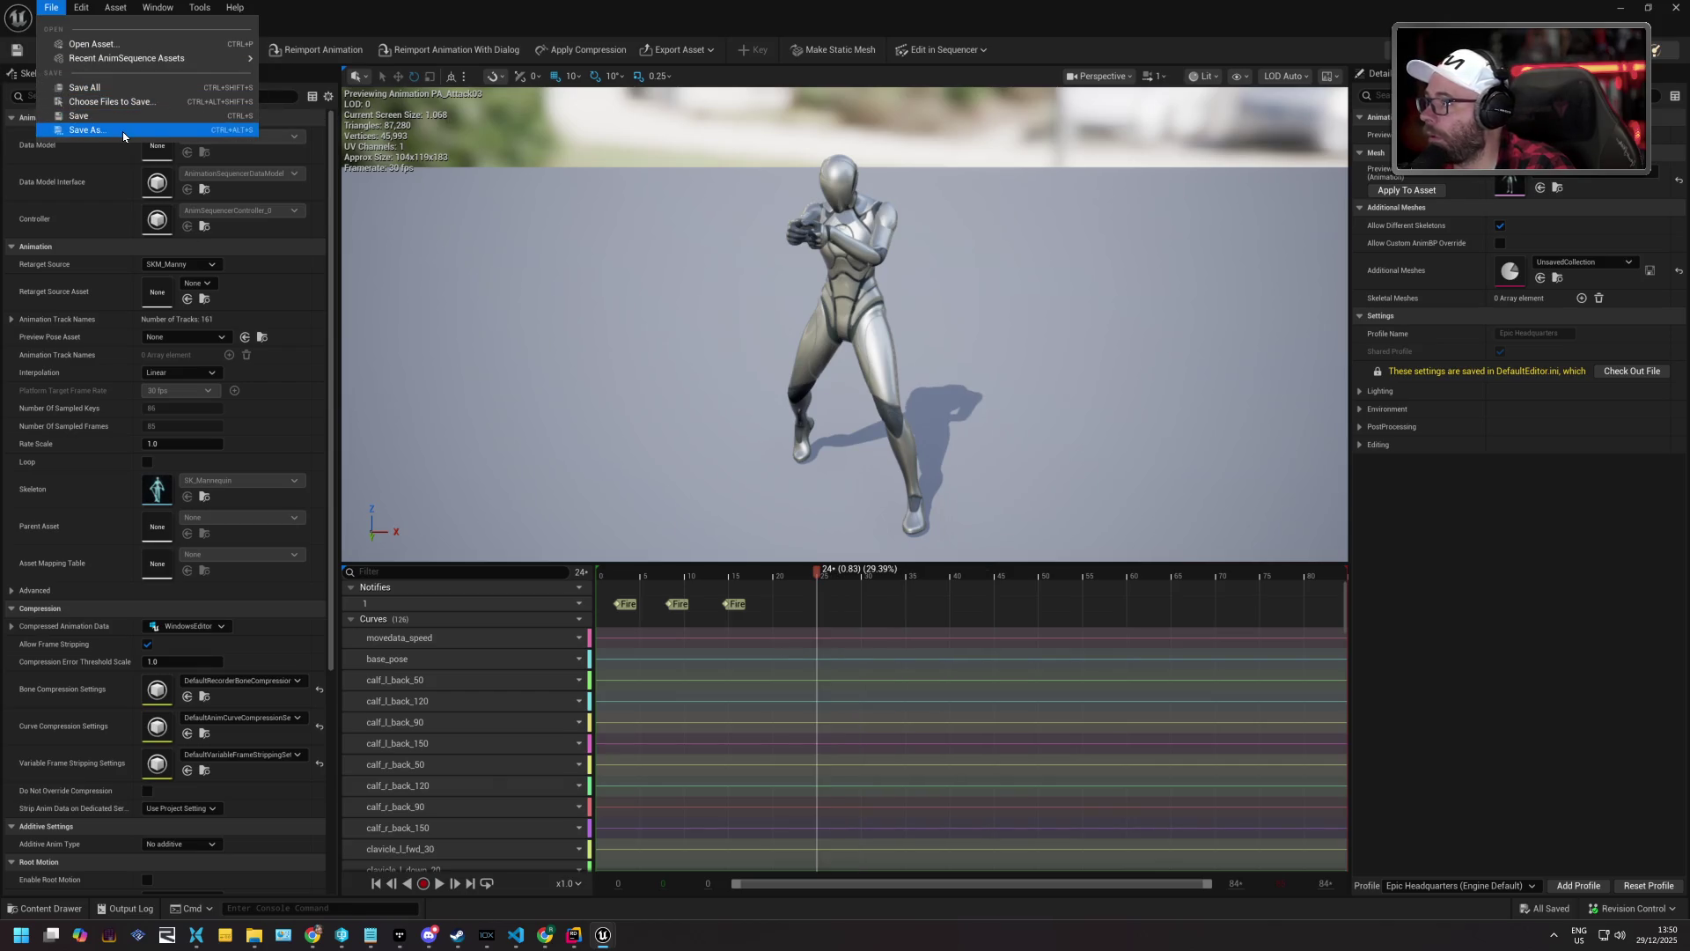
{"action": "left_click", "coordinate": [118, 131]}
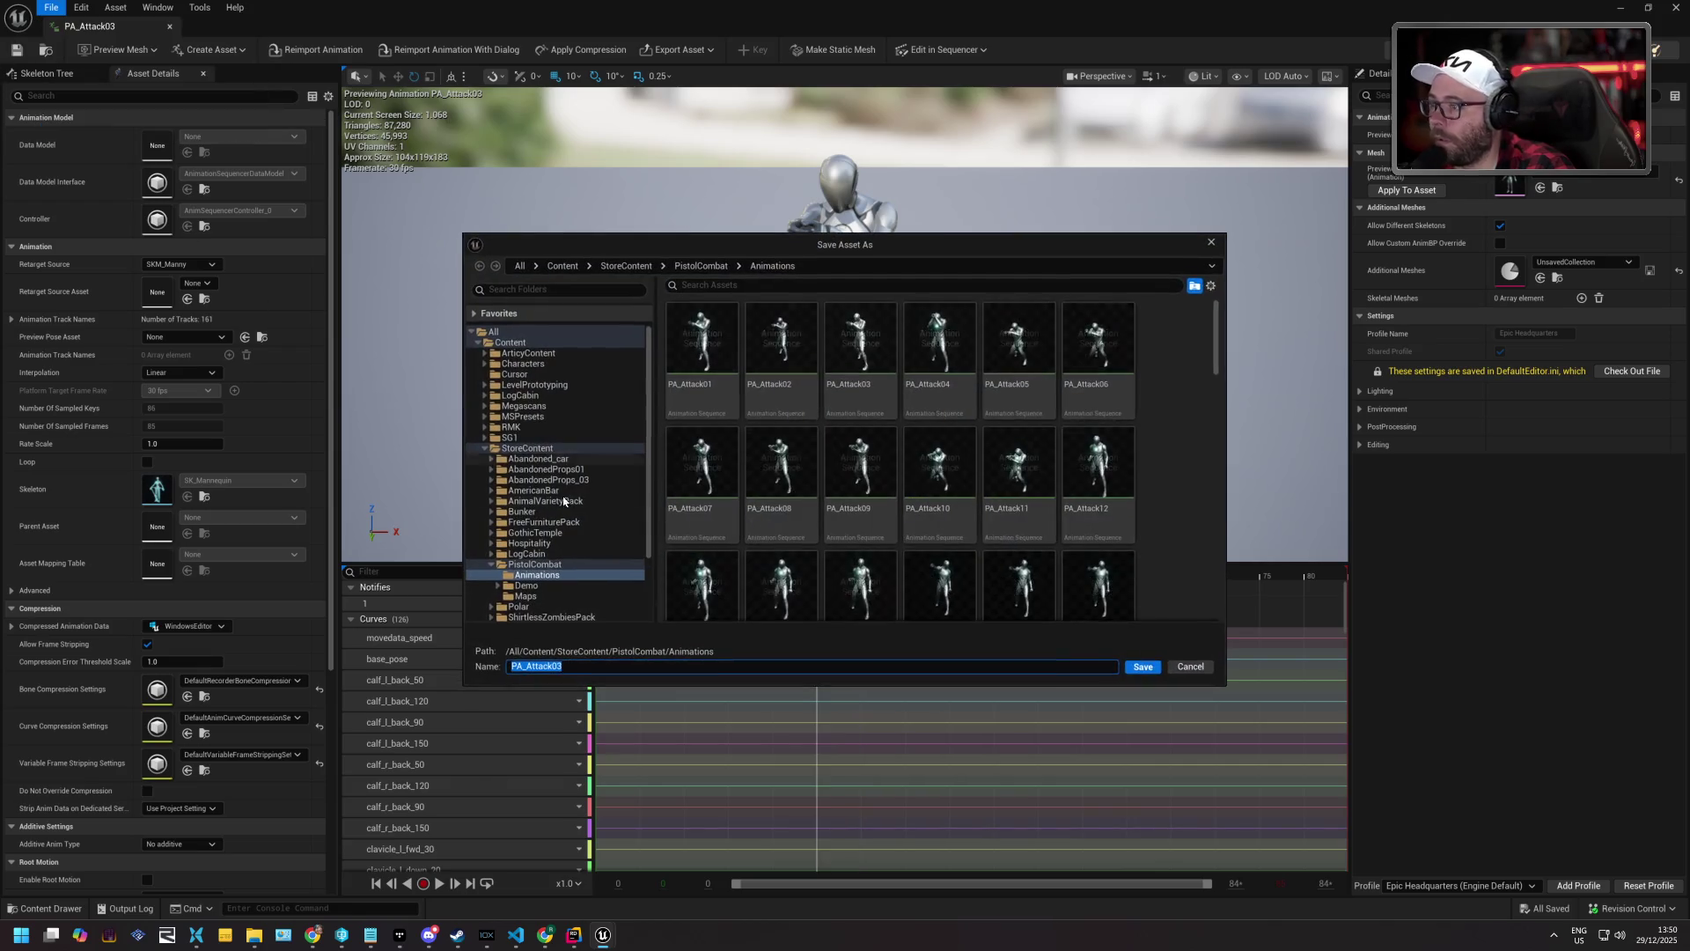
{"action": "double_click", "coordinate": [527, 437]}
{"action": "left_click", "coordinate": [553, 448]}
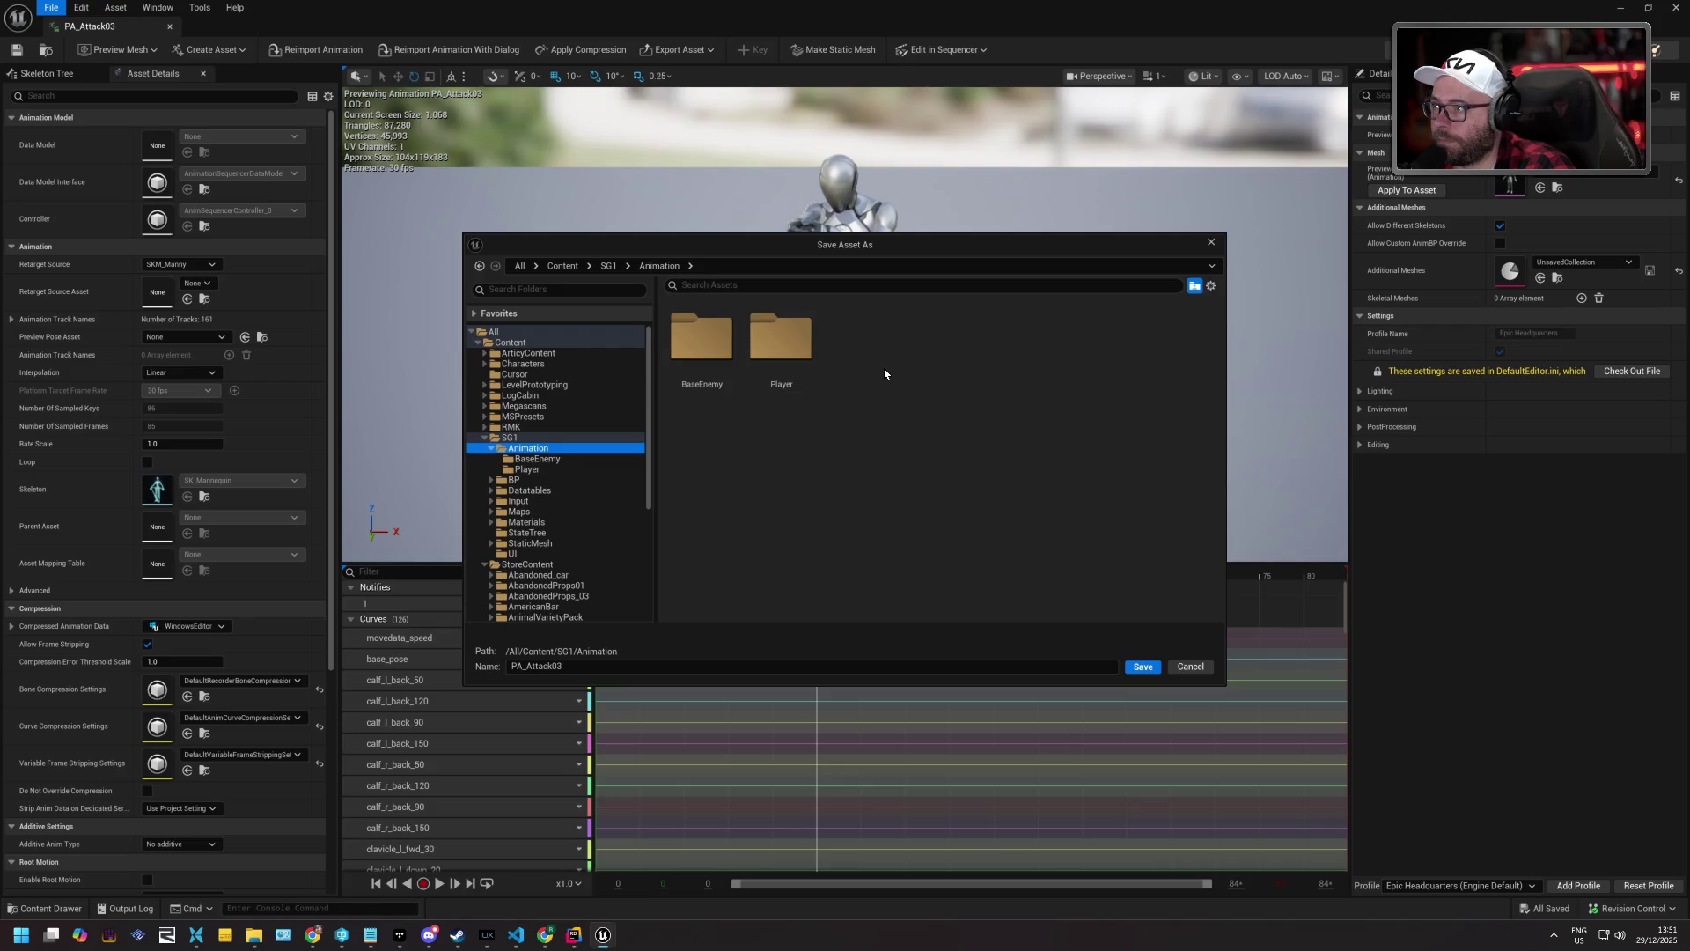
{"action": "right_click", "coordinate": [858, 354]}
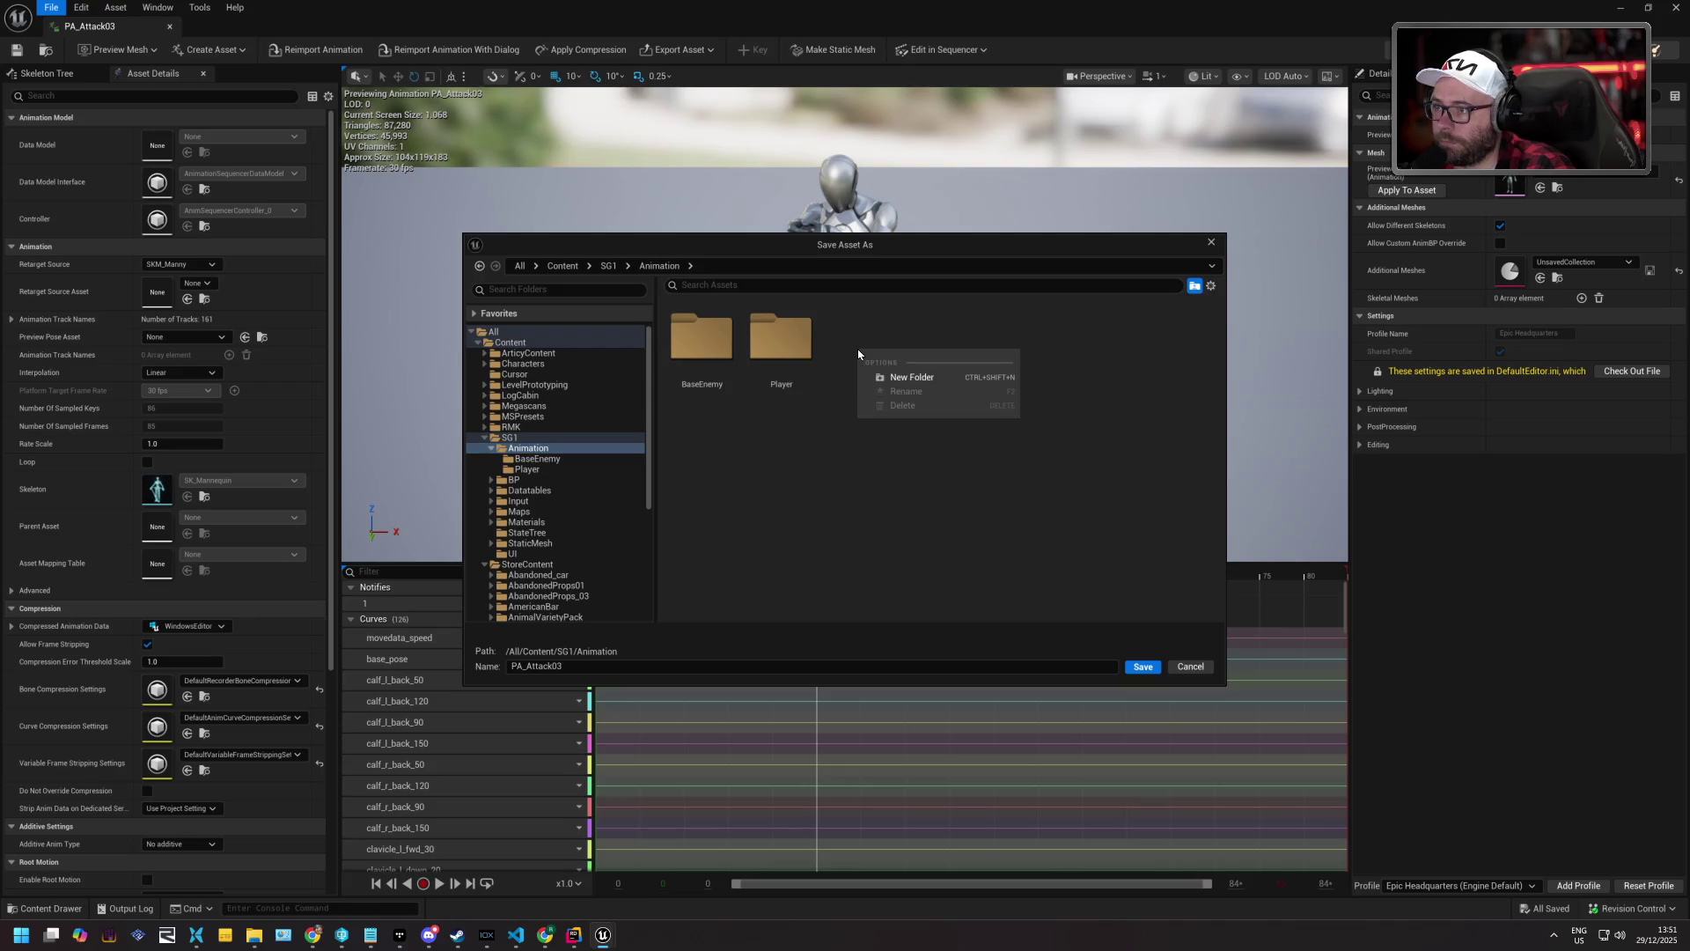
{"action": "left_click", "coordinate": [907, 377]}
{"action": "type", "text": "Comb"}
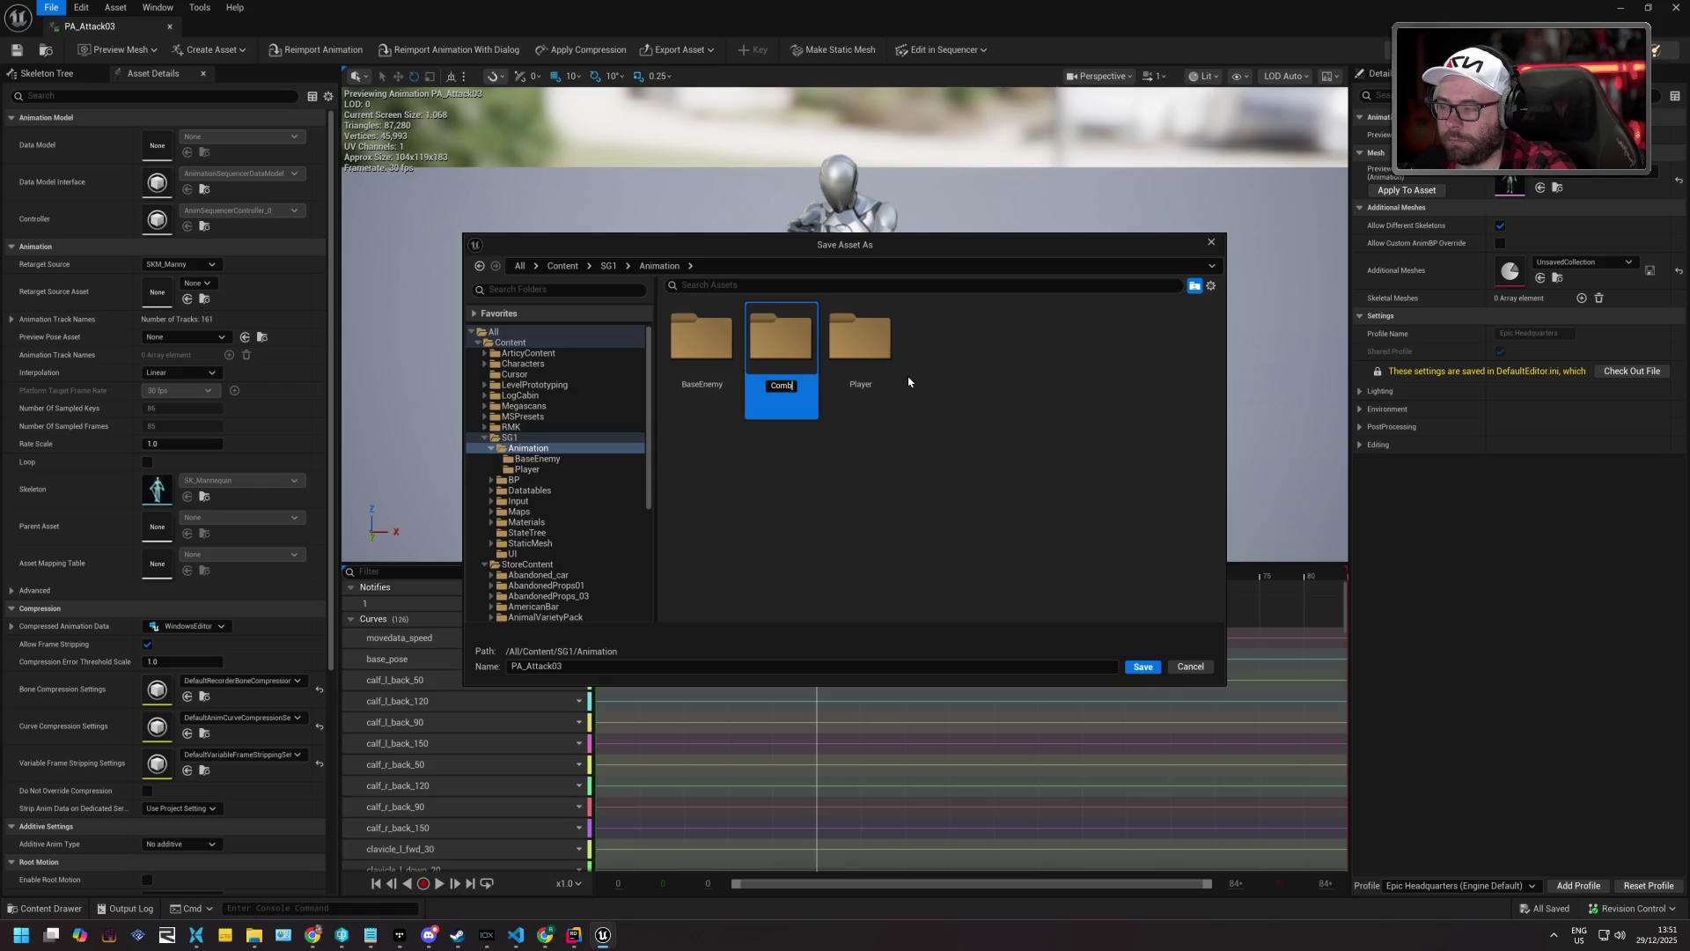
{"action": "type", "text": "at"}
{"action": "key", "text": "Return"}
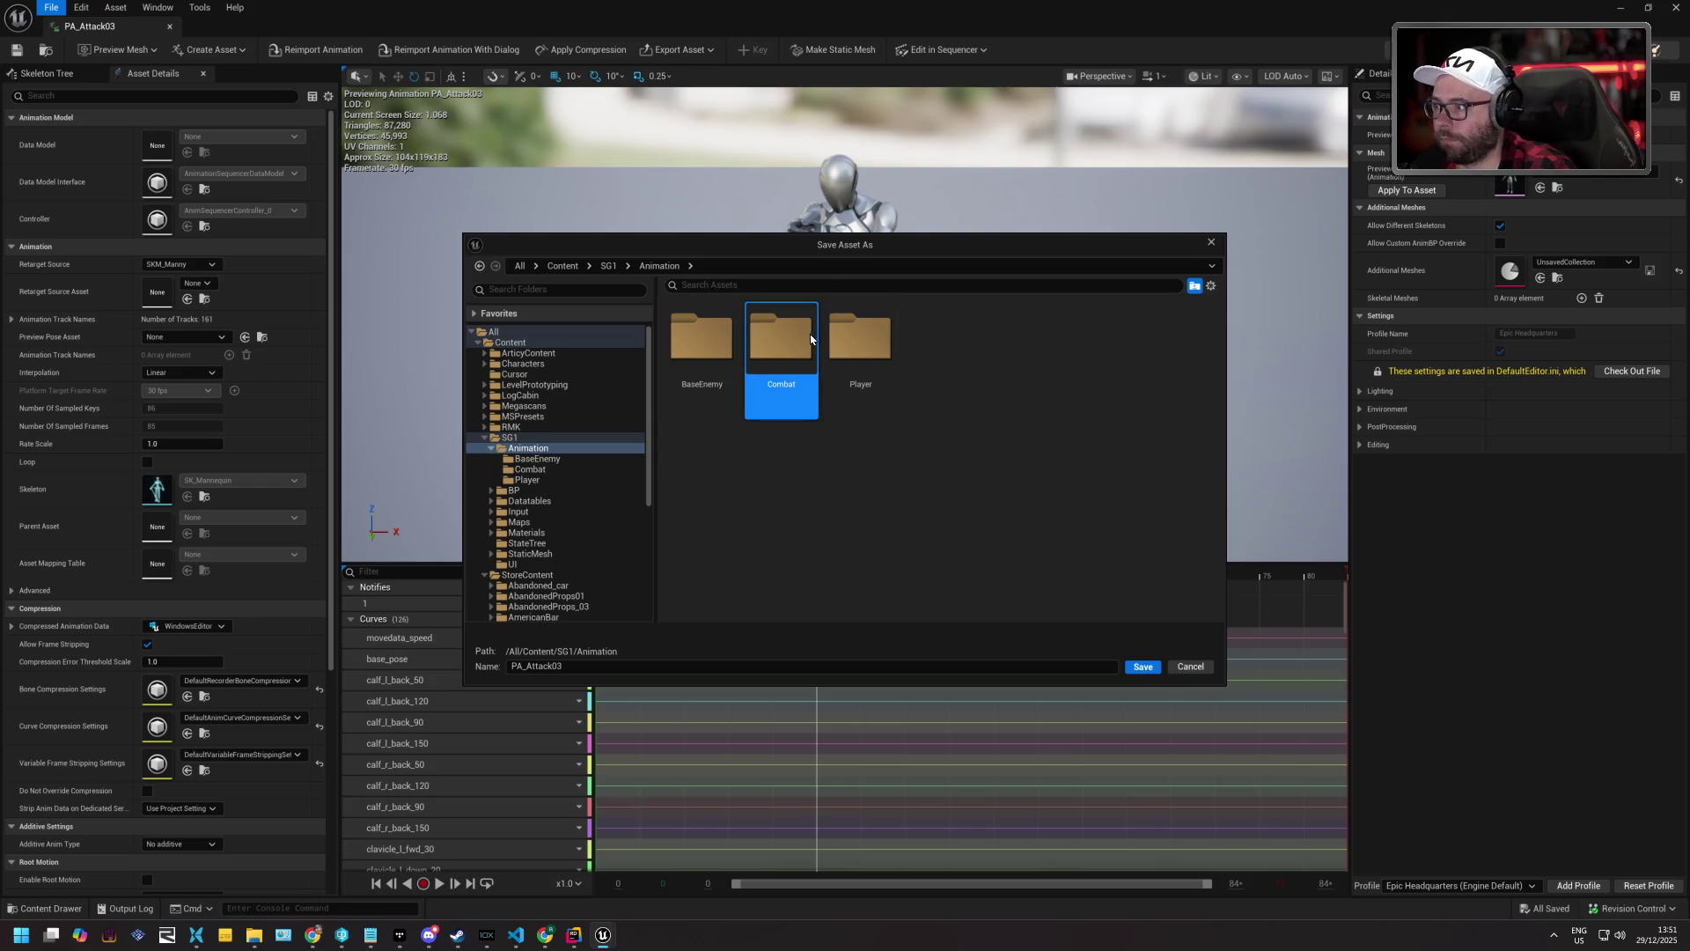
Save the copy as PA_PistolShoot1 inside the Combat folder.
{"action": "double_click", "coordinate": [795, 335]}
{"action": "left_click_drag", "start_coordinate": [527, 666], "coordinate": [620, 664]}
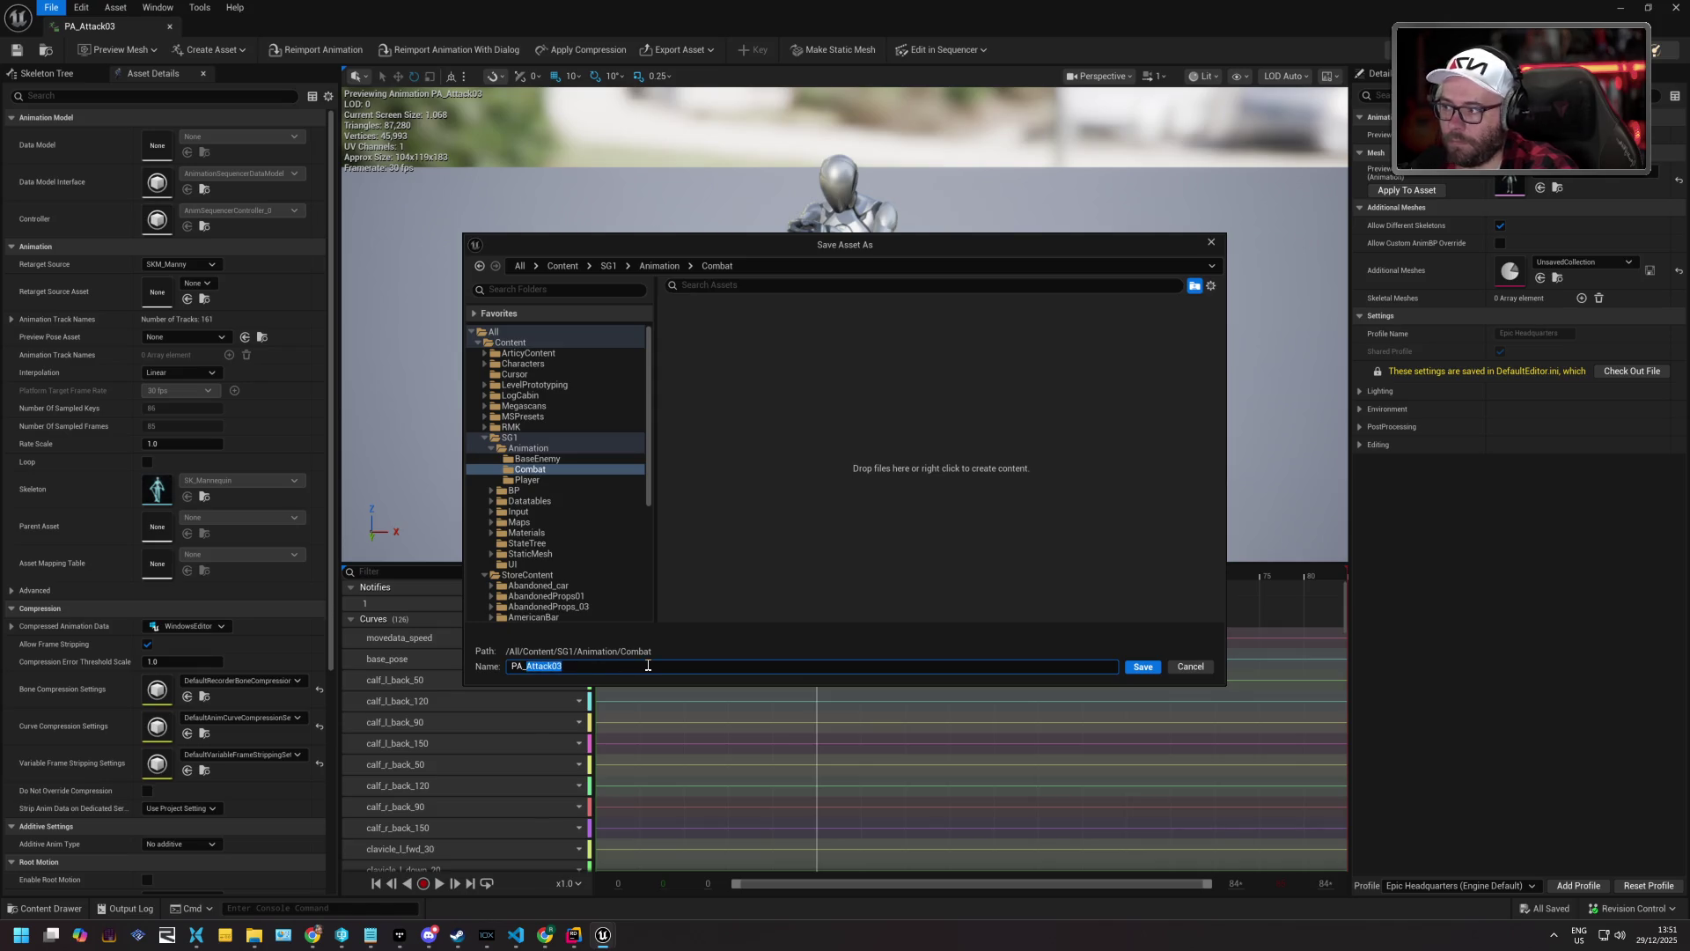
{"action": "type", "text": "PistolShoot1"}
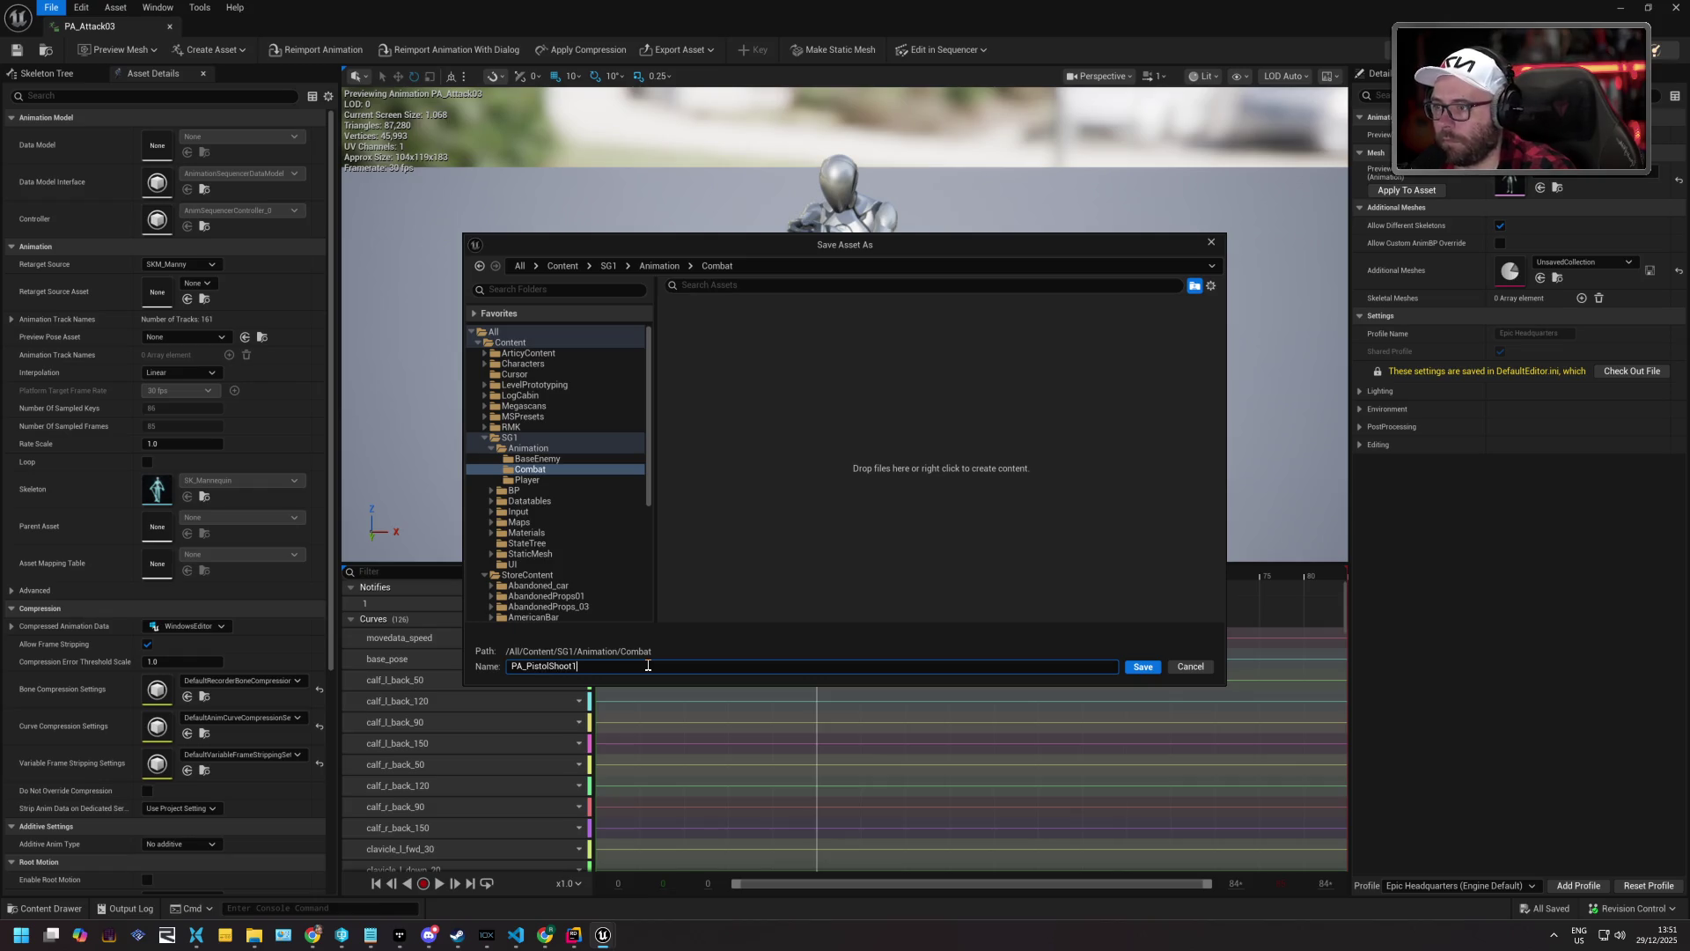
{"action": "left_click", "coordinate": [1143, 666]}
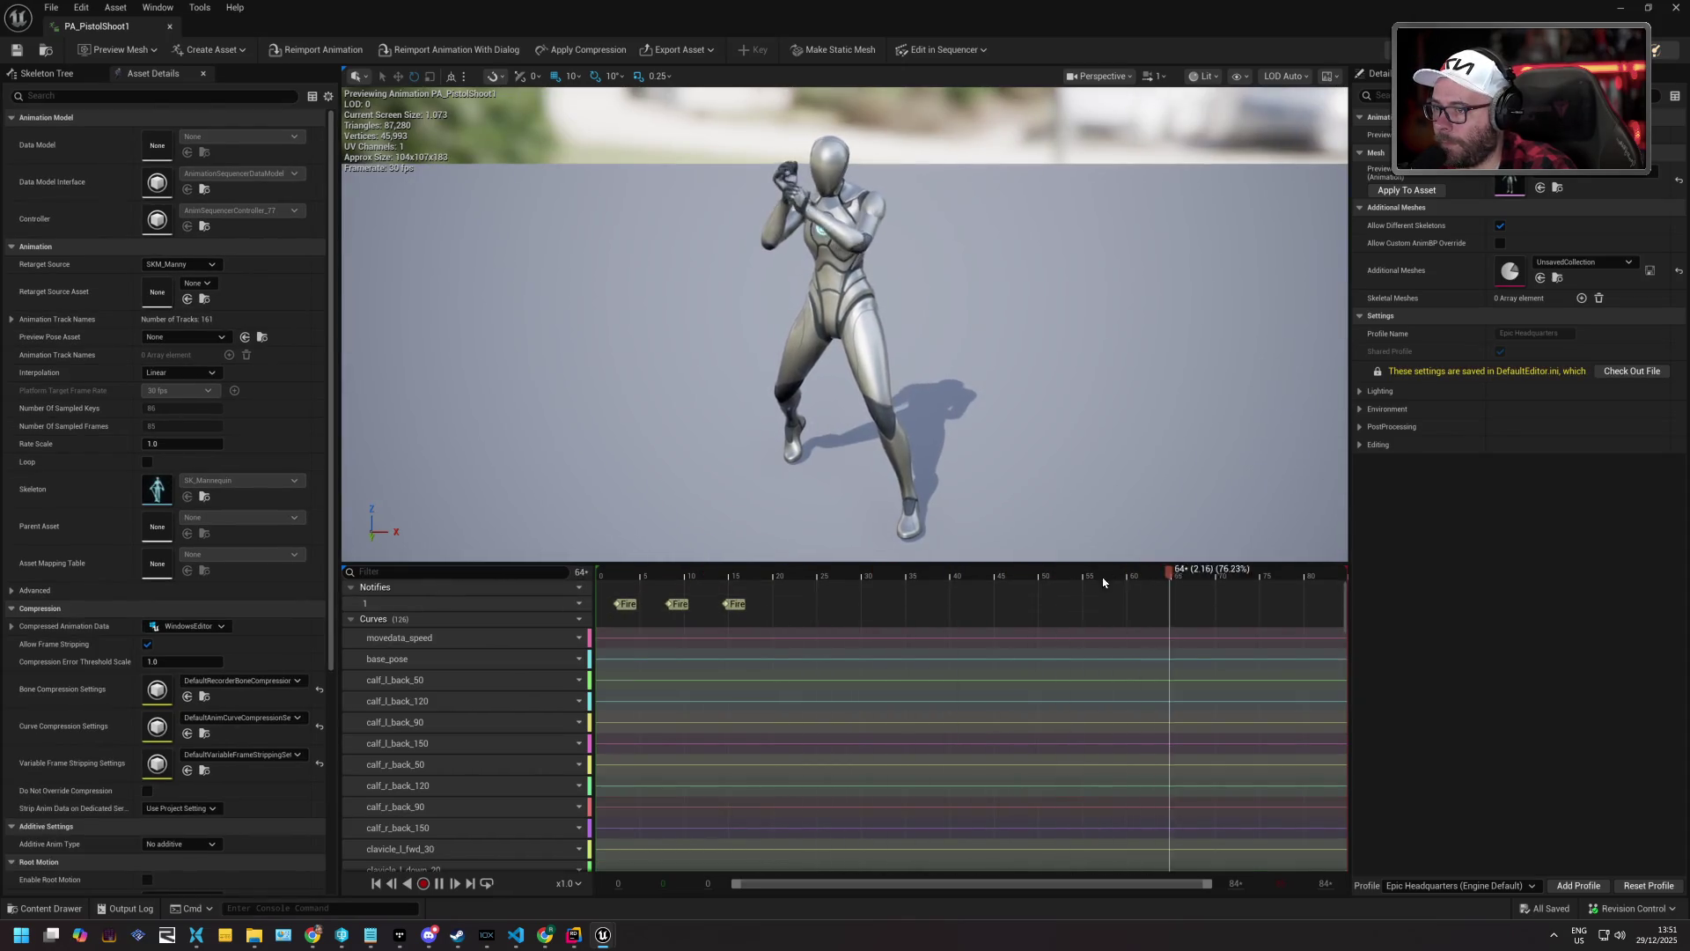
Remove frames 26–85 from PA_PistolShoot1, check the shot plays, and save it.
{"action": "left_click_drag", "start_coordinate": [679, 574], "coordinate": [817, 582]}
{"action": "right_click", "coordinate": [818, 577]}
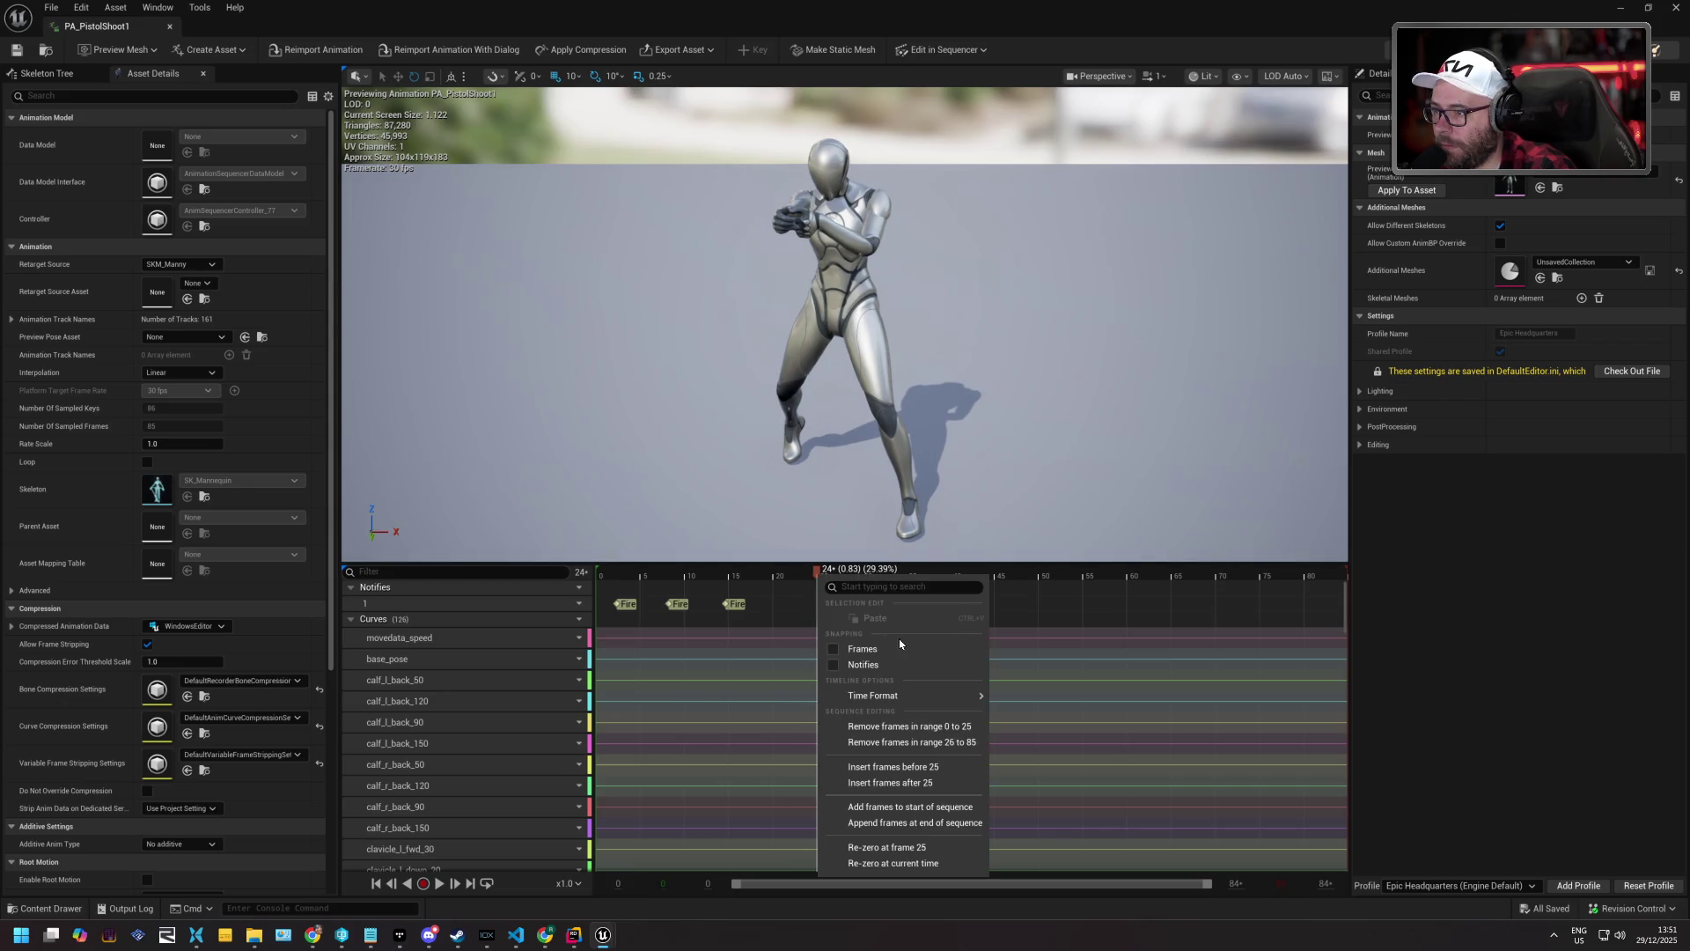
{"action": "left_click", "coordinate": [923, 742]}
{"action": "key", "text": "space"}
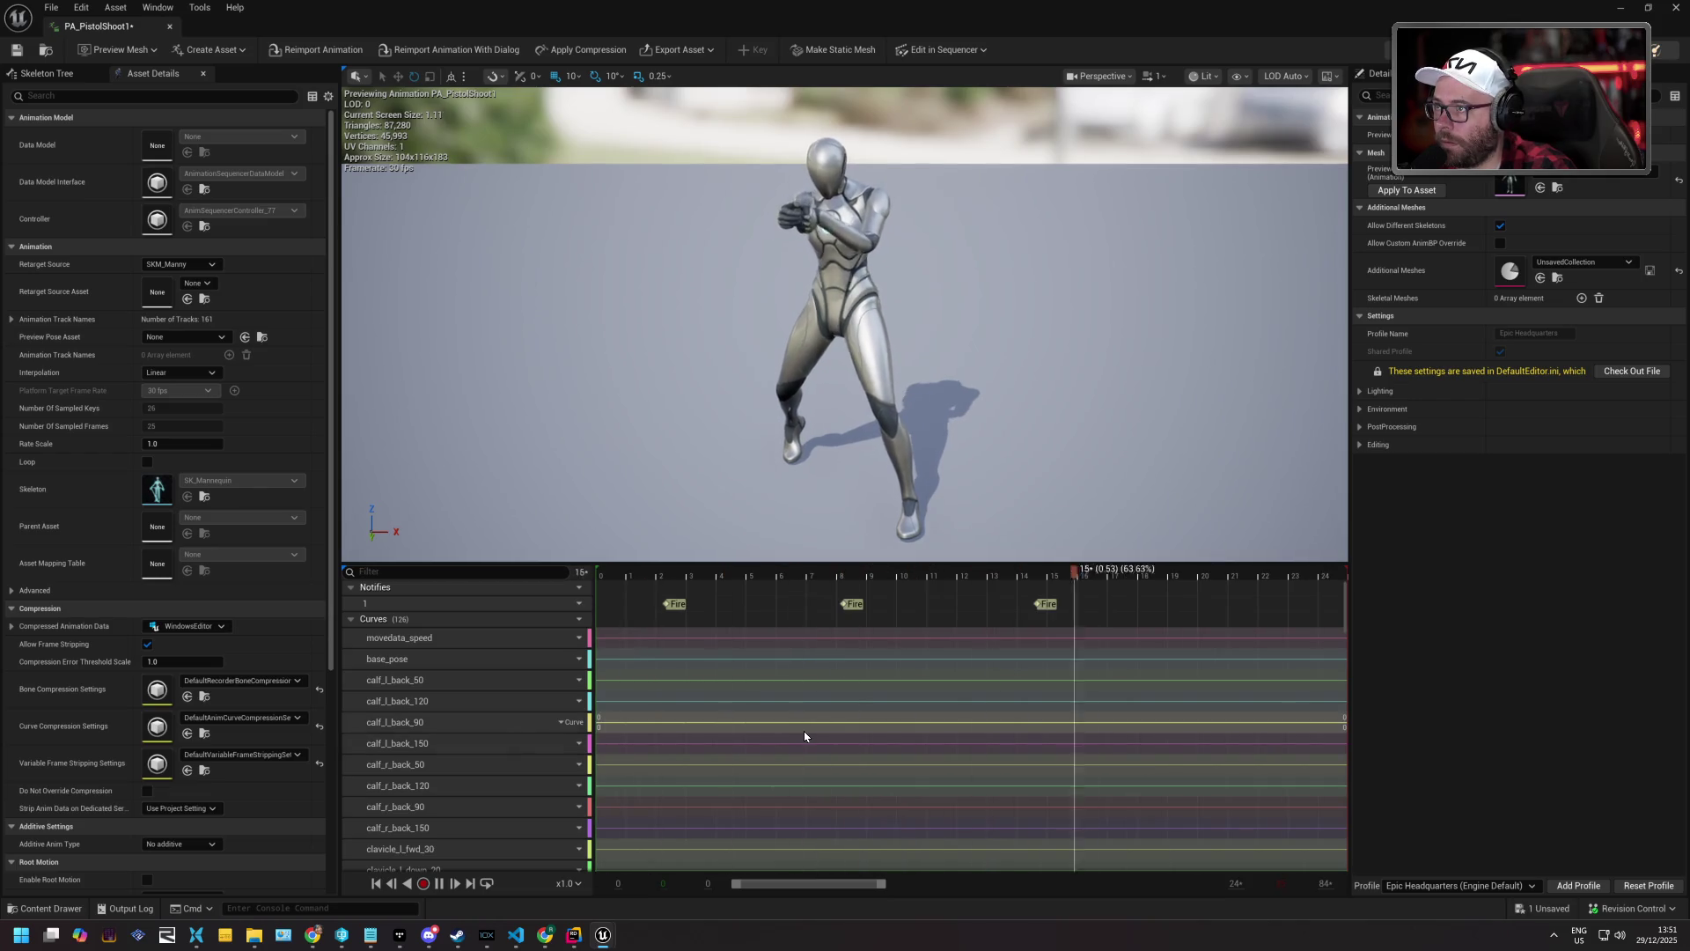
{"action": "left_click", "coordinate": [662, 577]}
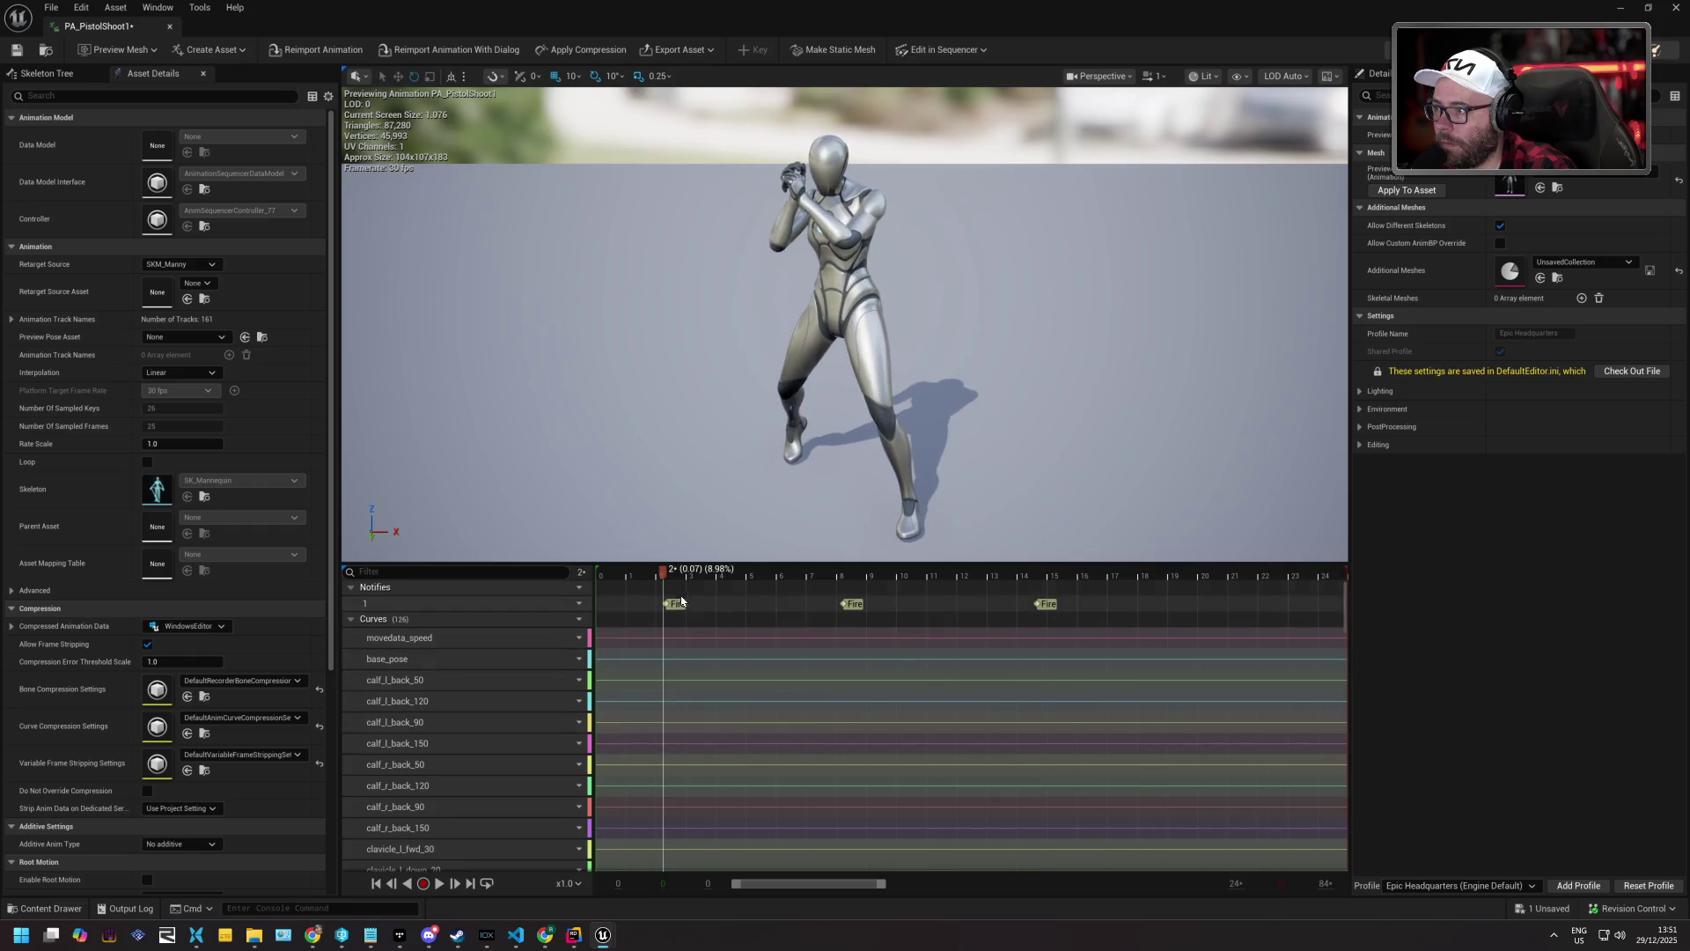
{"action": "mouse_move", "coordinate": [668, 577]}
{"action": "left_mouse_down"}
{"action": "mouse_move", "coordinate": [931, 578]}
{"action": "mouse_move", "coordinate": [636, 599]}
{"action": "mouse_move", "coordinate": [1346, 621]}
{"action": "mouse_move", "coordinate": [597, 608]}
{"action": "mouse_move", "coordinate": [600, 578]}
{"action": "left_mouse_up"}
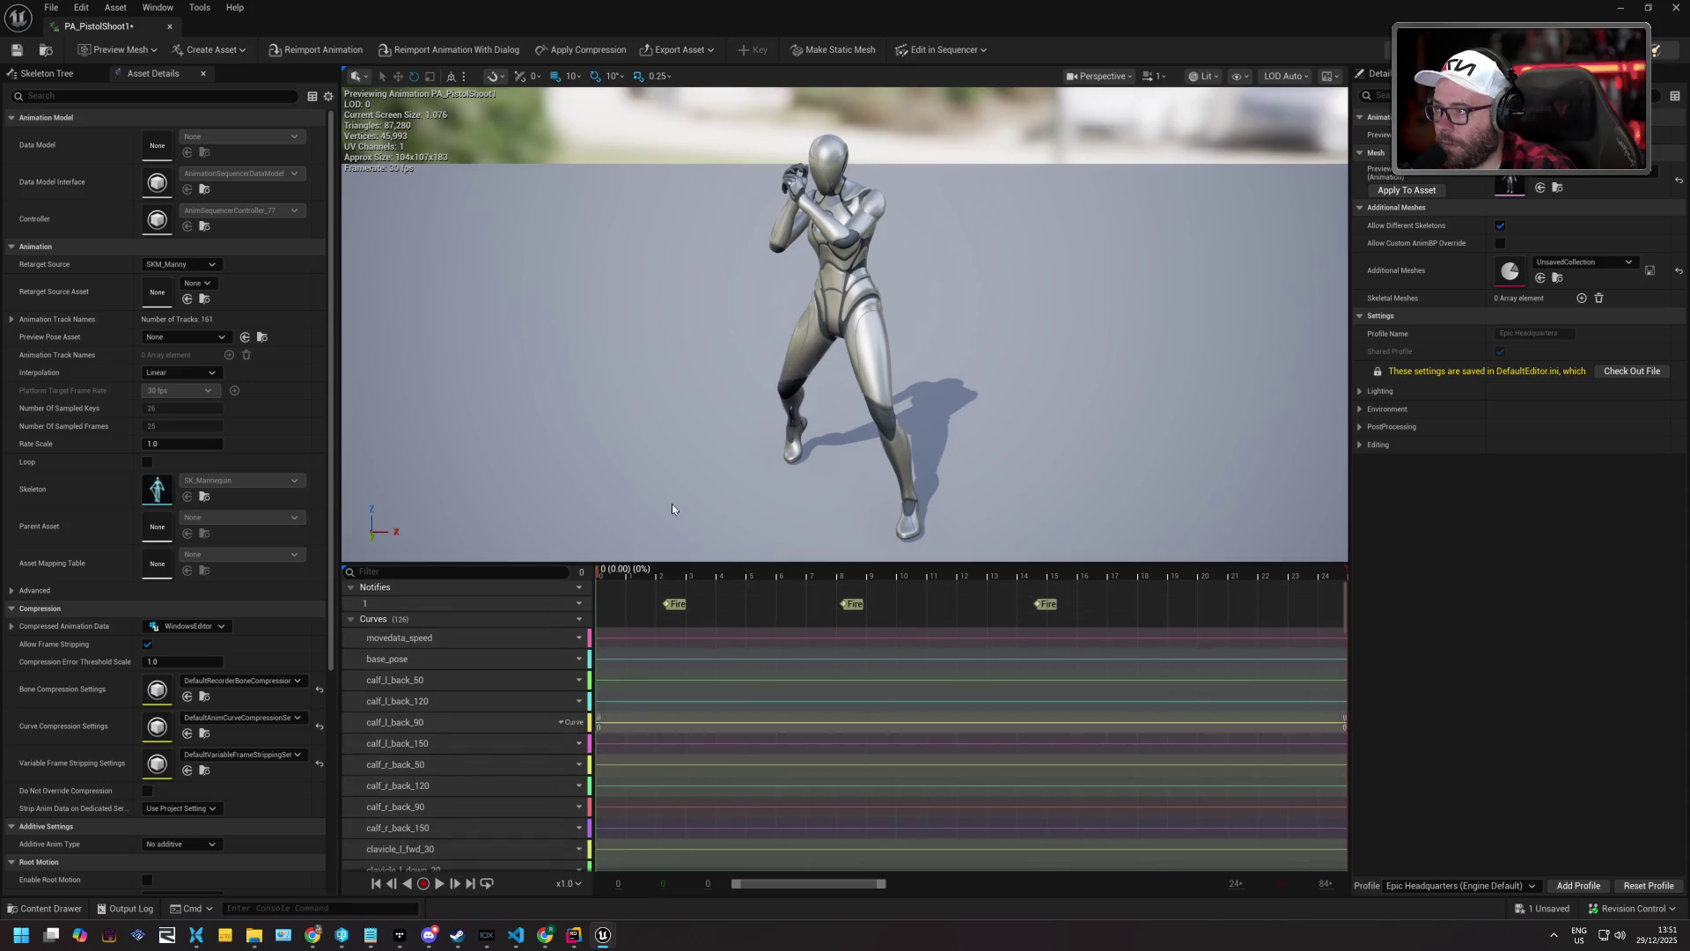
{"action": "left_click", "coordinate": [15, 53]}
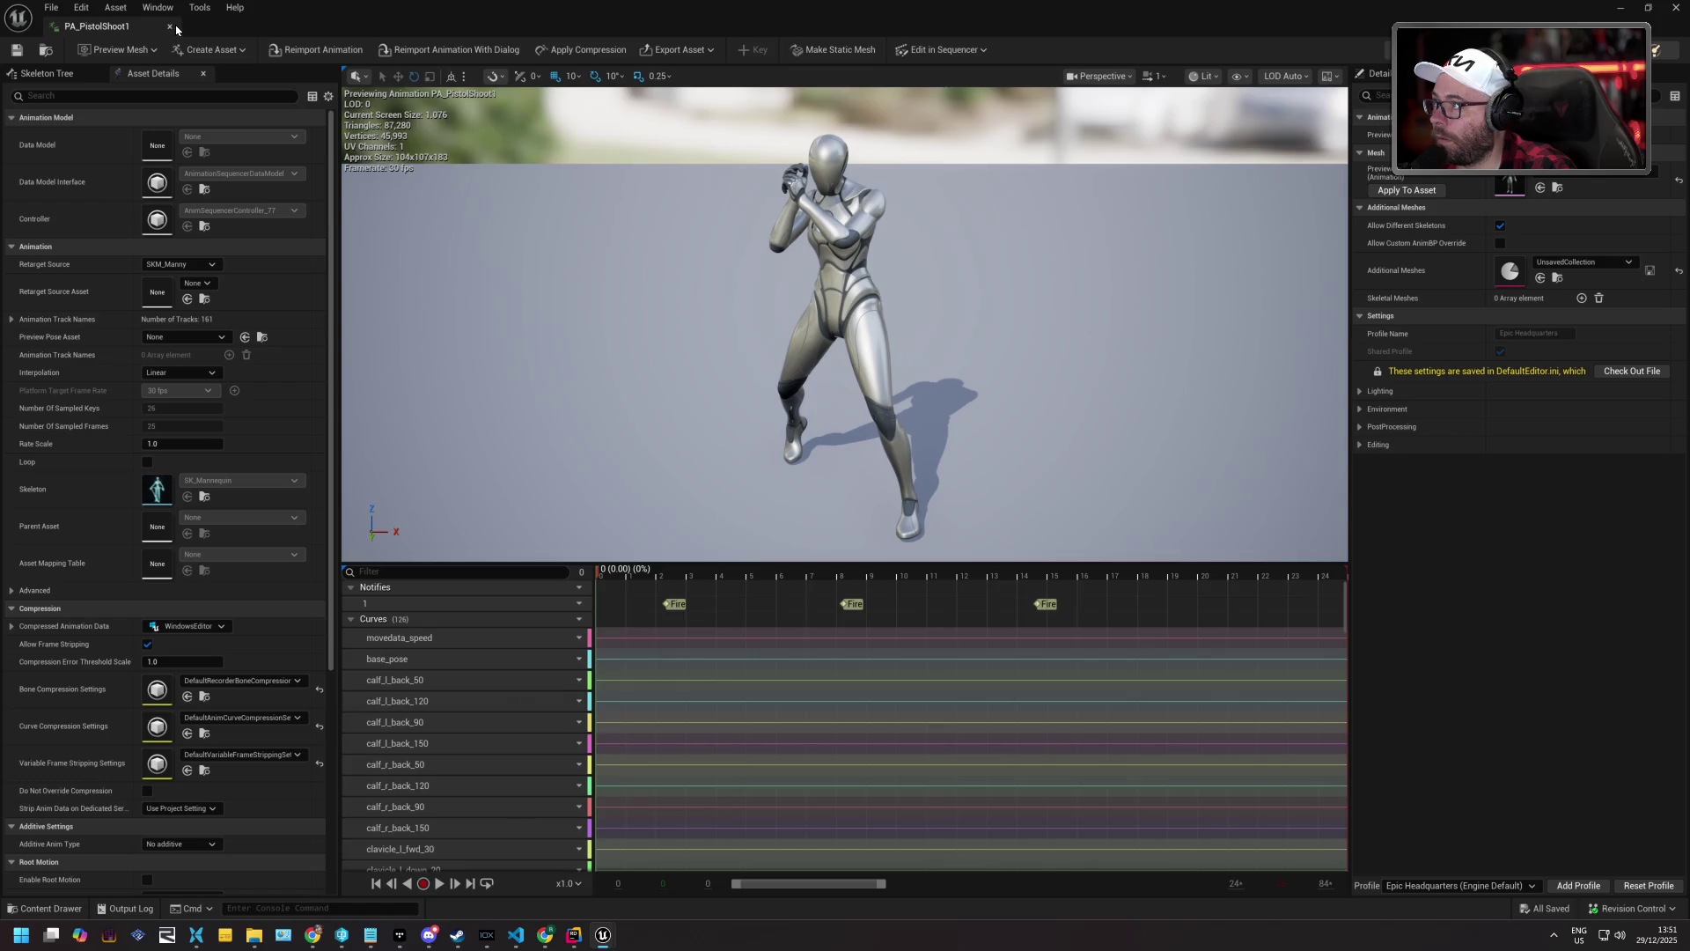
Close PA_PistolShoot1 and open AM_DistantAttack from the Content Drawer.
{"action": "left_click", "coordinate": [170, 29]}
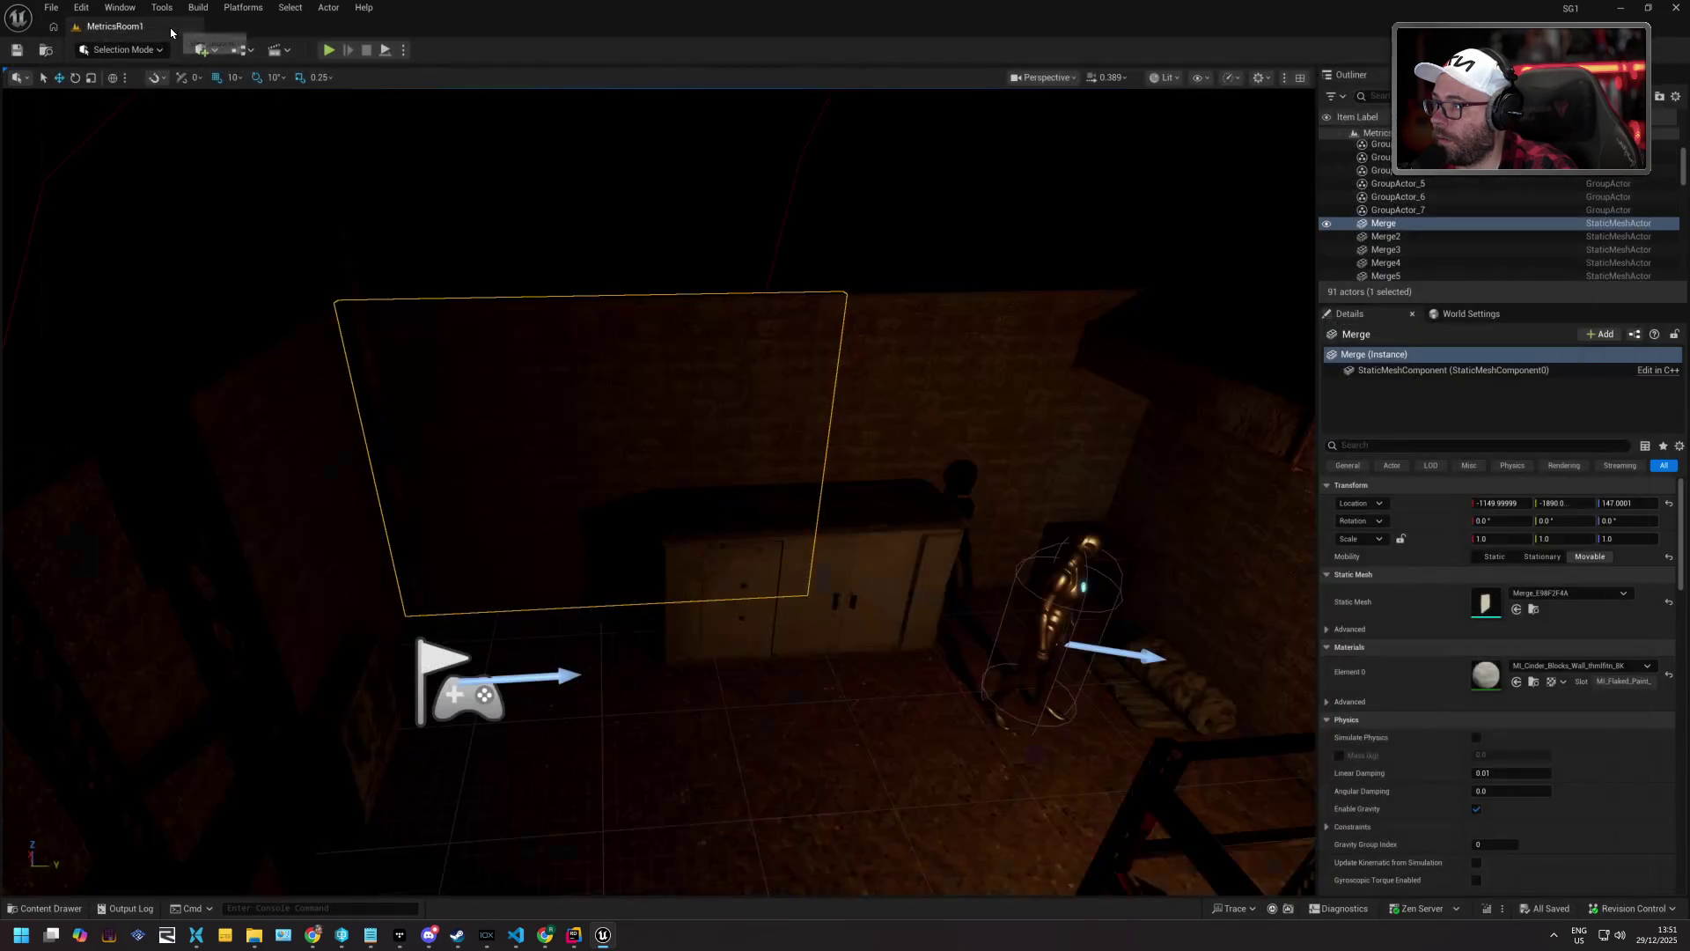
{"action": "left_click", "coordinate": [44, 908]}
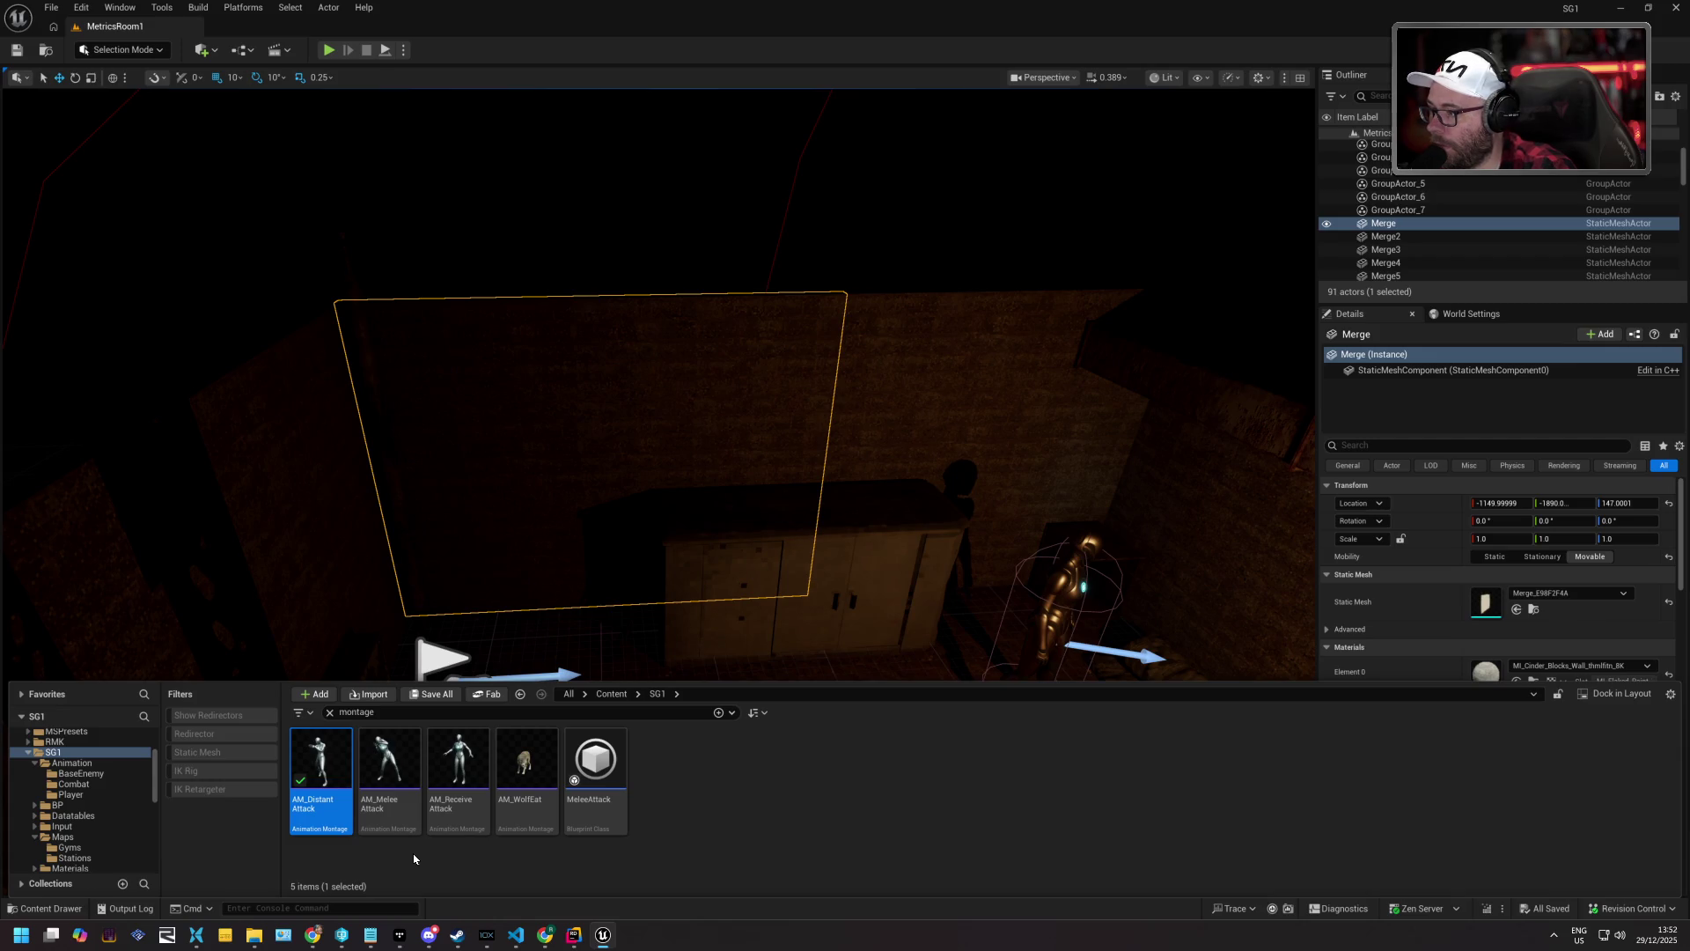
{"action": "double_click", "coordinate": [345, 814]}
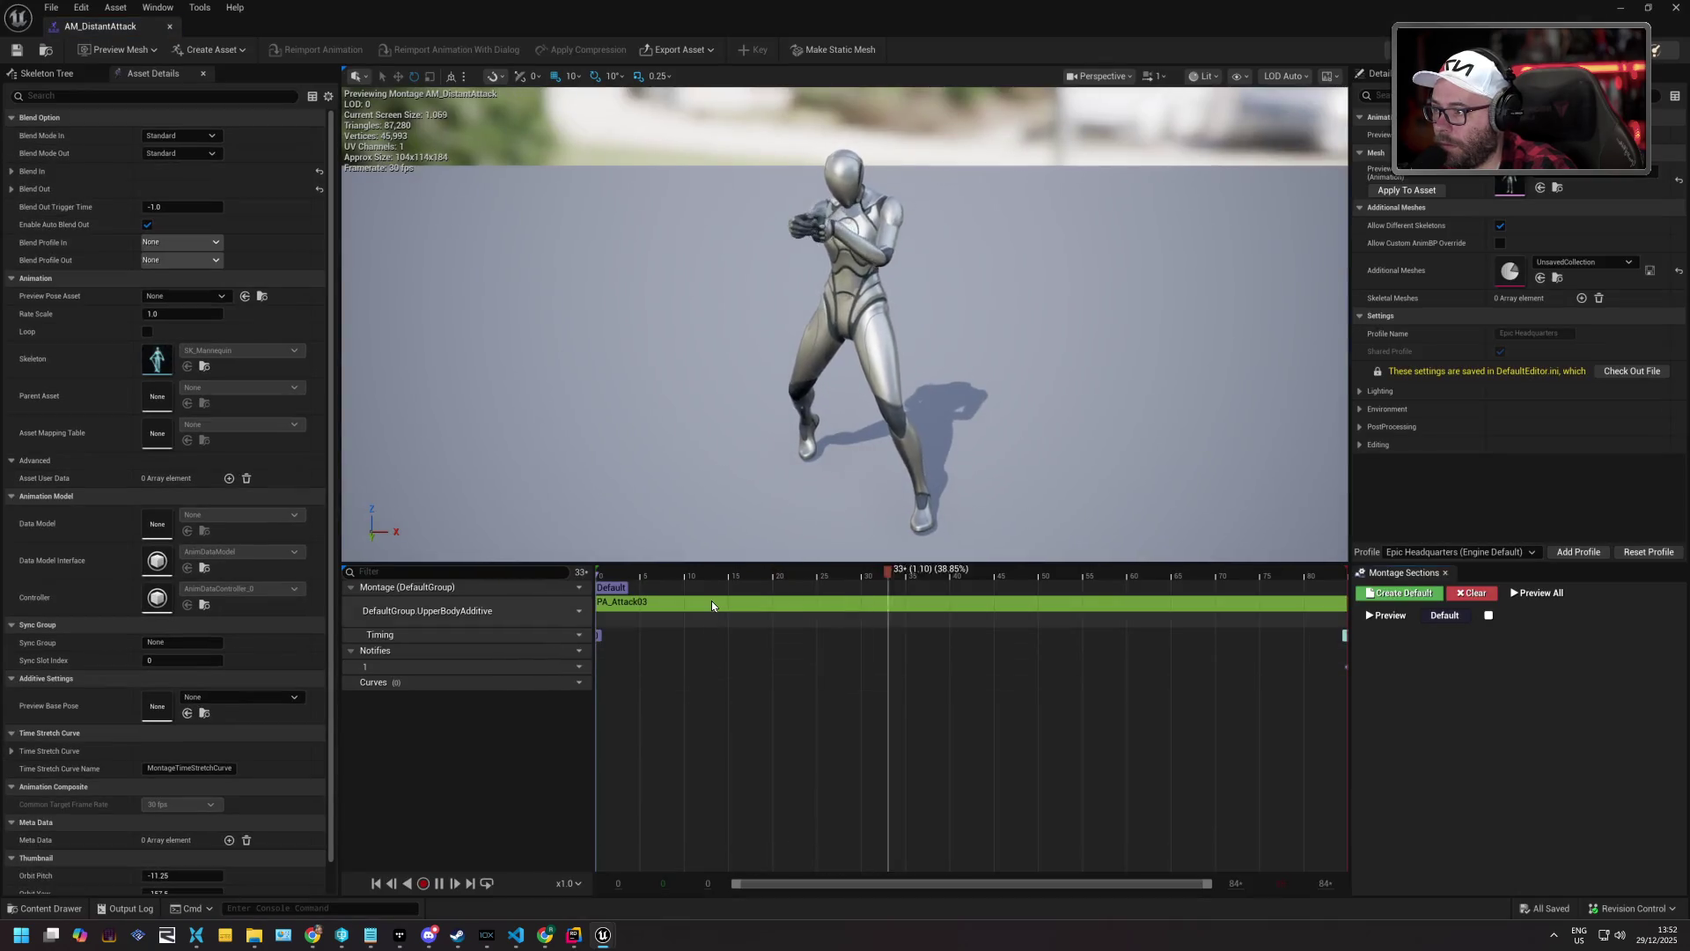
Select the PA_Attack03 segment, then open the ABP_Quinn_PostProcess animation blueprint.
{"action": "left_click", "coordinate": [711, 600]}
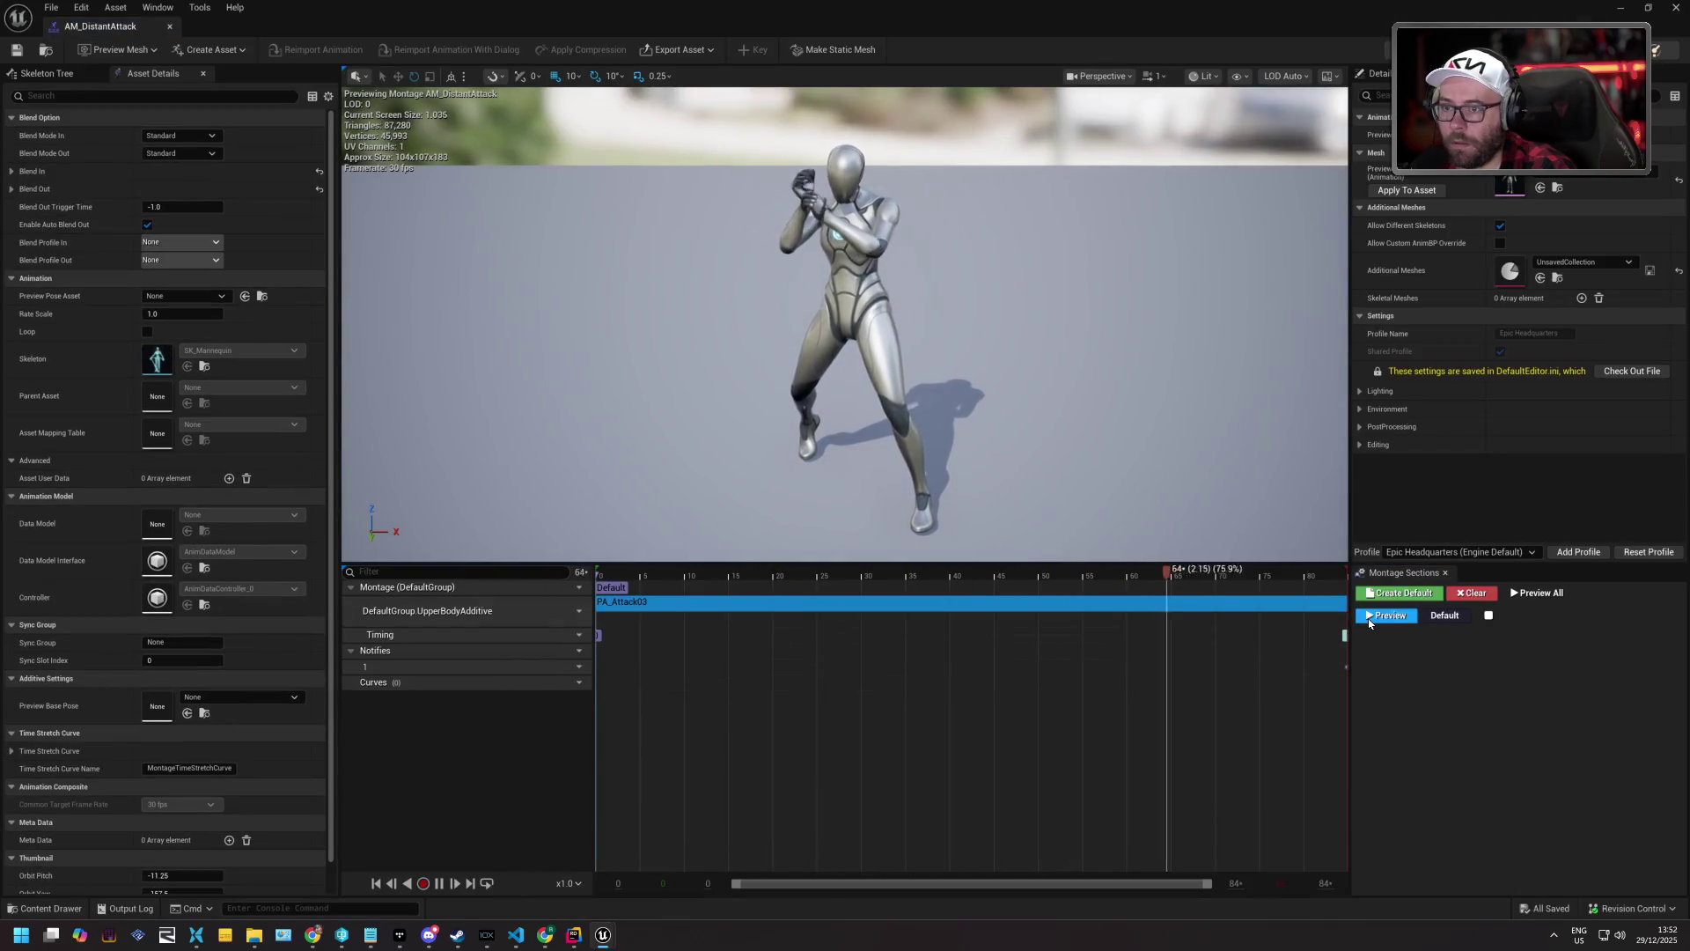
{"action": "right_click", "coordinate": [970, 608]}
{"action": "key", "text": "Escape"}
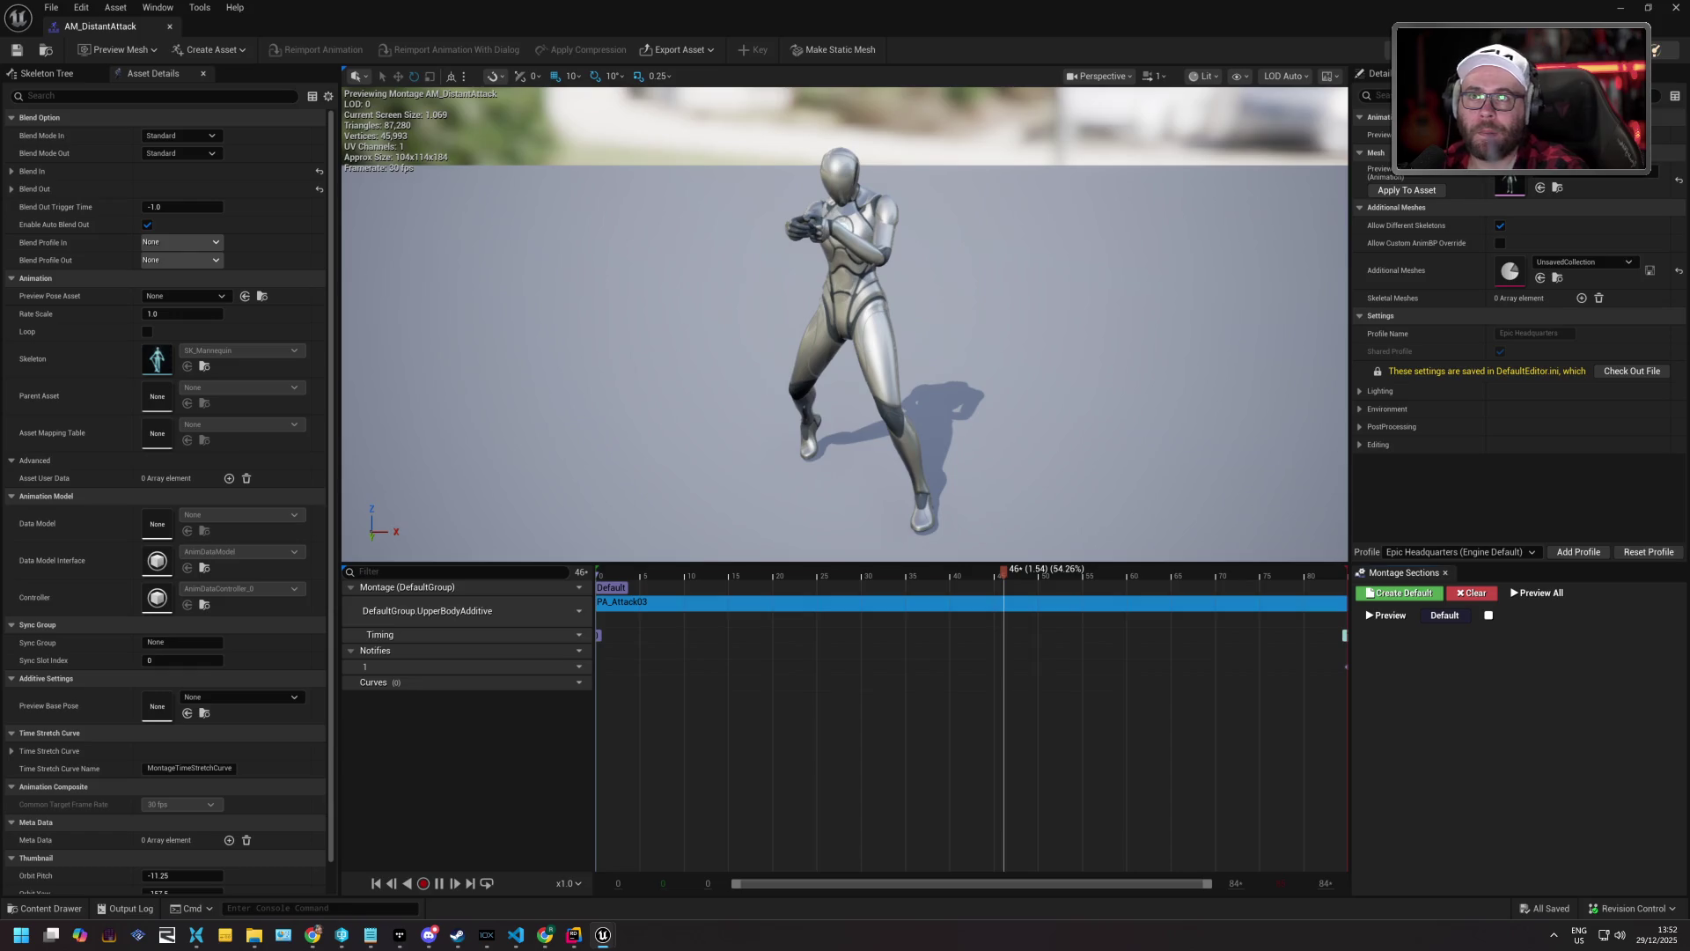
{"action": "double_click", "coordinate": [1509, 183]}
Pan the AnimGraph to the arm nodes, then return to AM_DistantAttack's PA_Attack03 segment.
{"action": "scroll", "coordinate": [729, 517], "scroll_direction": "up", "scroll_amount": 3}
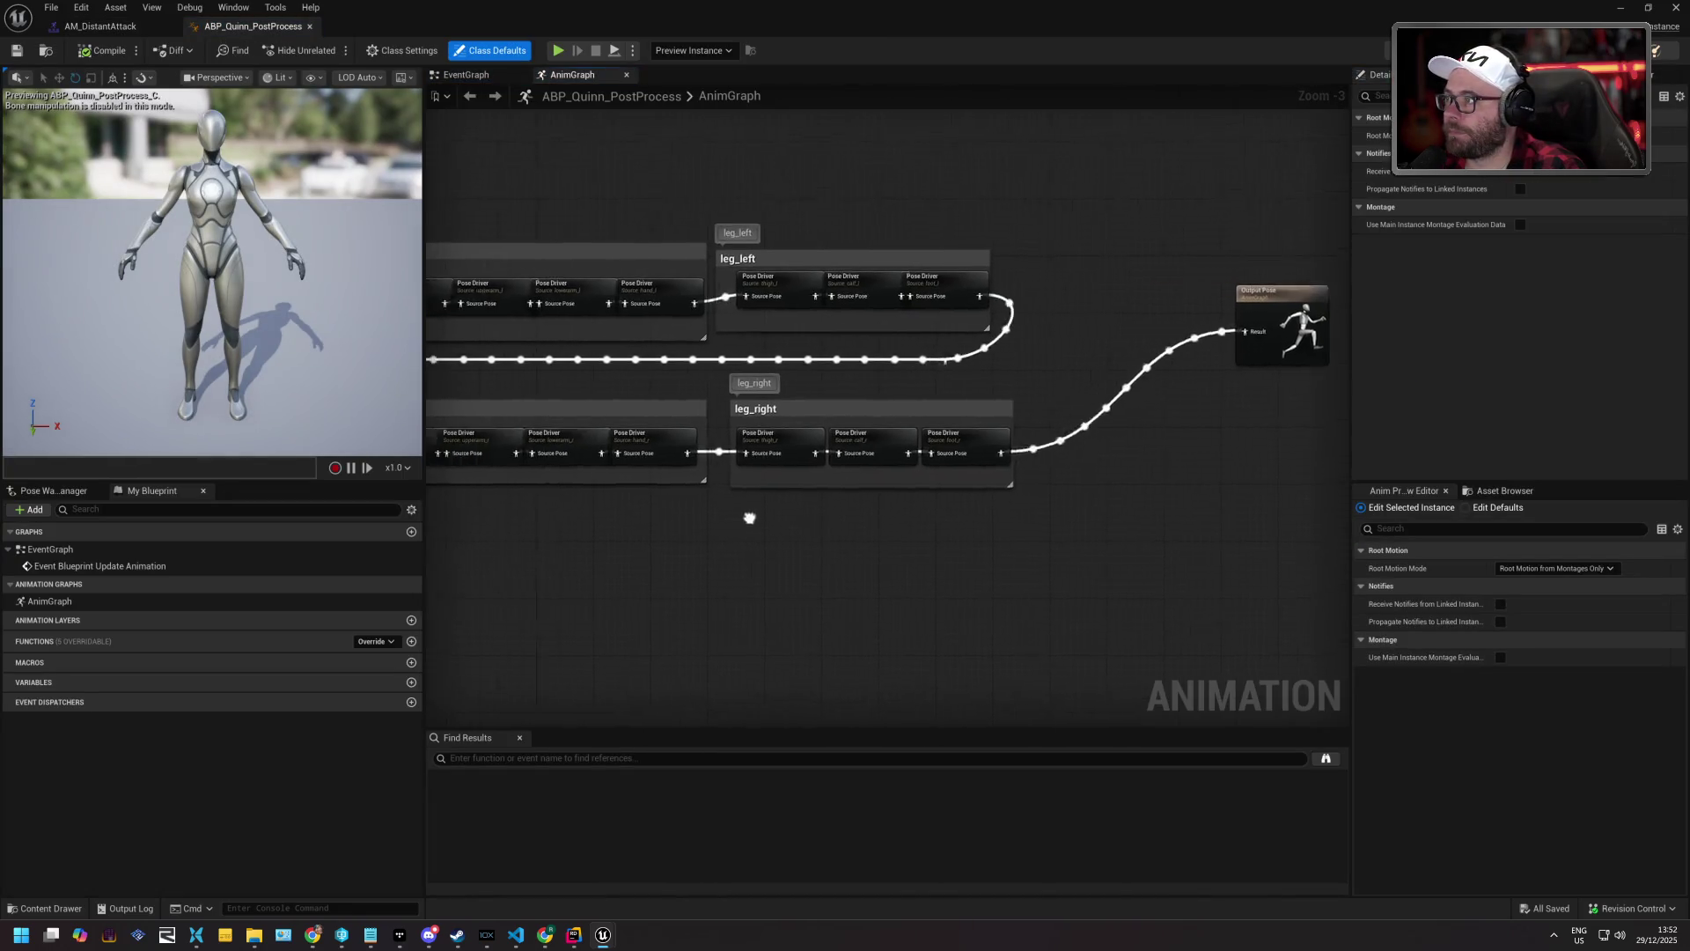
{"action": "left_click_drag", "start_coordinate": [1147, 535], "coordinate": [1197, 533]}
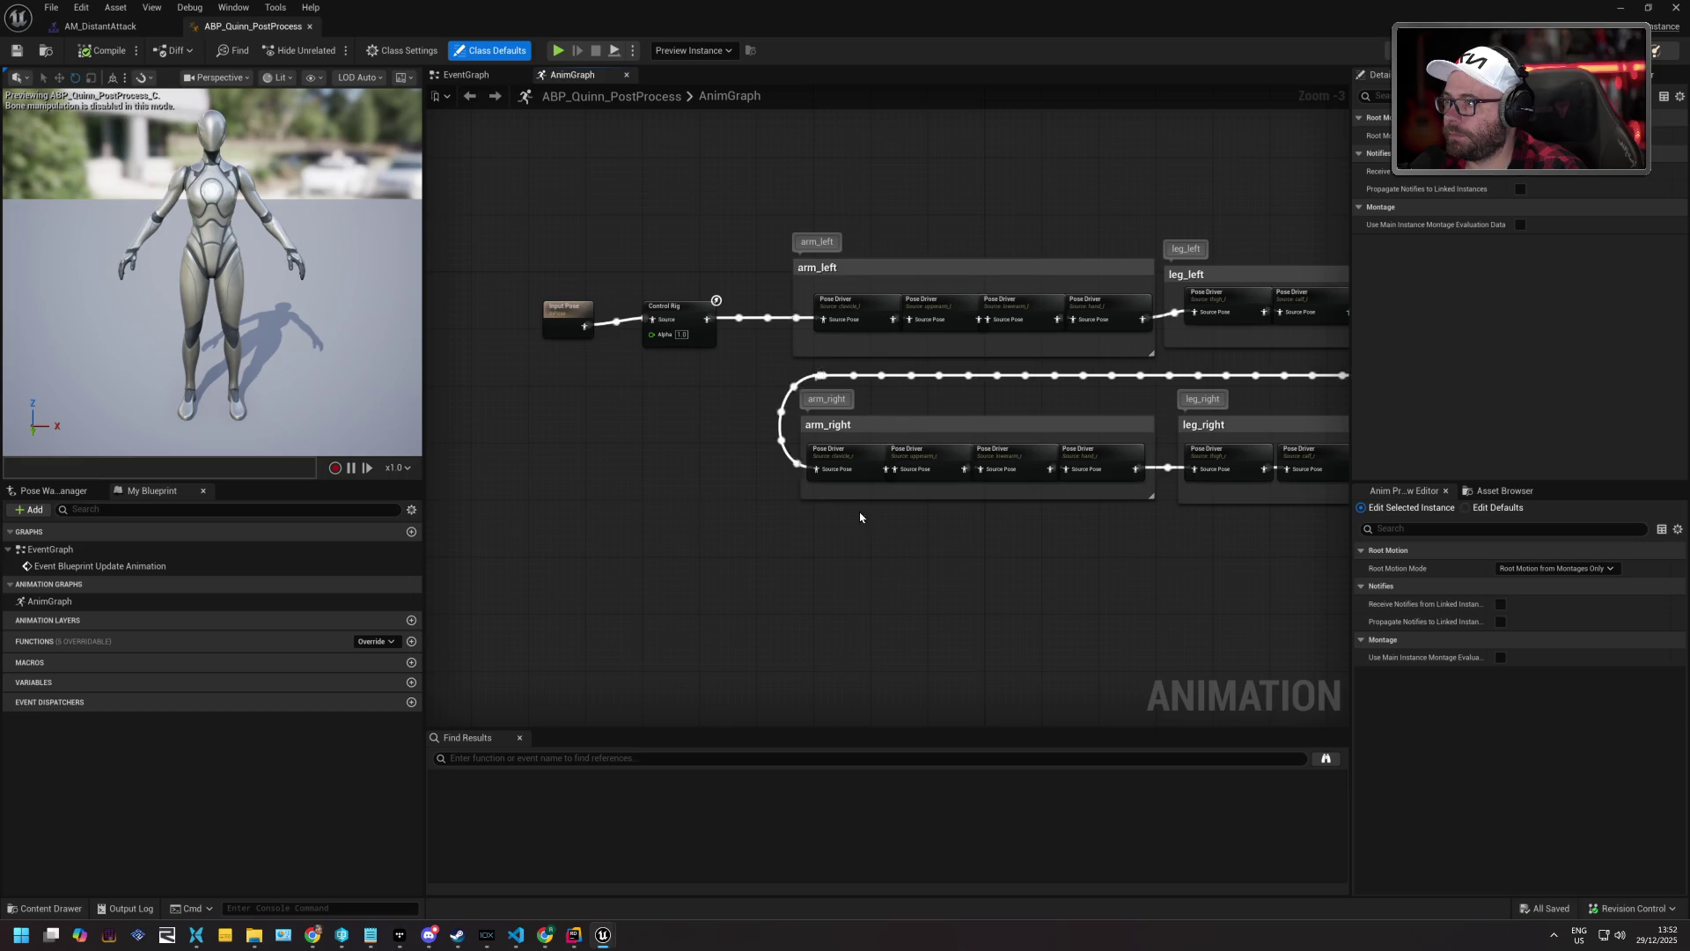
{"action": "left_click", "coordinate": [99, 26]}
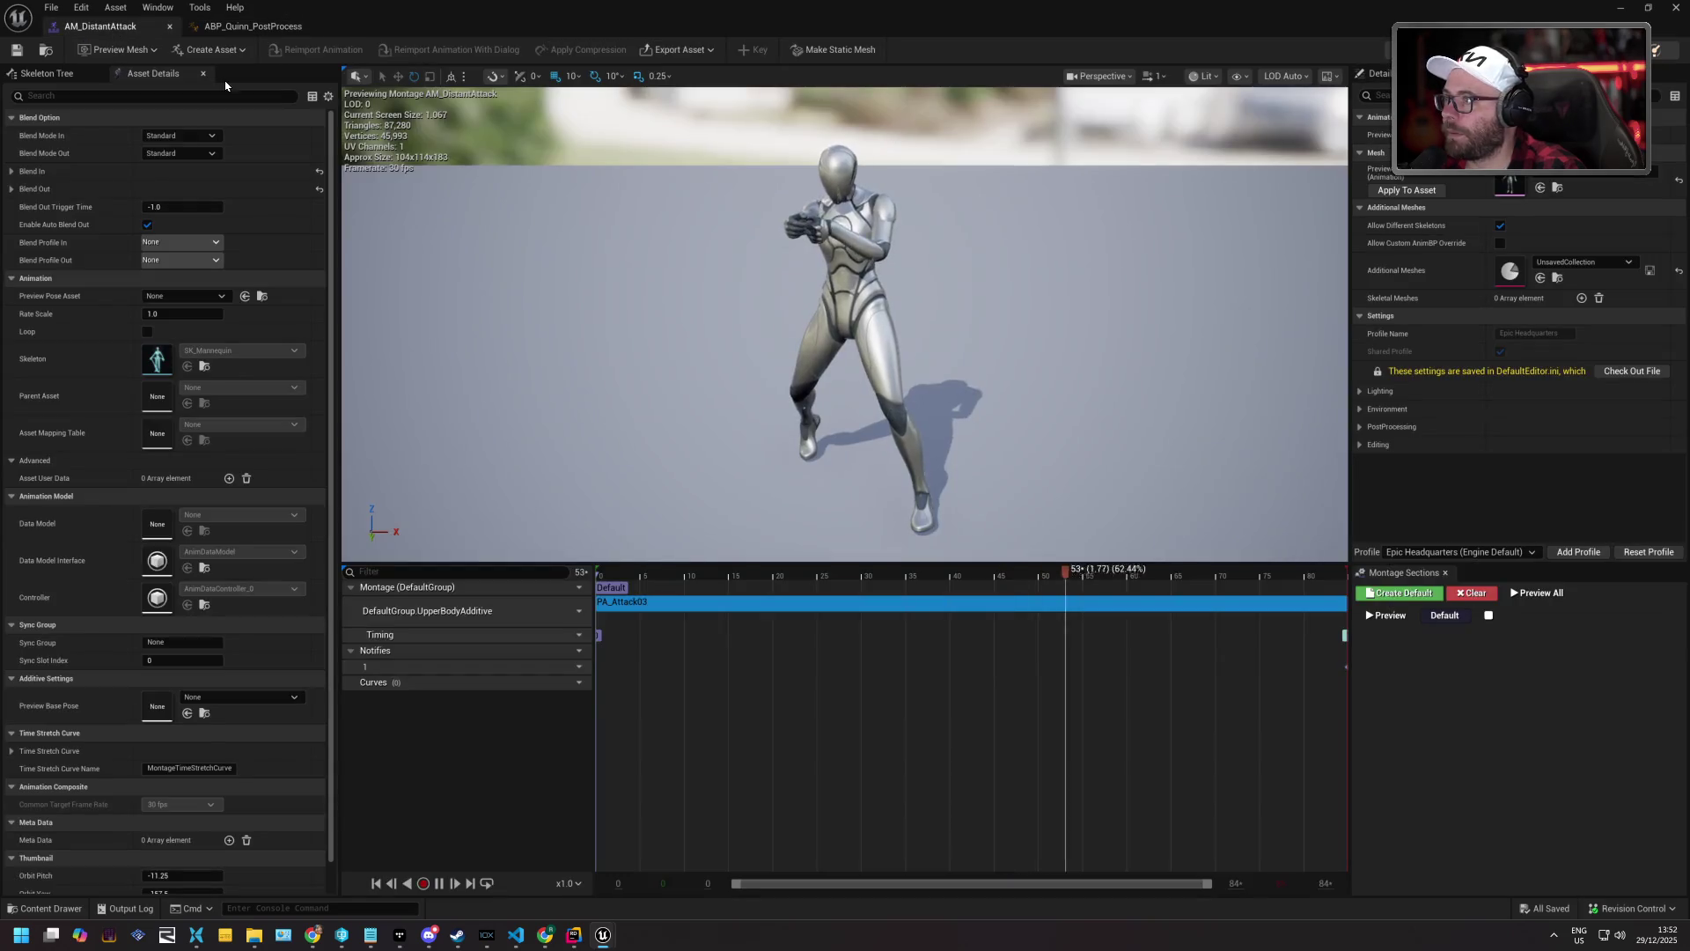
{"action": "right_click", "coordinate": [641, 602]}
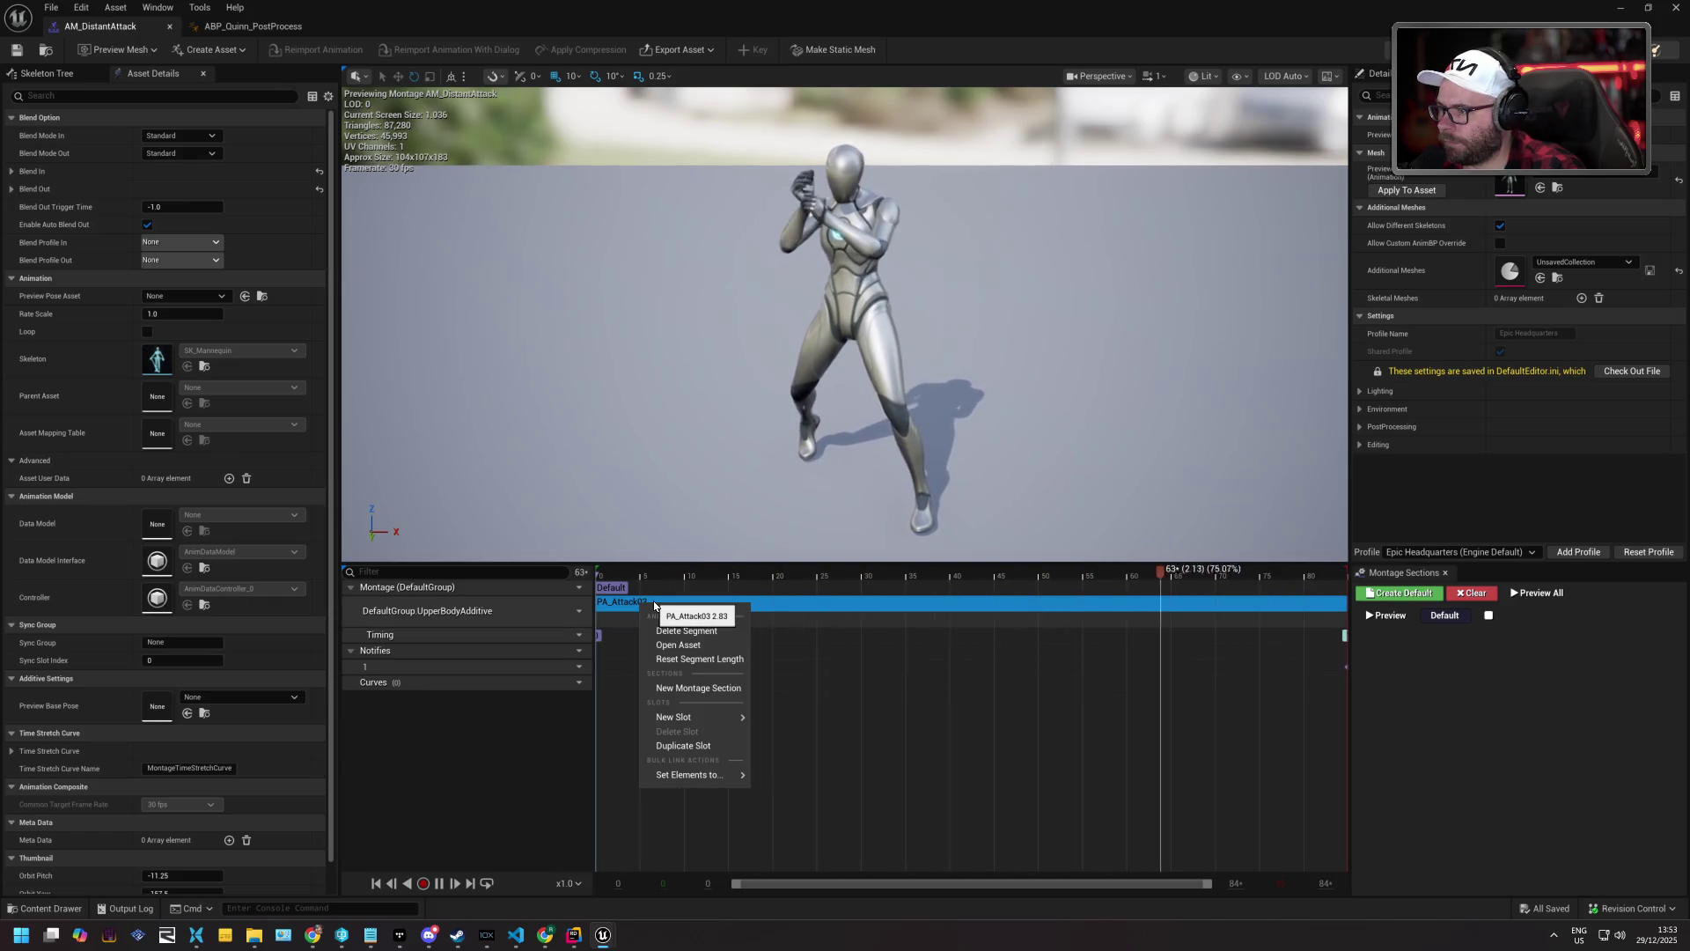
{"action": "mouse_move", "coordinate": [714, 775]}
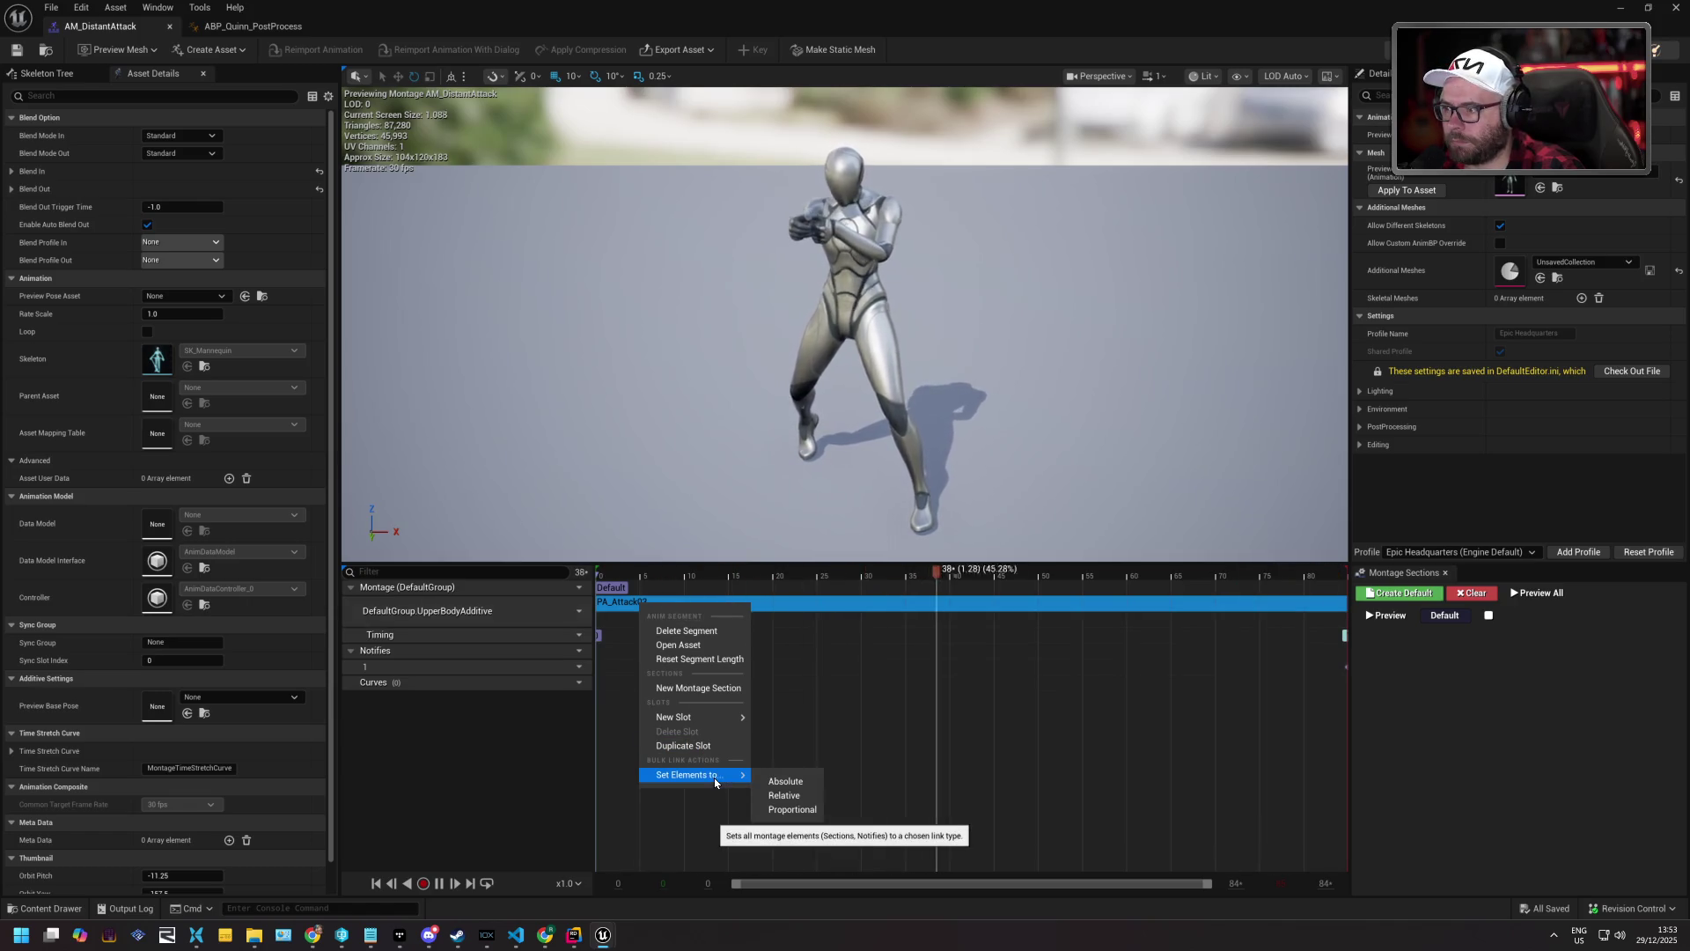
{"action": "left_click", "coordinate": [1160, 632]}
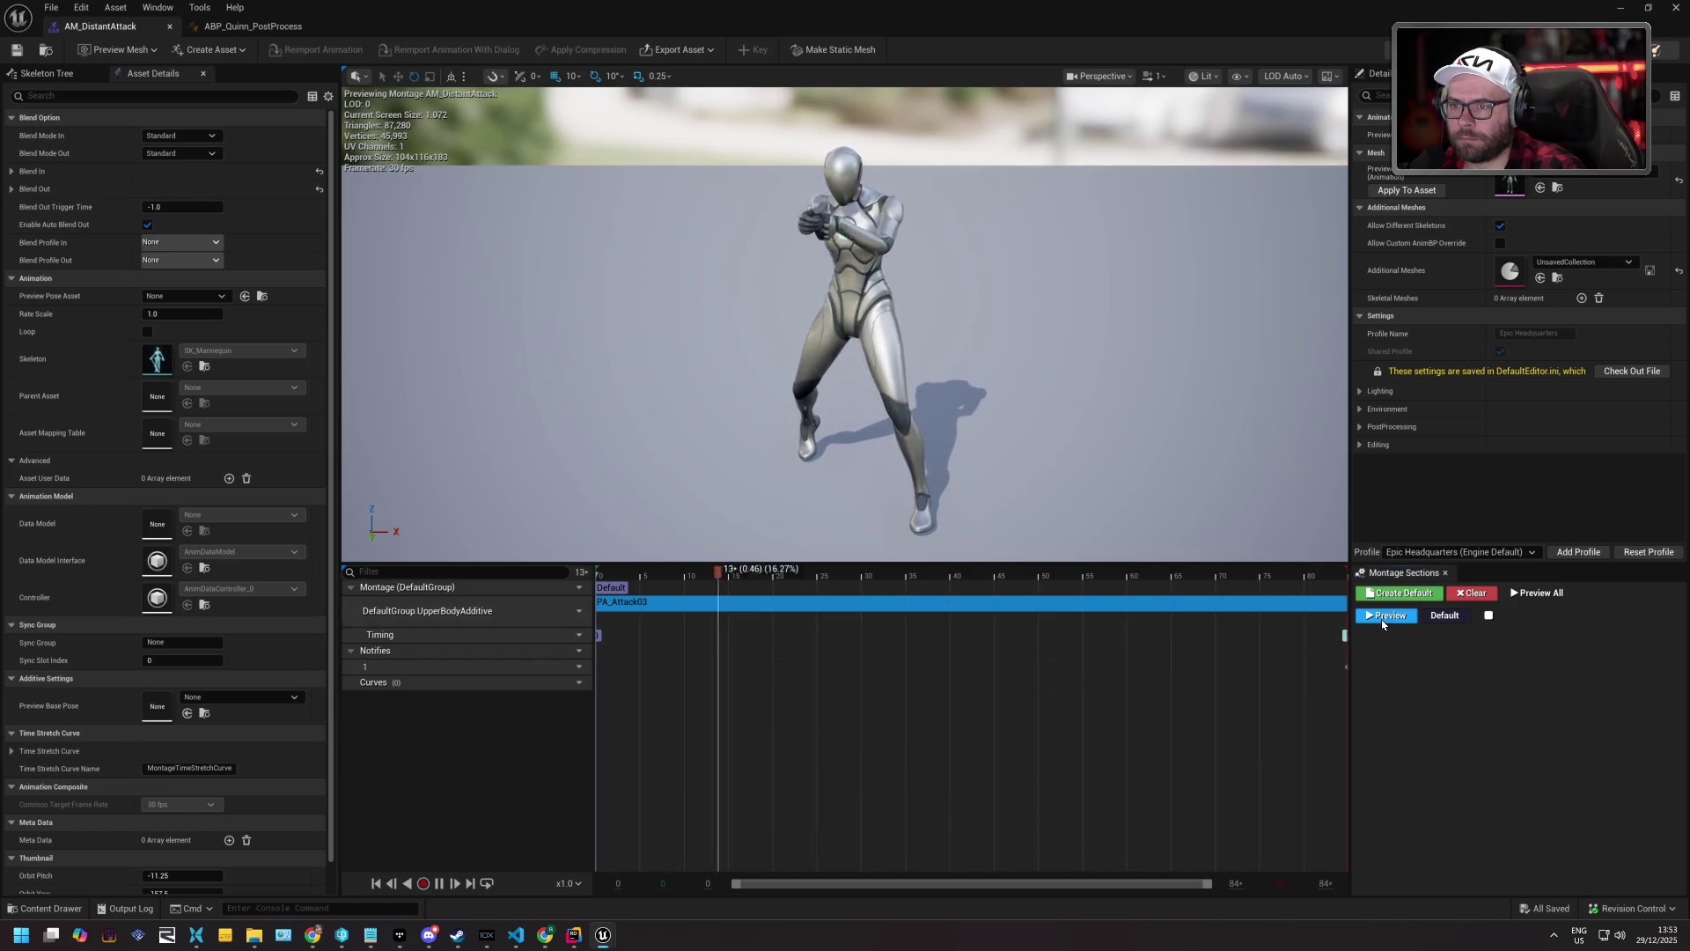
{"action": "left_click", "coordinate": [171, 8]}
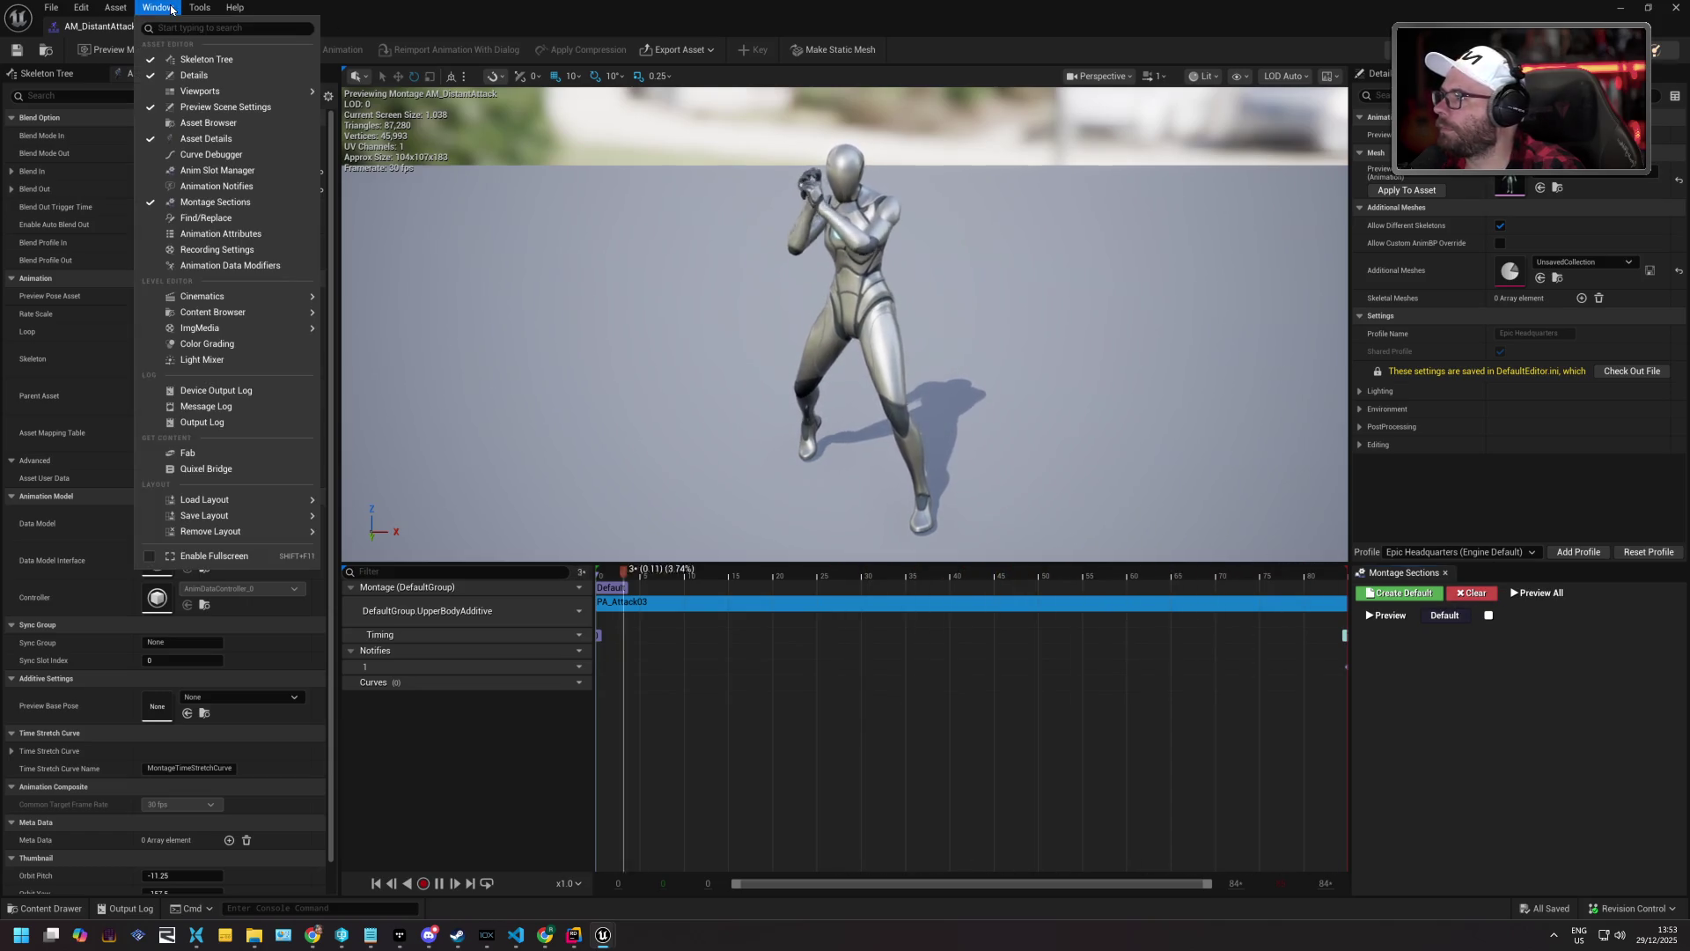
{"action": "left_click", "coordinate": [223, 124]}
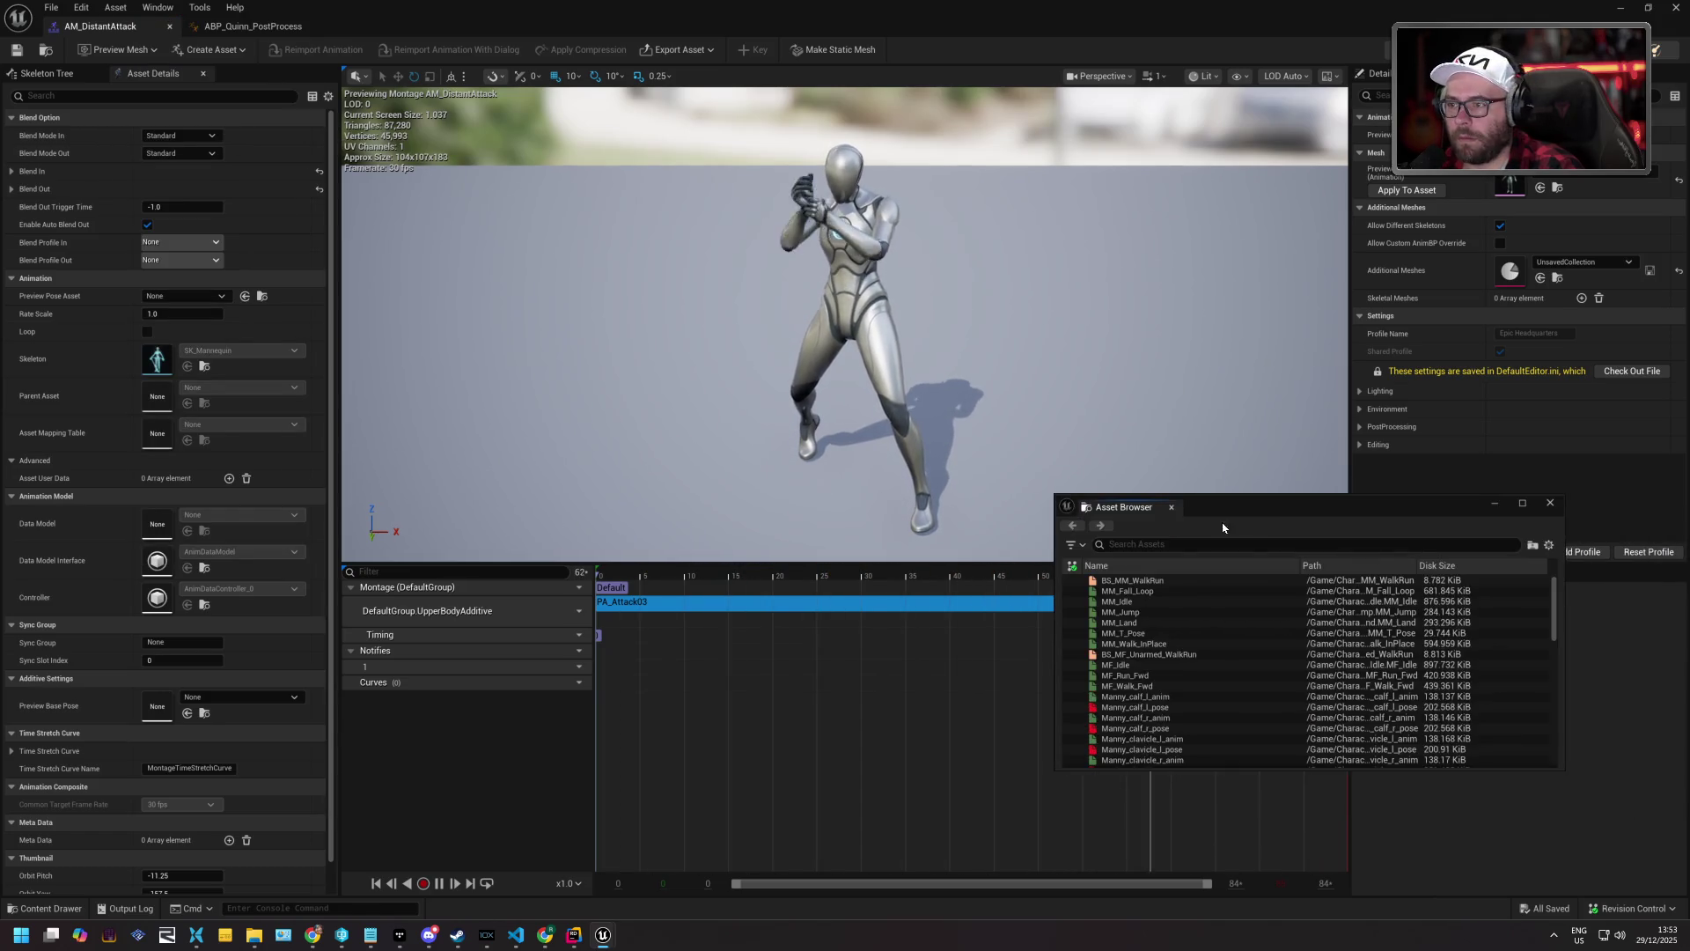
{"action": "left_click", "coordinate": [1171, 543]}
{"action": "type", "text": "pistol"}
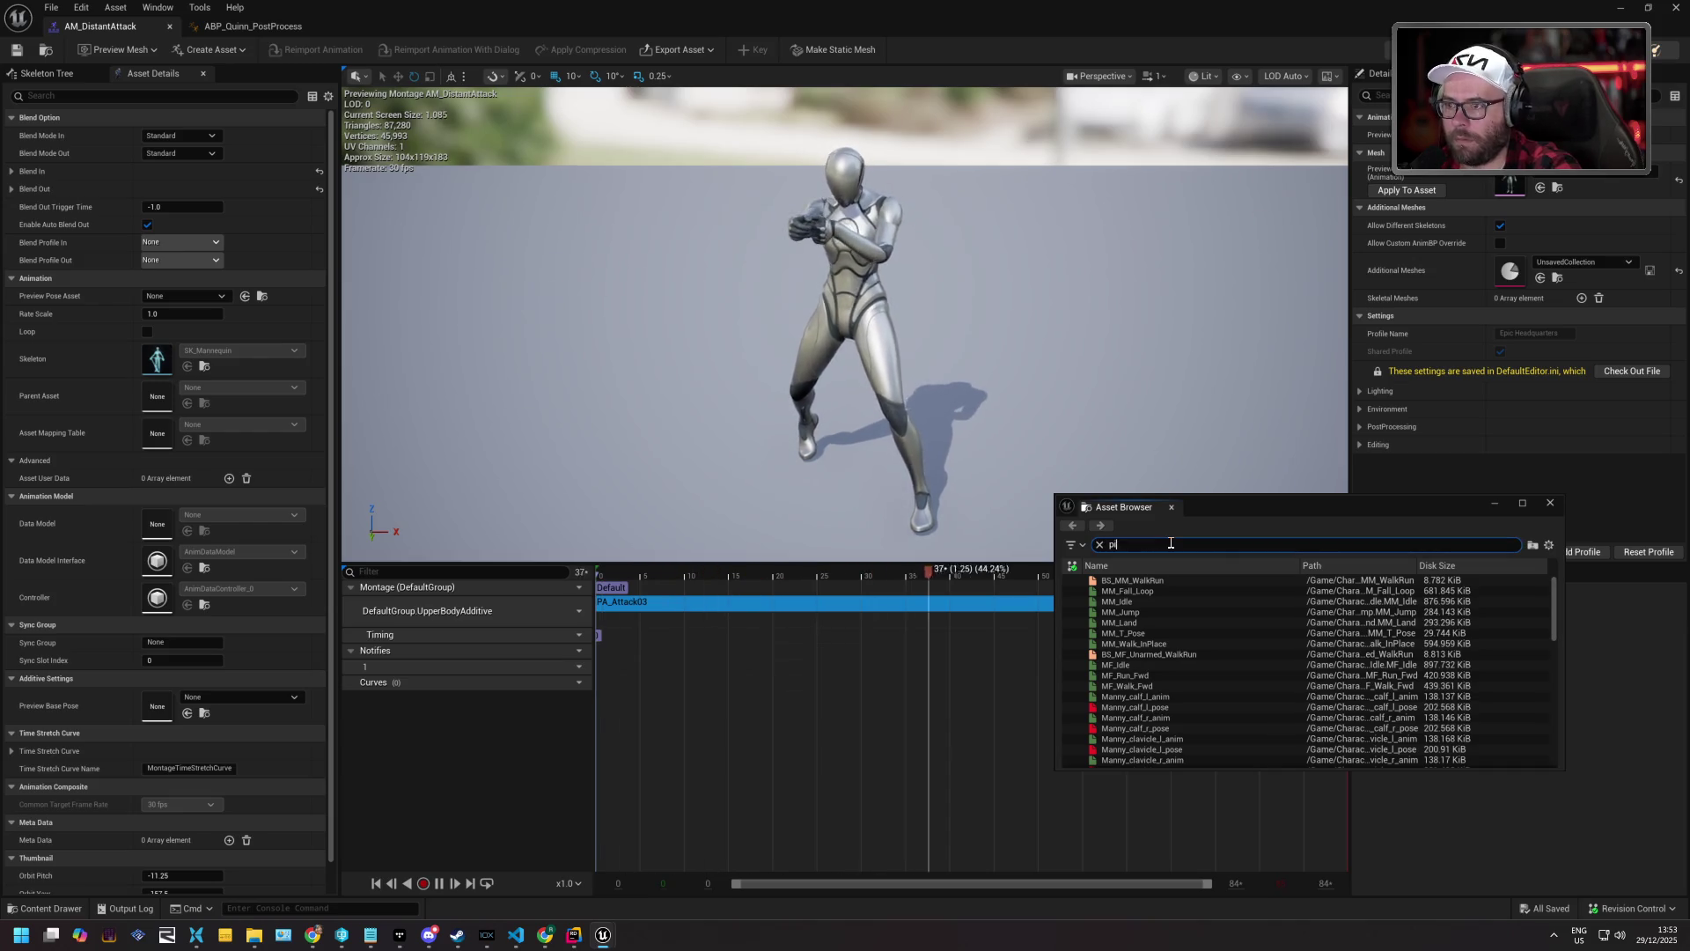
{"action": "left_click", "coordinate": [1174, 589]}
{"action": "left_click", "coordinate": [1174, 582]}
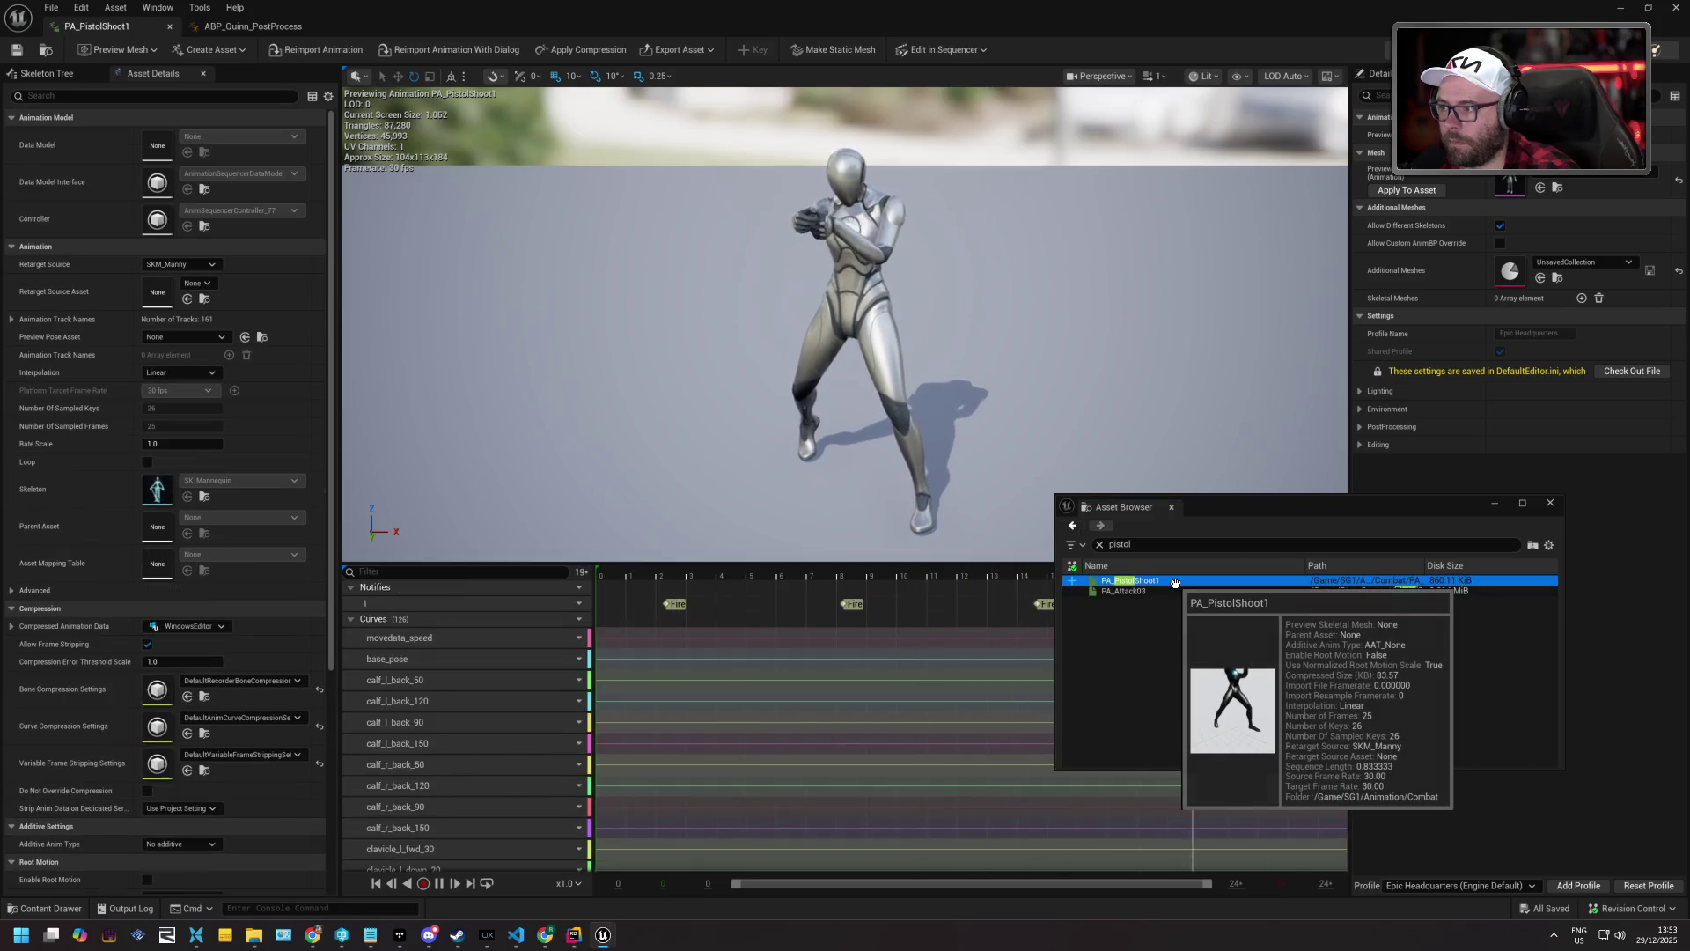
{"action": "left_click", "coordinate": [251, 26]}
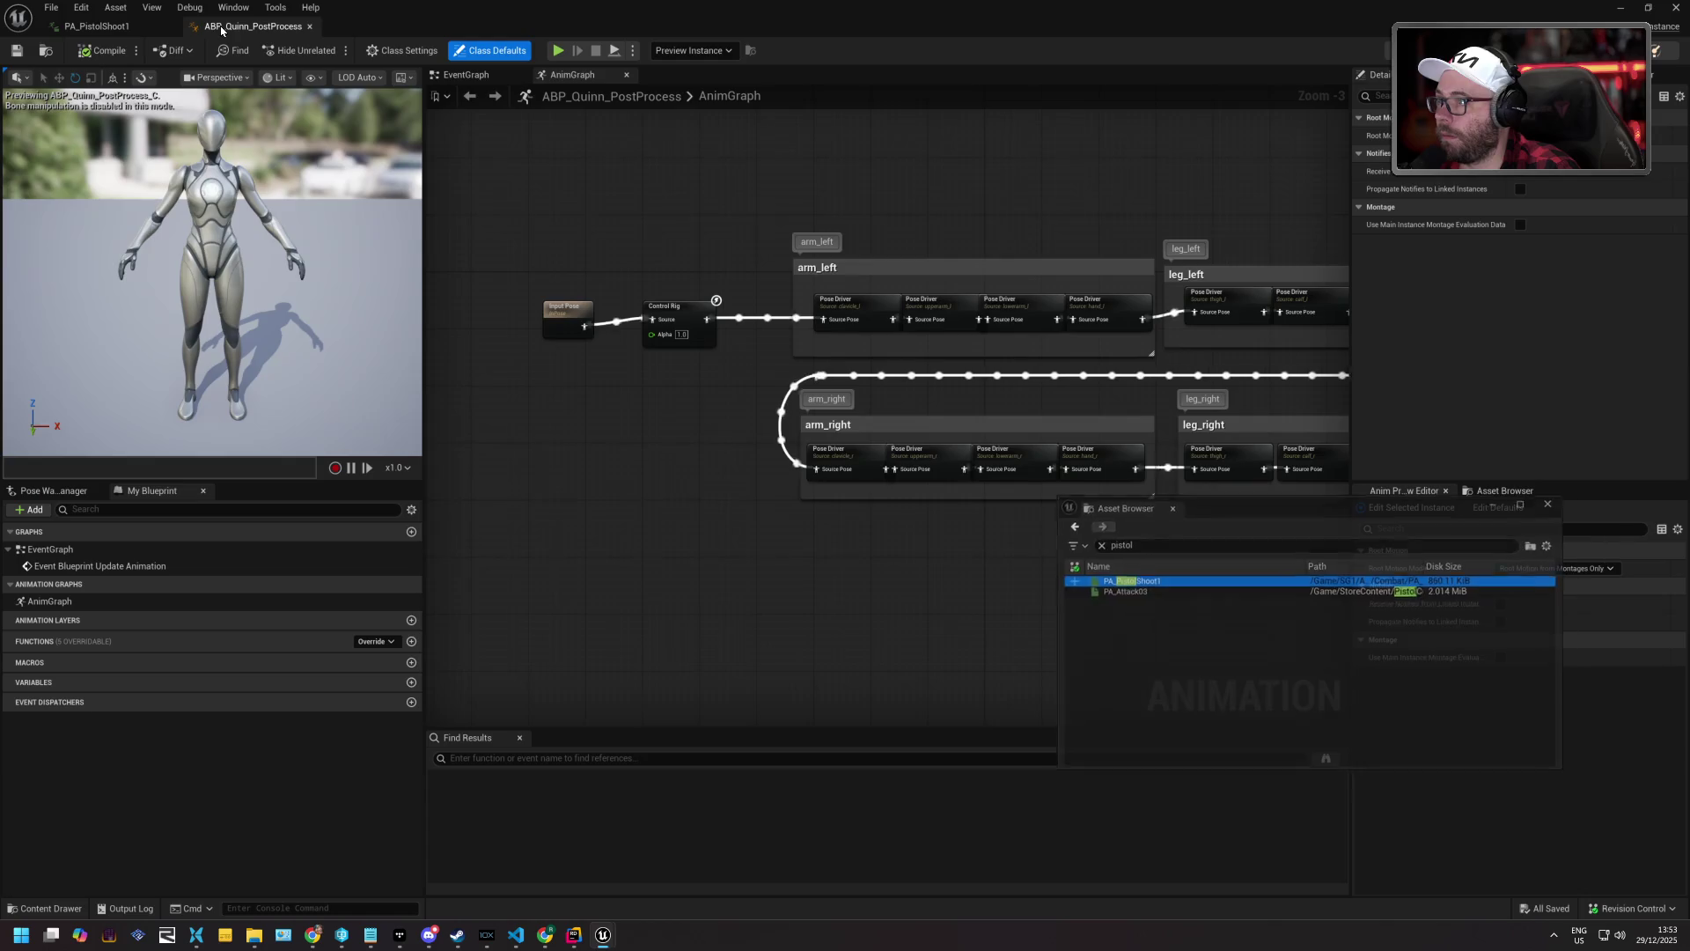
{"action": "left_click", "coordinate": [143, 33]}
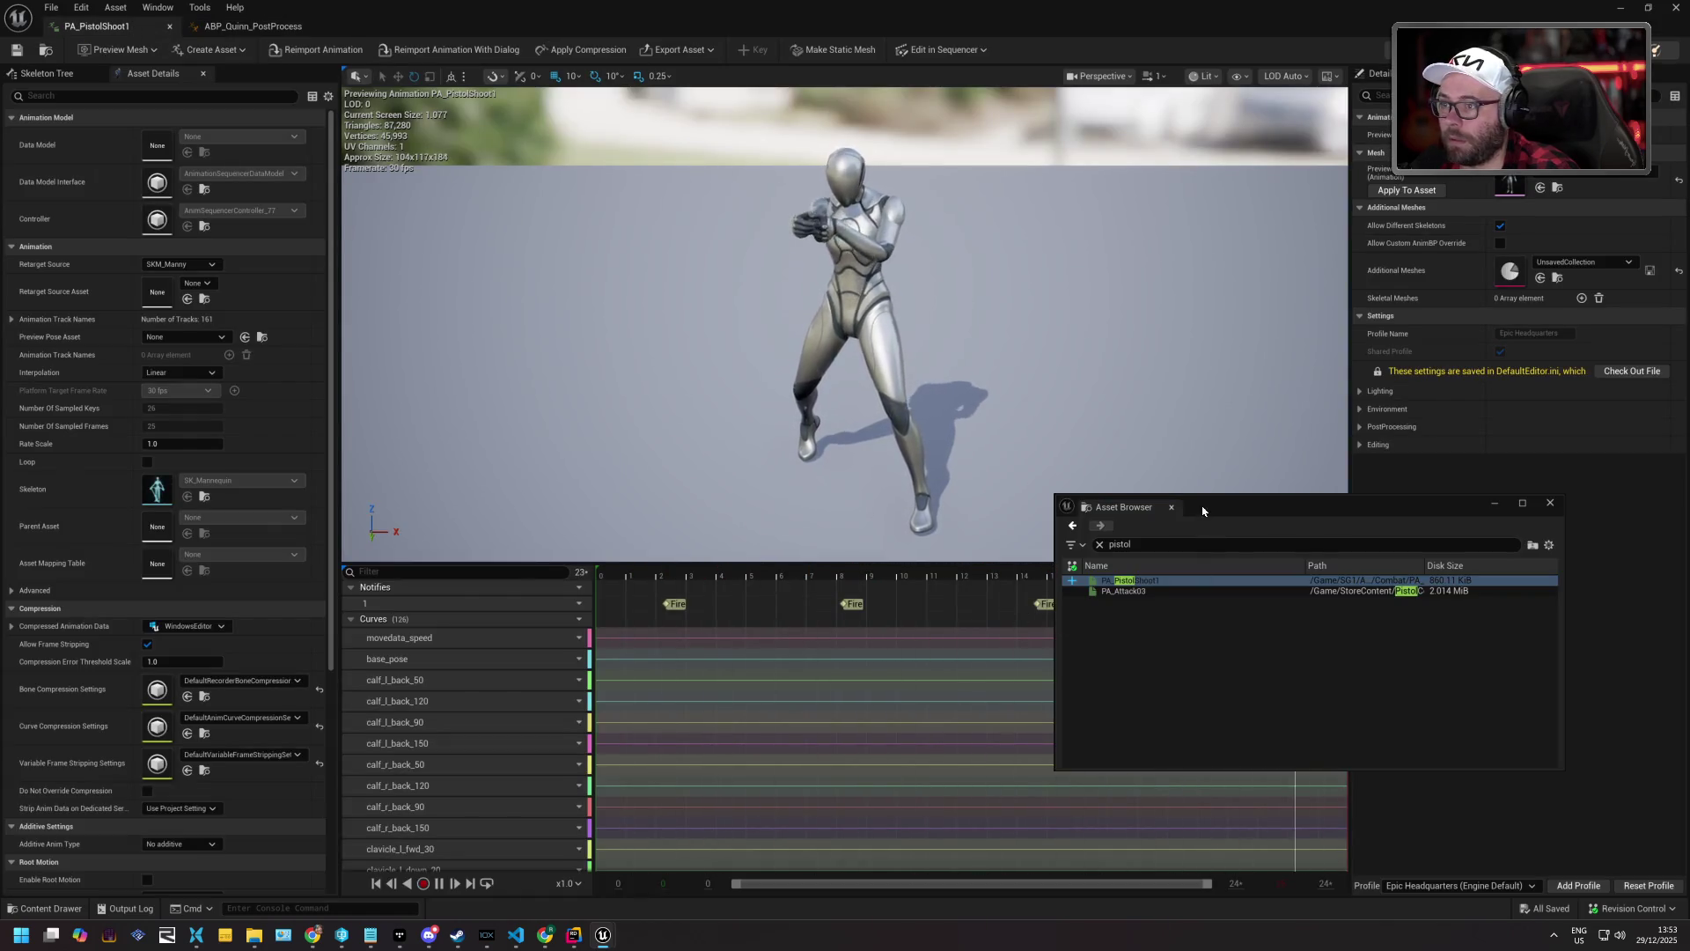
{"action": "mouse_move", "coordinate": [1202, 511]}
{"action": "left_mouse_down"}
{"action": "mouse_move", "coordinate": [1450, 651]}
{"action": "mouse_move", "coordinate": [1125, 510]}
{"action": "mouse_move", "coordinate": [968, 493]}
{"action": "left_mouse_up"}
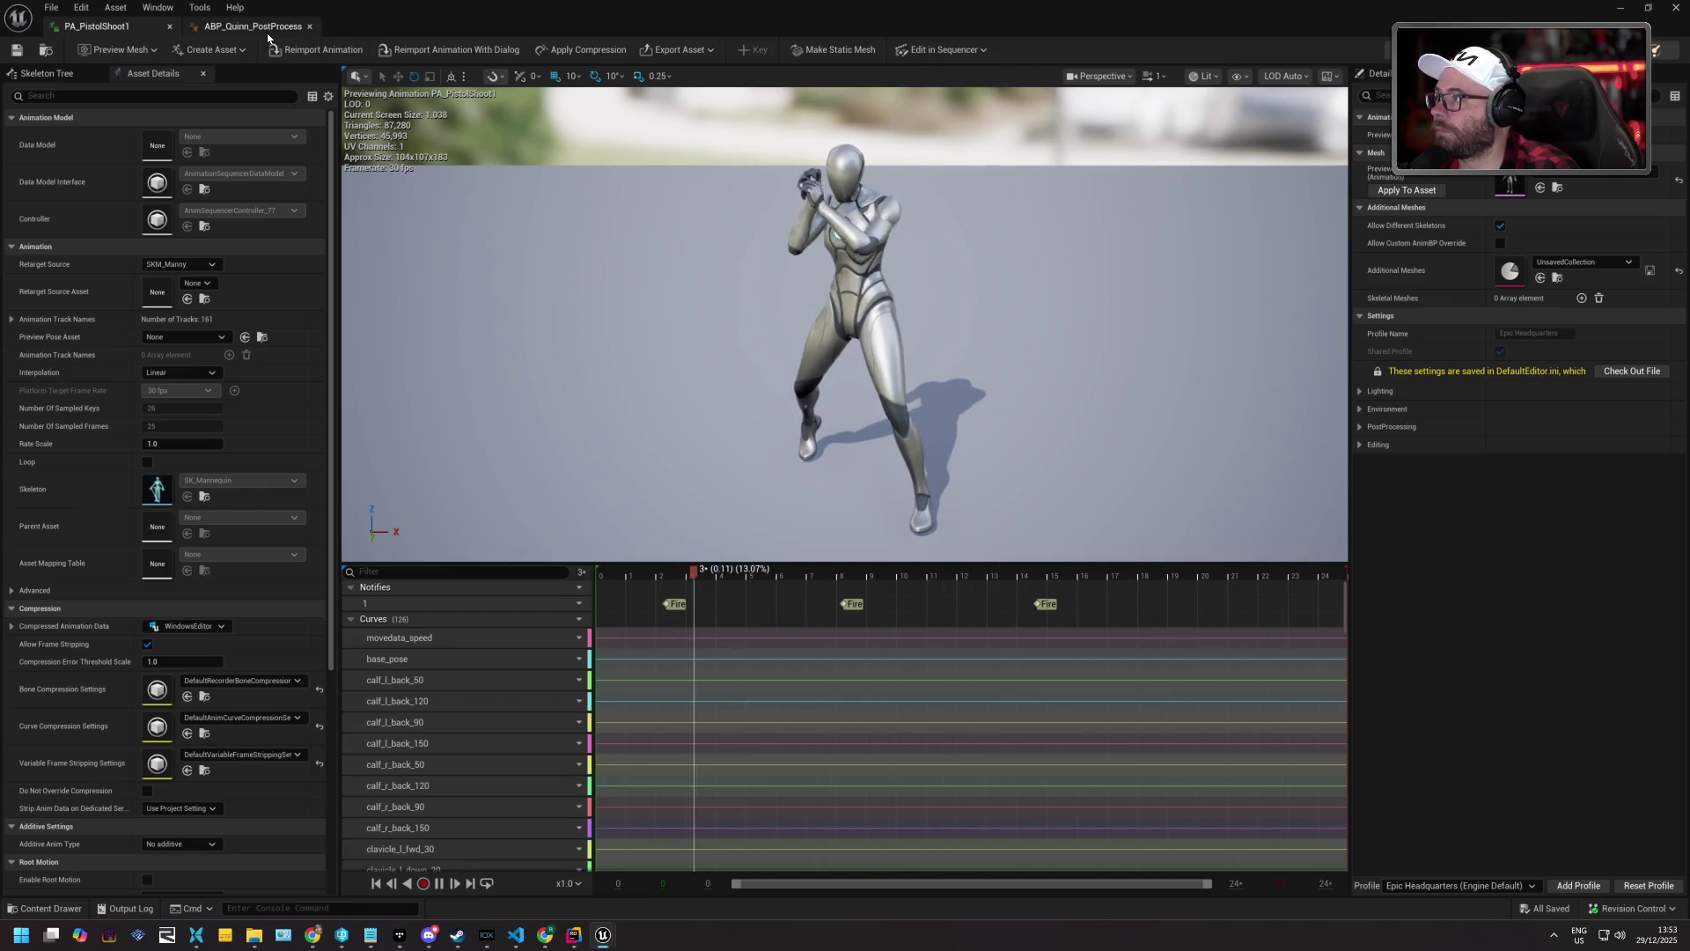
{"action": "left_click", "coordinate": [51, 907]}
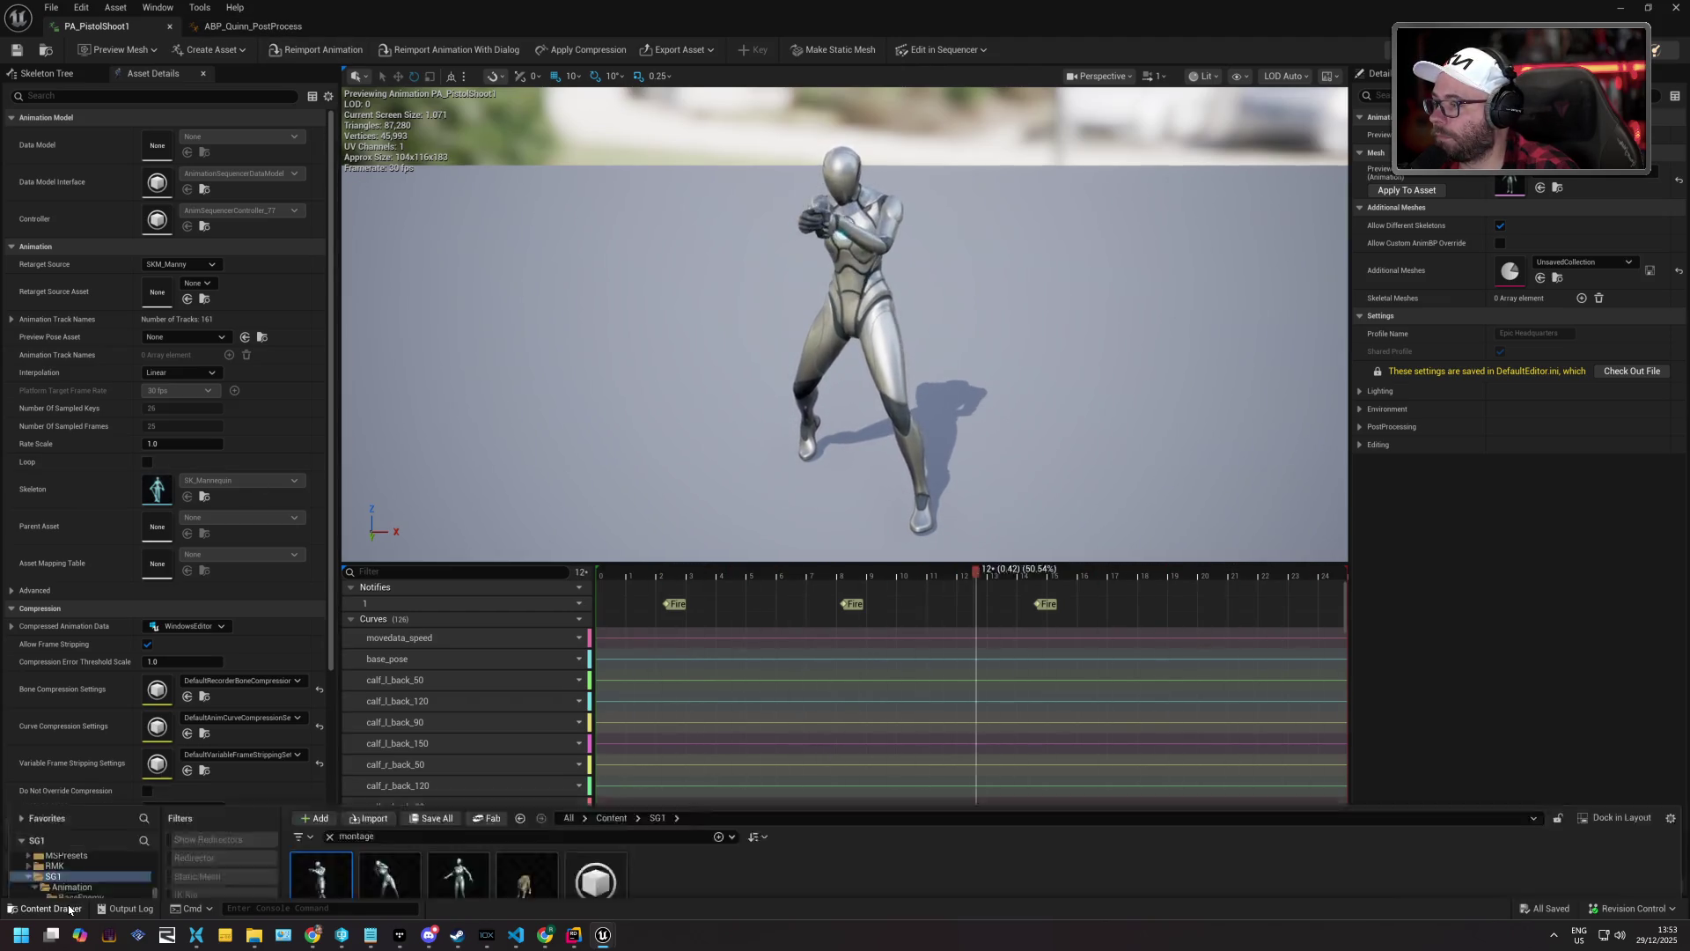
{"action": "double_click", "coordinate": [316, 671]}
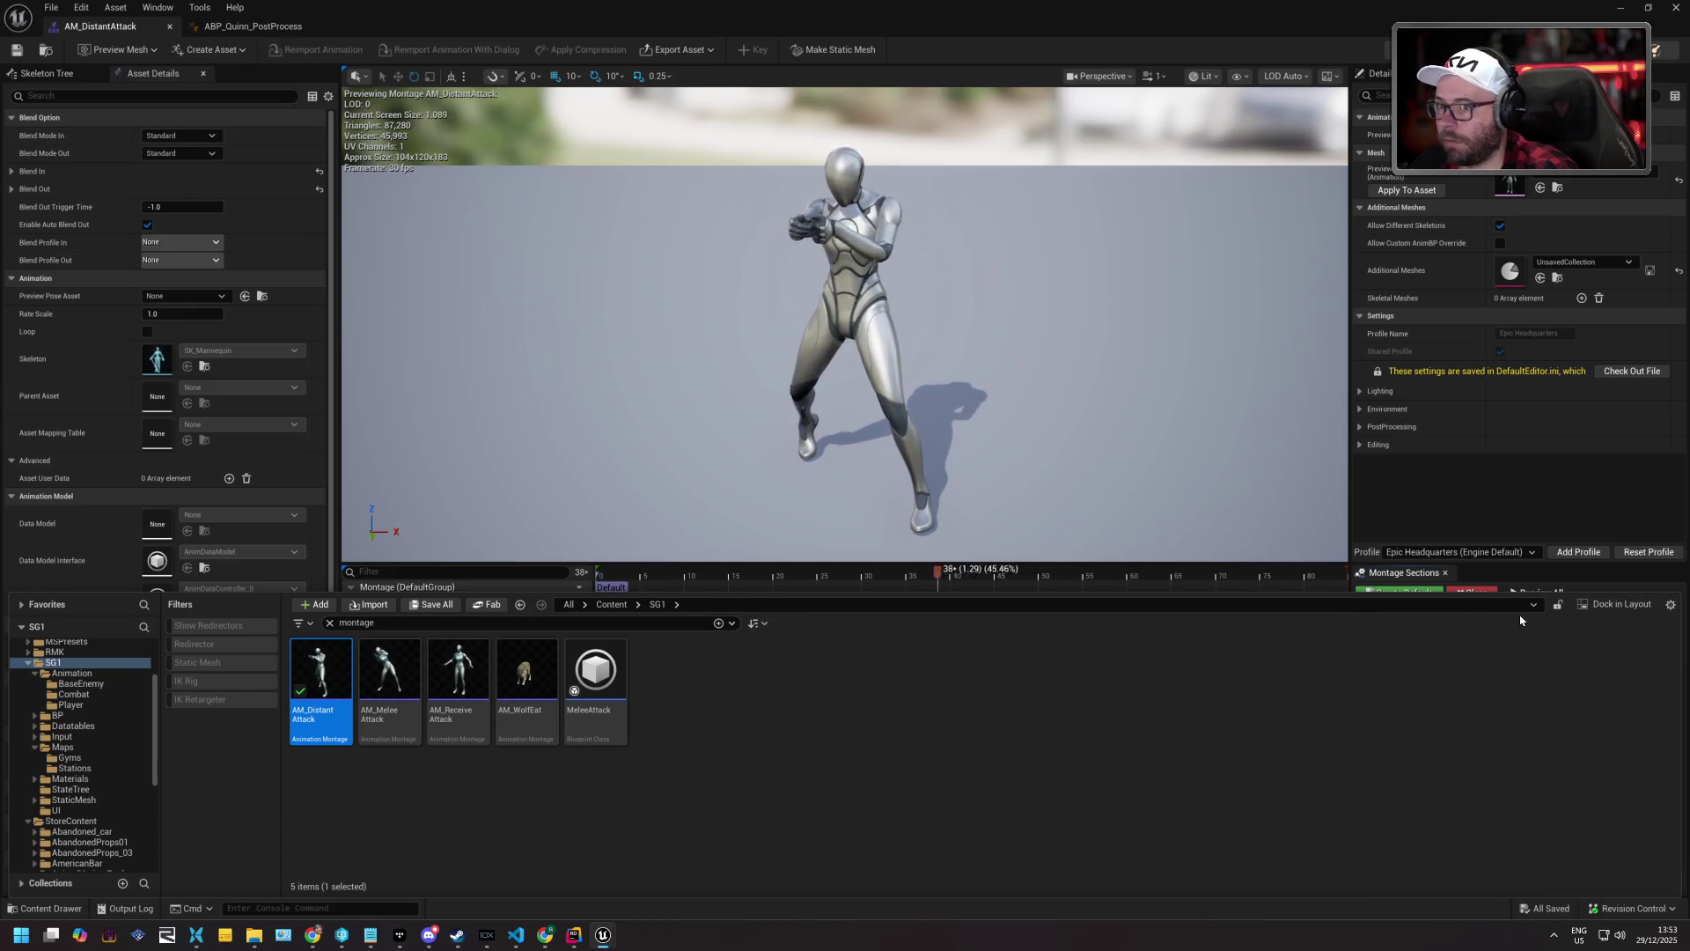
{"action": "key", "text": "ctrl+space"}
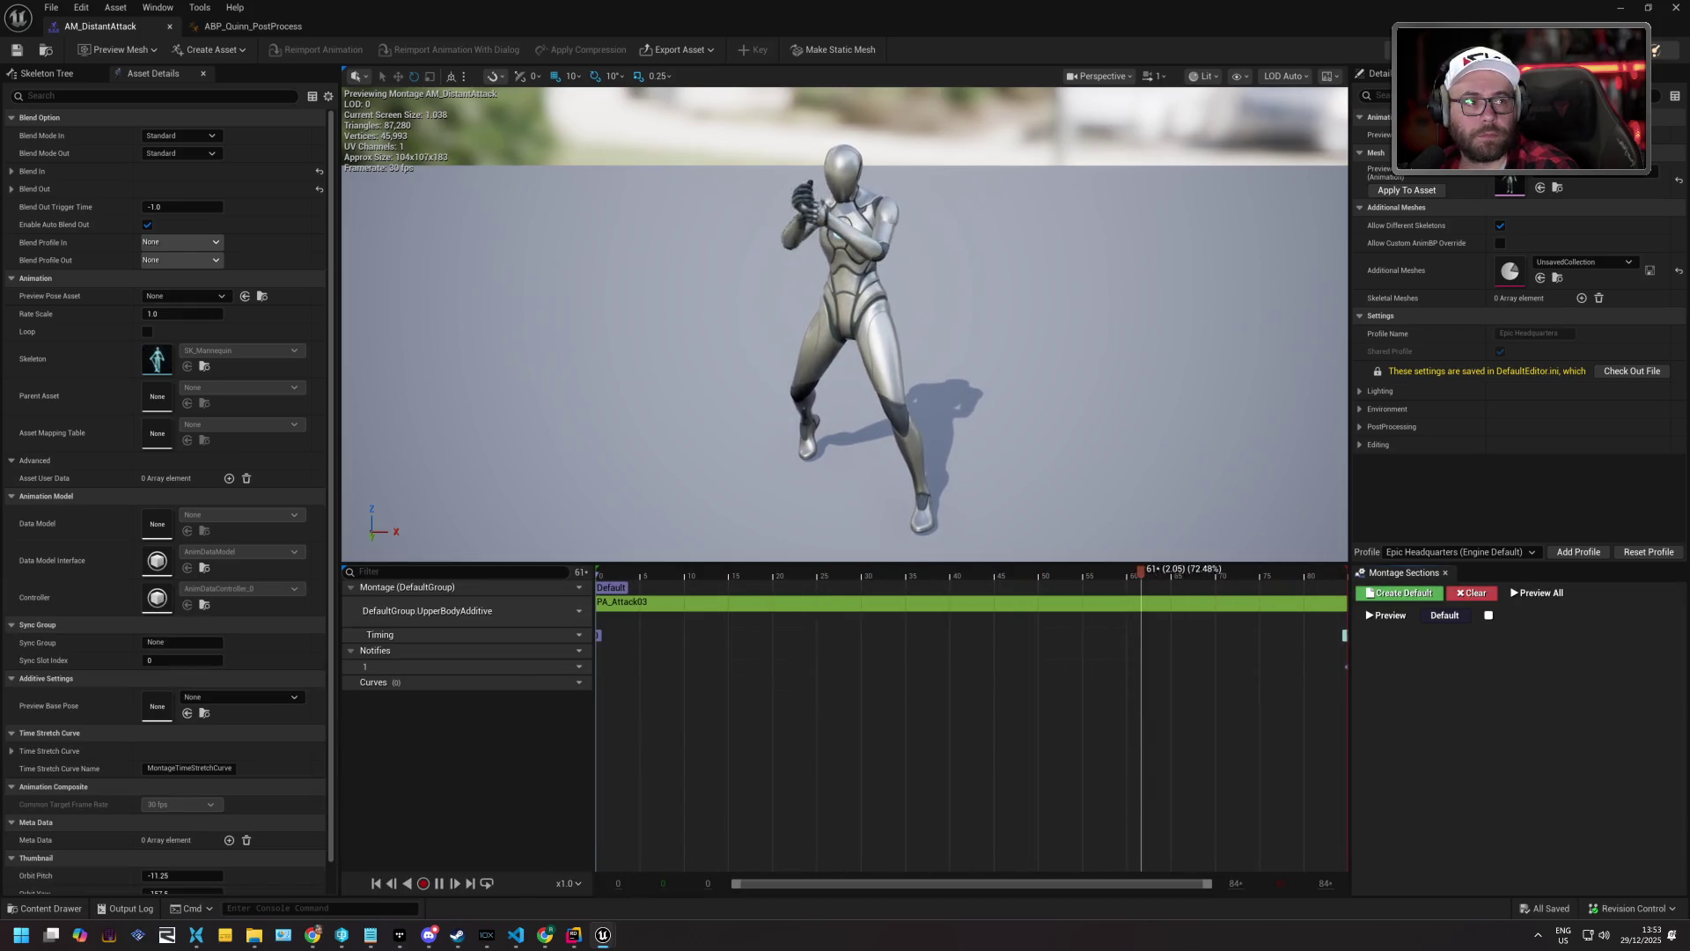
Drop PA_PistolShoot1 into the UpperBodyAdditive slot and move it ahead of PA_Attack03.
{"action": "key", "text": "ctrl+space"}
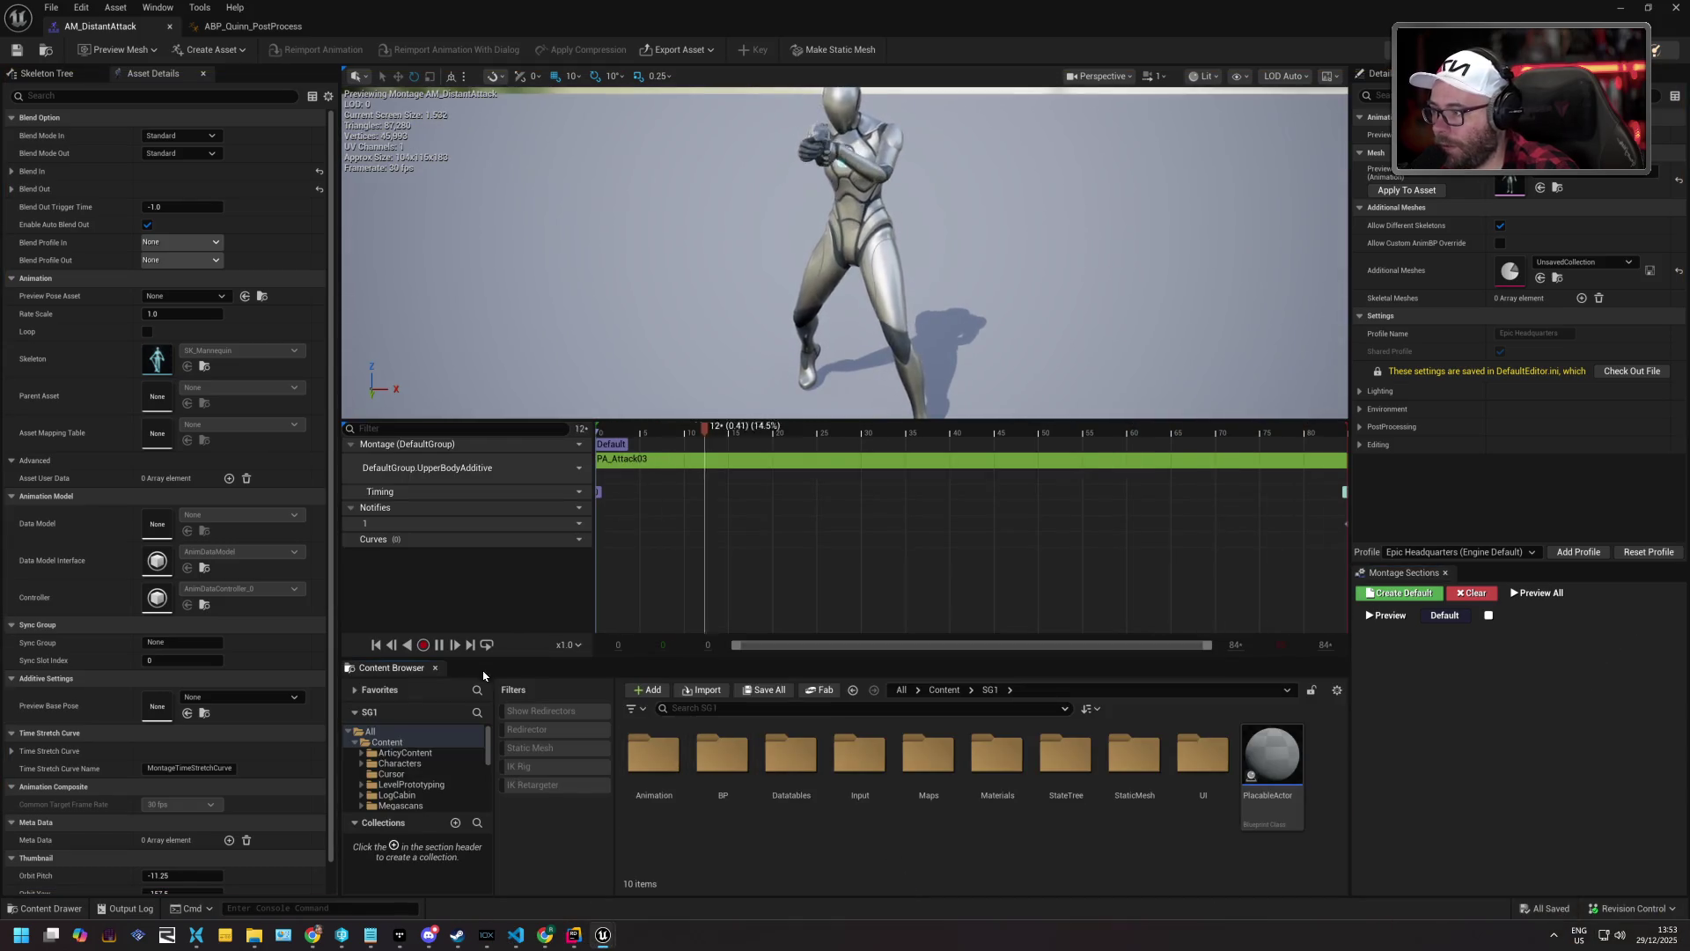
{"action": "key", "text": "ctrl+space"}
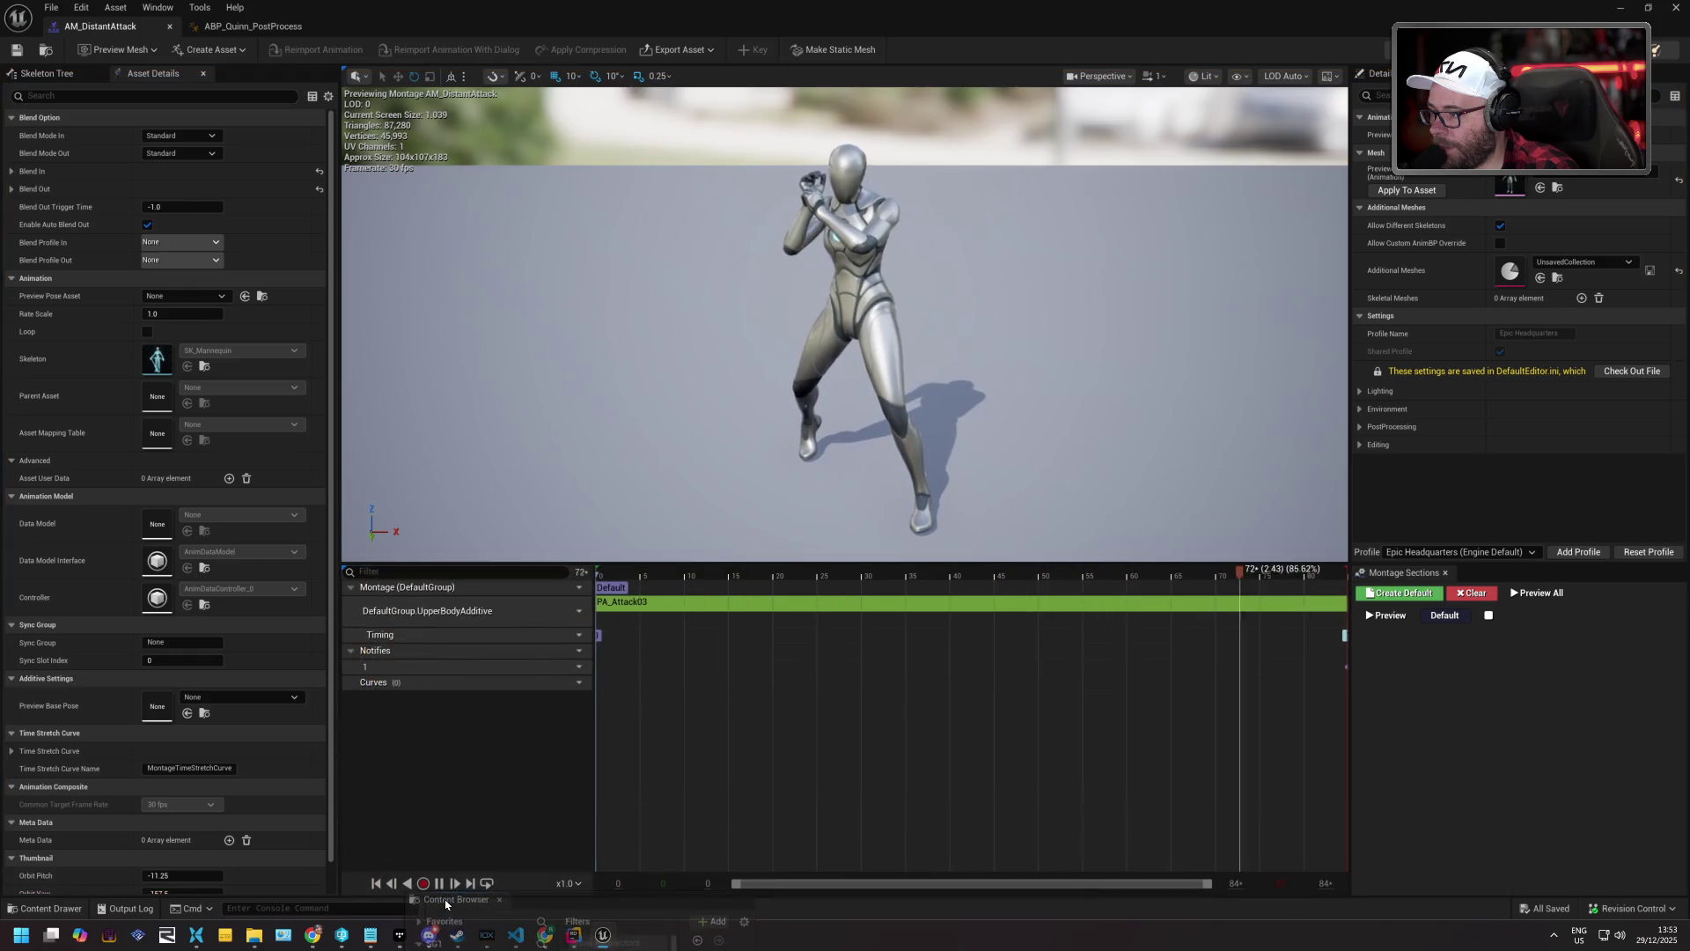
{"action": "key", "text": "ctrl+space"}
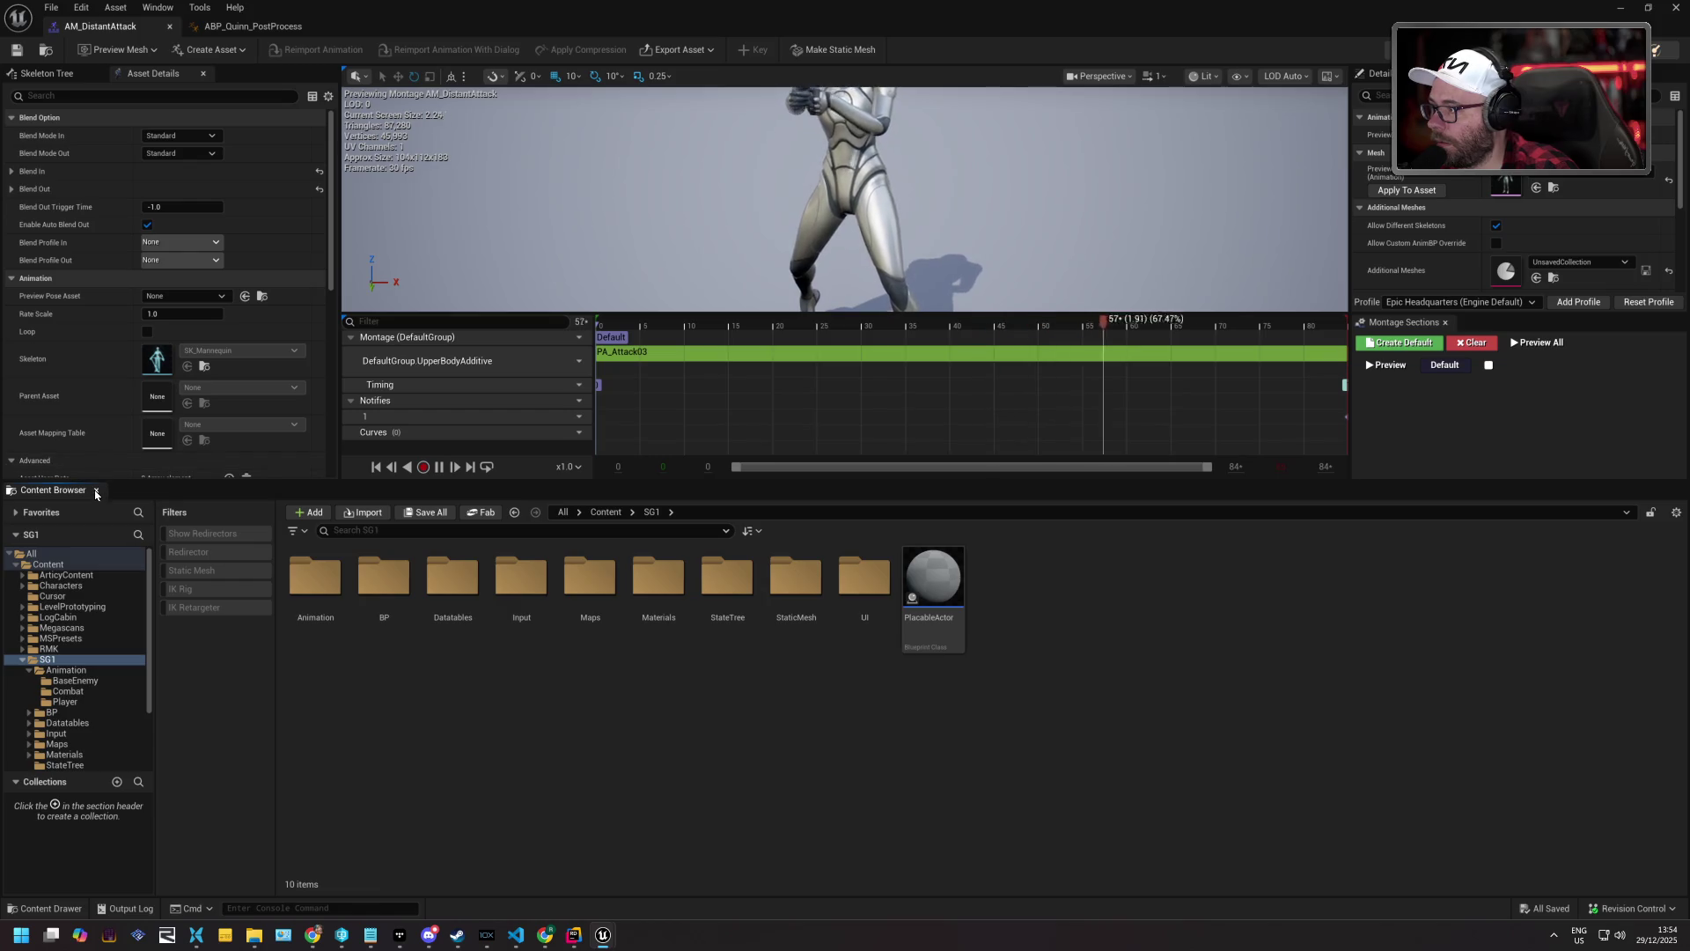
{"action": "key", "text": "ctrl+space"}
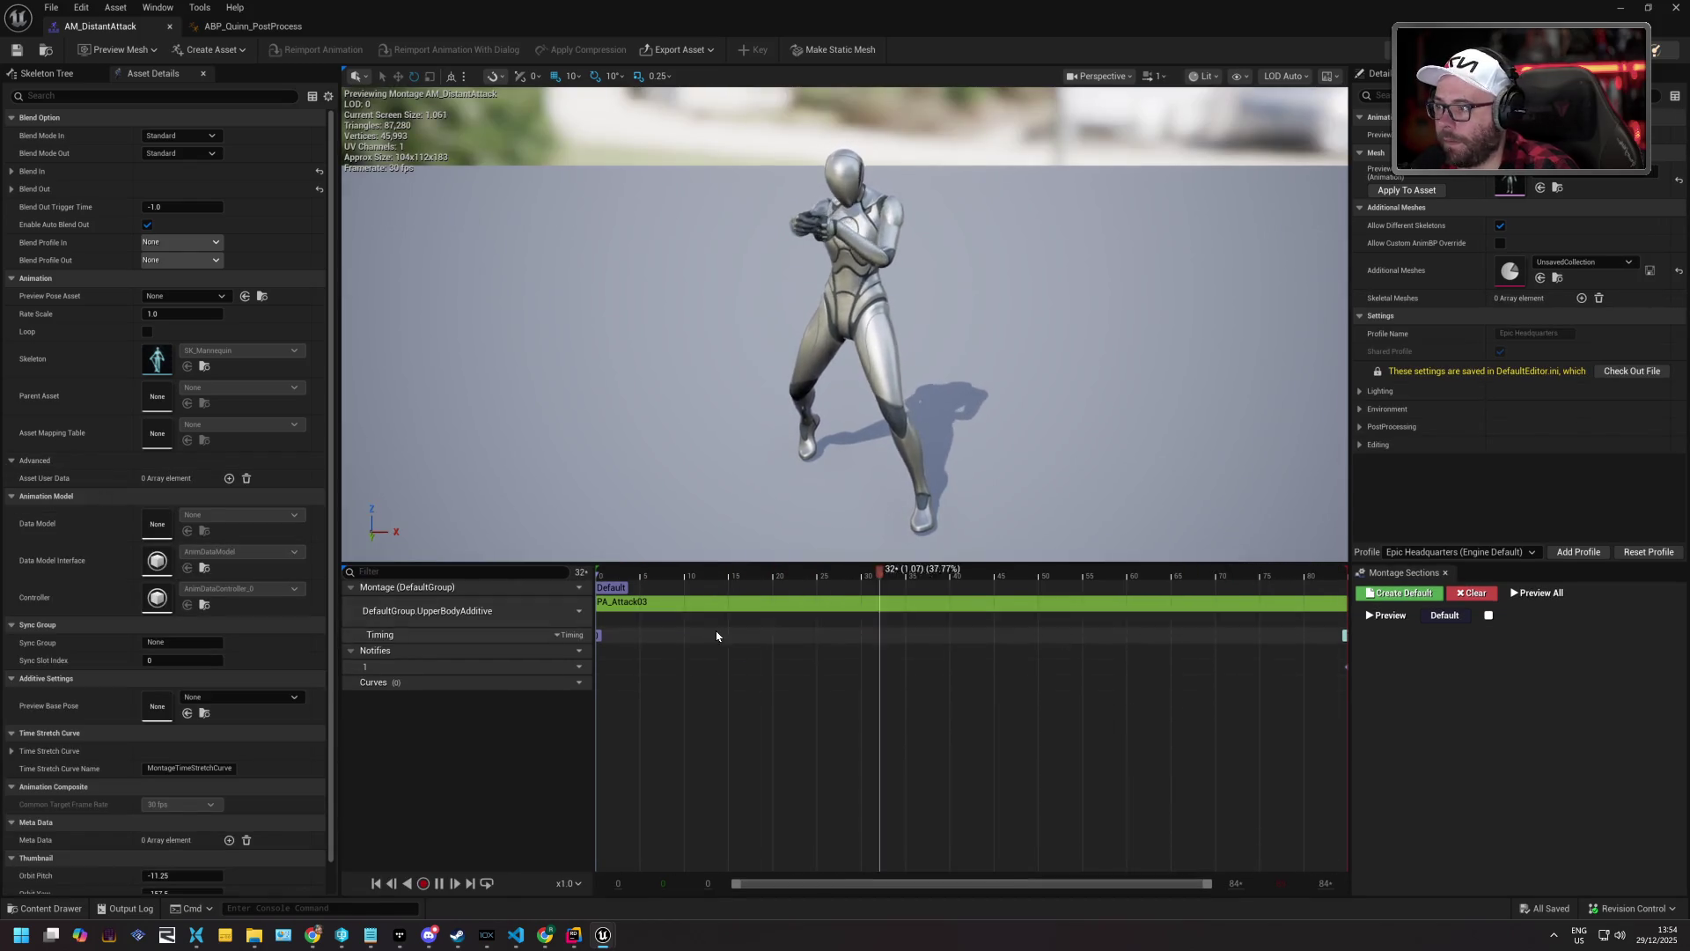
{"action": "mouse_move", "coordinate": [792, 602]}
{"action": "left_mouse_down"}
{"action": "mouse_move", "coordinate": [818, 647]}
{"action": "mouse_move", "coordinate": [797, 610]}
{"action": "left_mouse_up"}
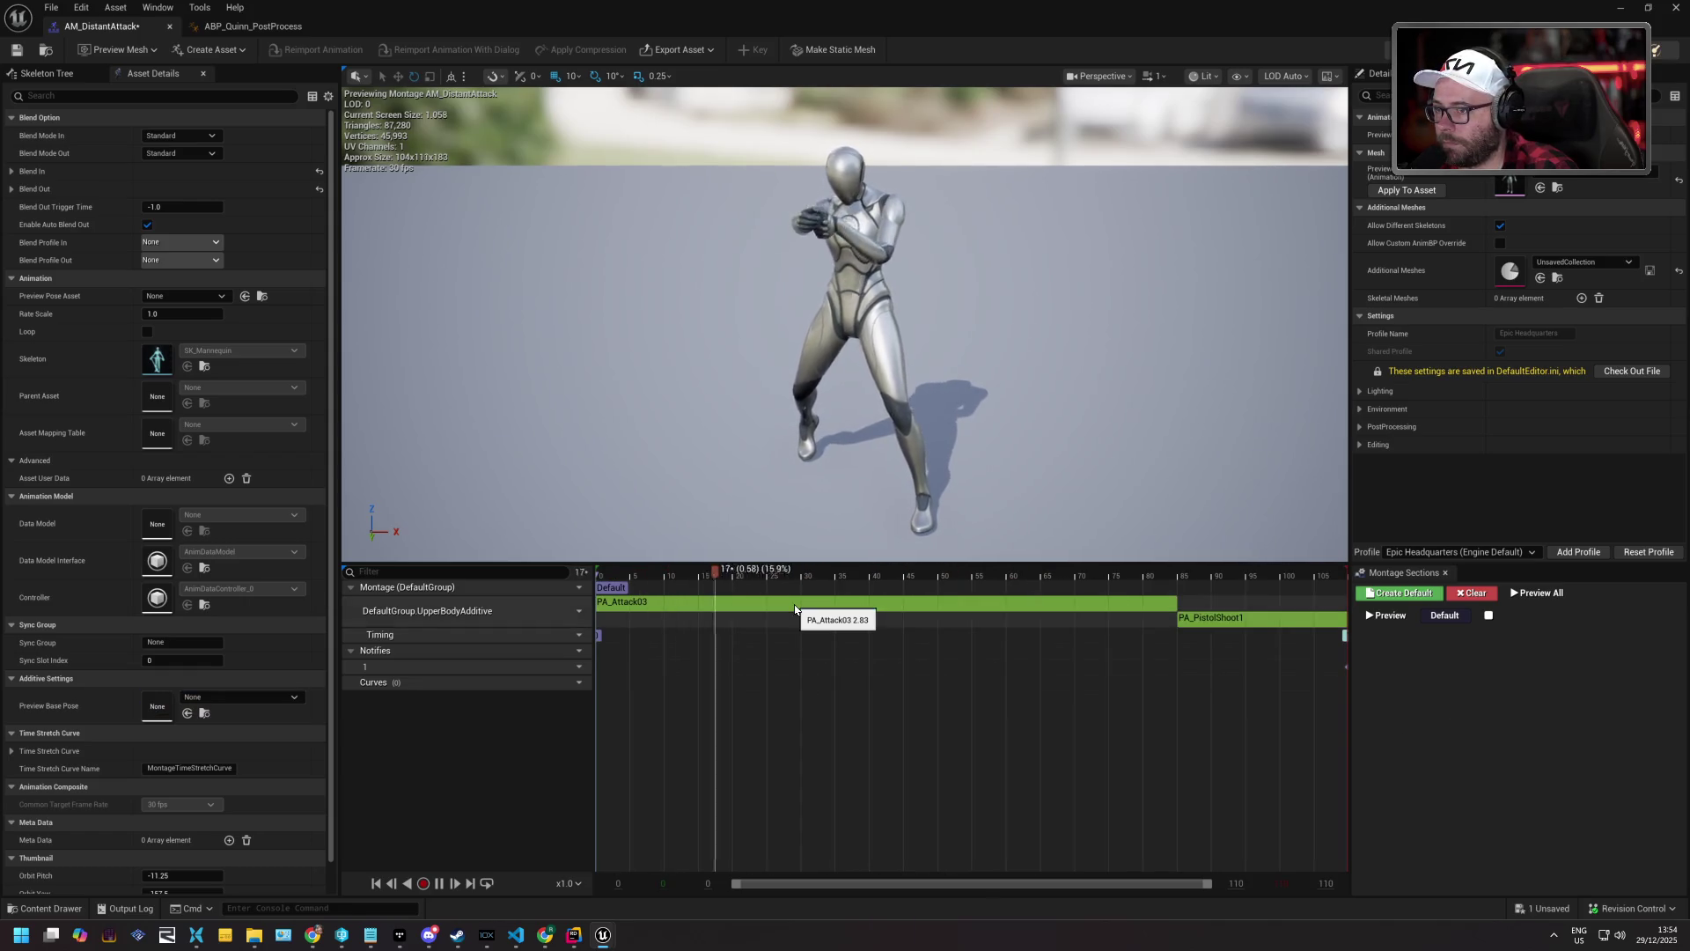
{"action": "mouse_move", "coordinate": [1185, 624]}
{"action": "left_mouse_down"}
{"action": "mouse_move", "coordinate": [623, 629]}
{"action": "mouse_move", "coordinate": [642, 604]}
{"action": "left_mouse_up"}
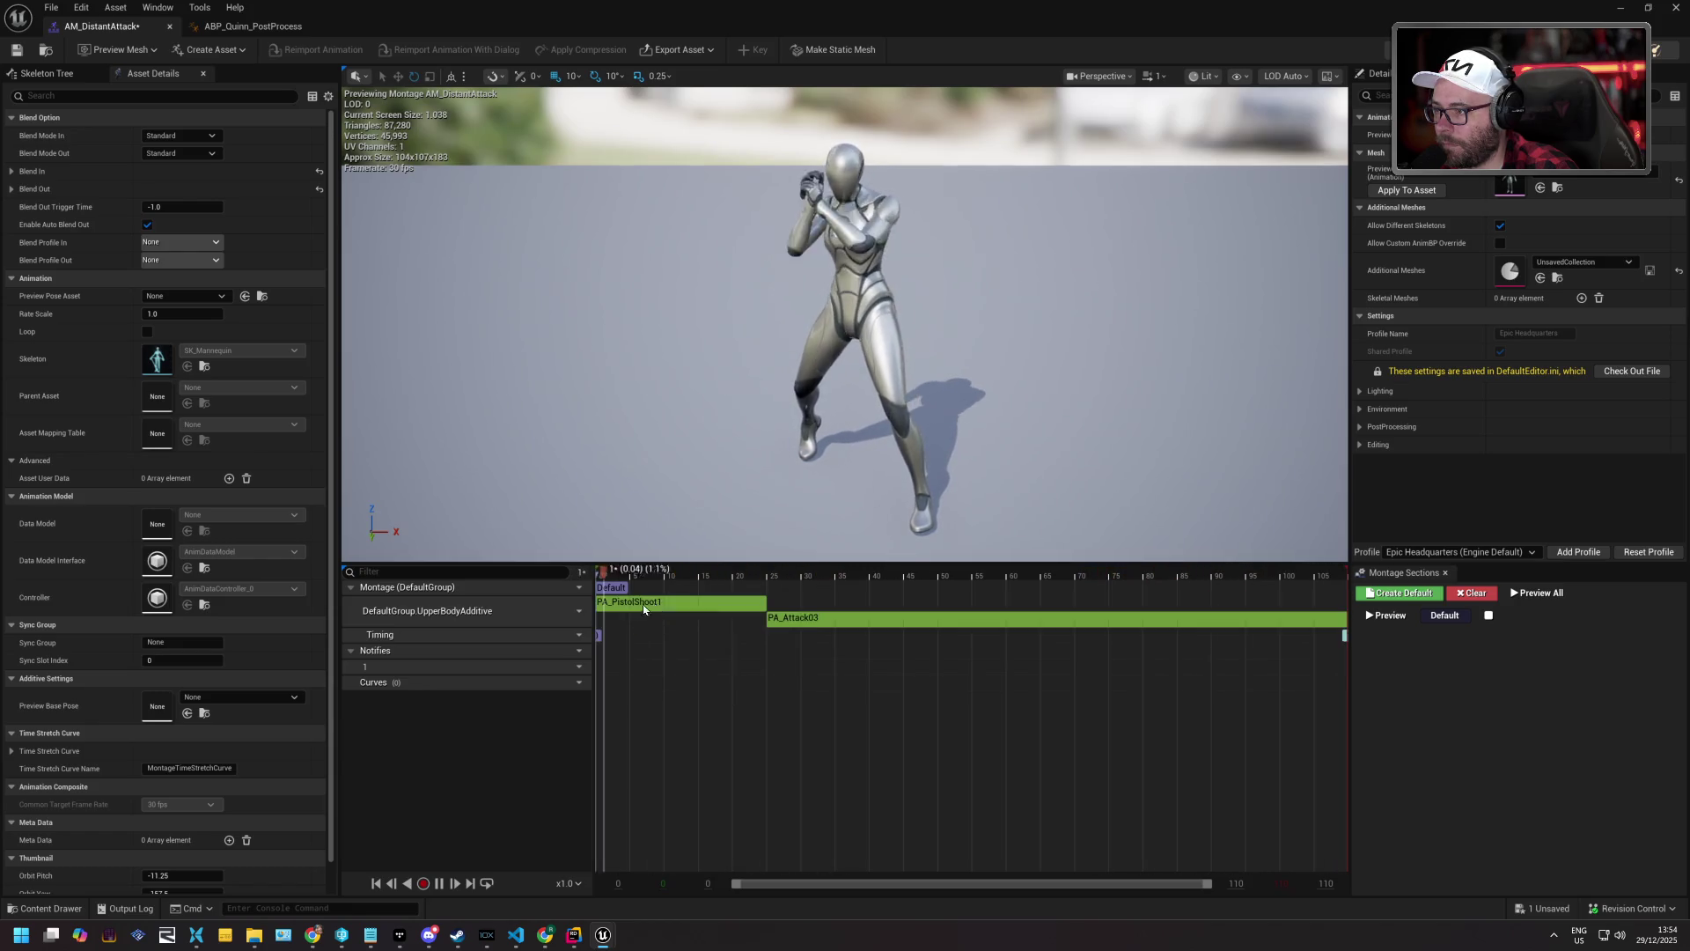
{"action": "left_click", "coordinate": [831, 620]}
{"action": "scroll", "coordinate": [834, 620], "scroll_direction": "up", "scroll_amount": 5}
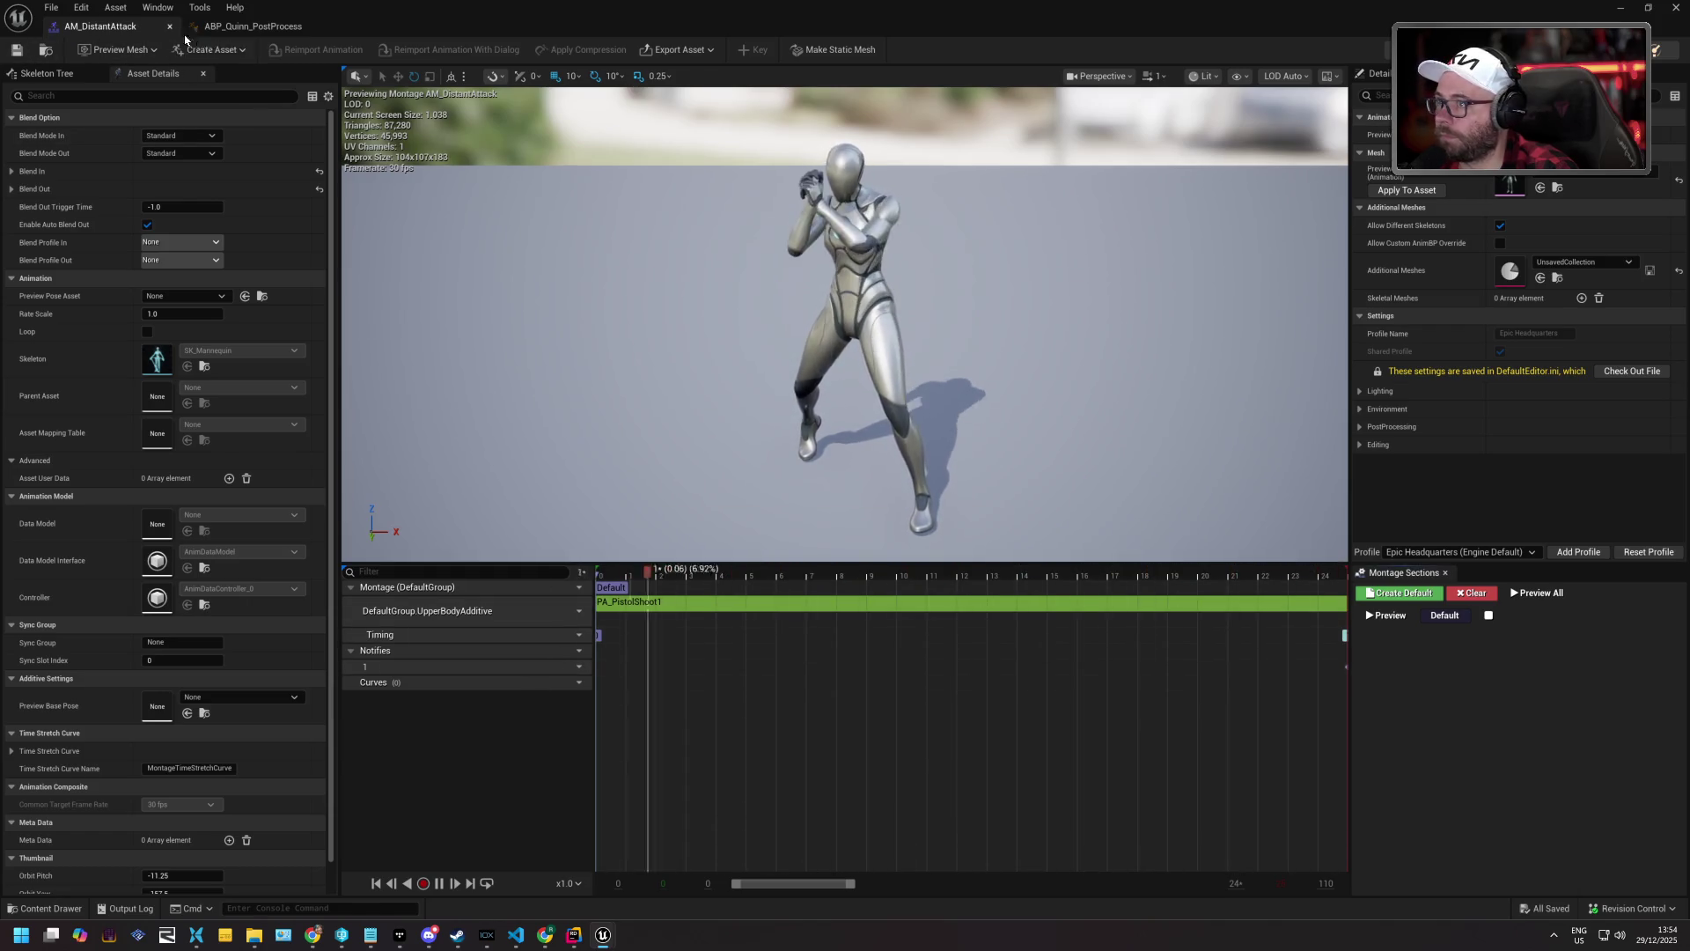
Play-test MetricsRoom1: walk the player to the enemy, fire at it, roam the room, then stop.
{"action": "left_click", "coordinate": [1620, 7]}
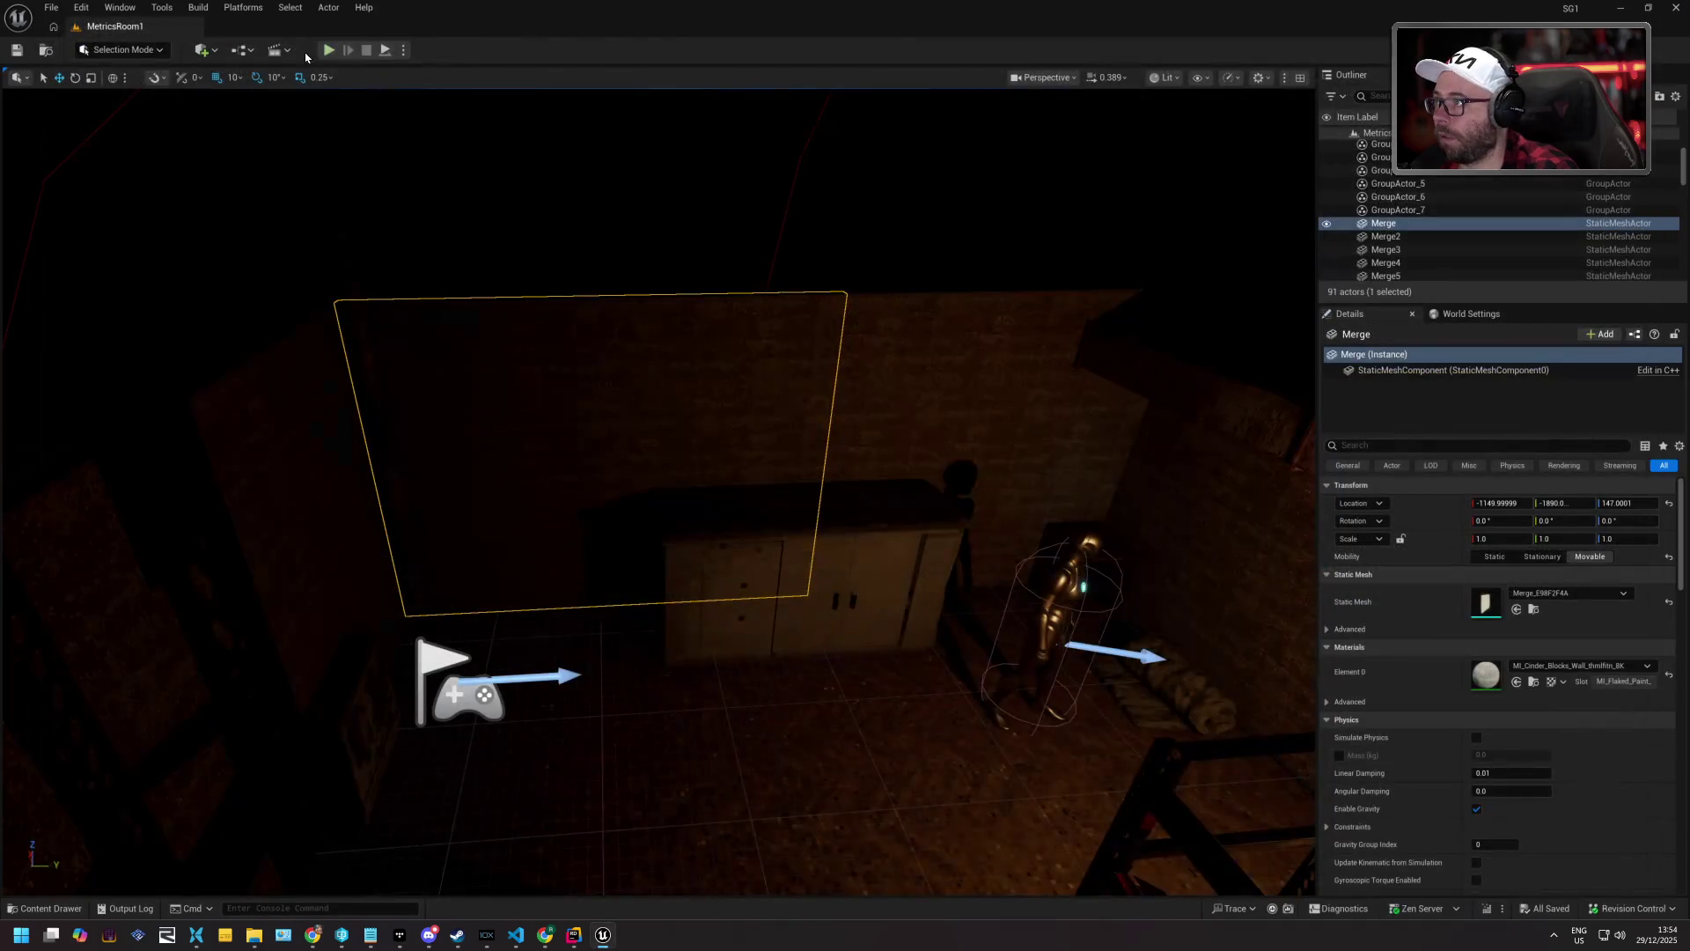
{"action": "left_click", "coordinate": [328, 51]}
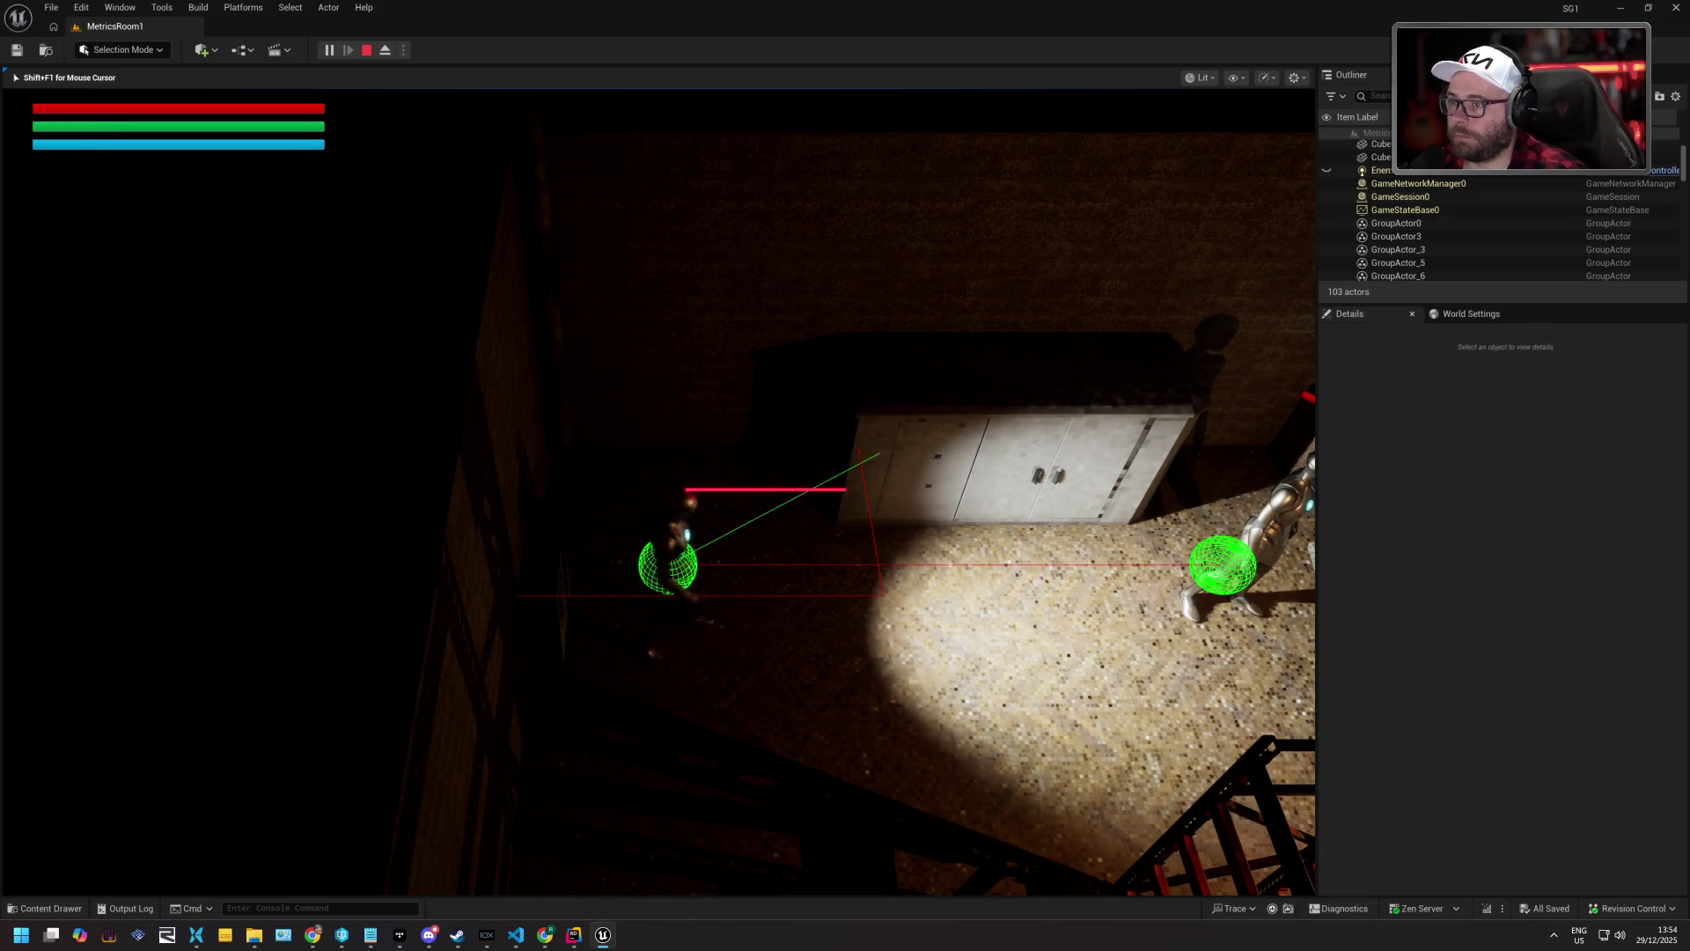
{"action": "key", "text": "d"}
{"action": "key", "text": "space"}
{"action": "key", "text": "s"}
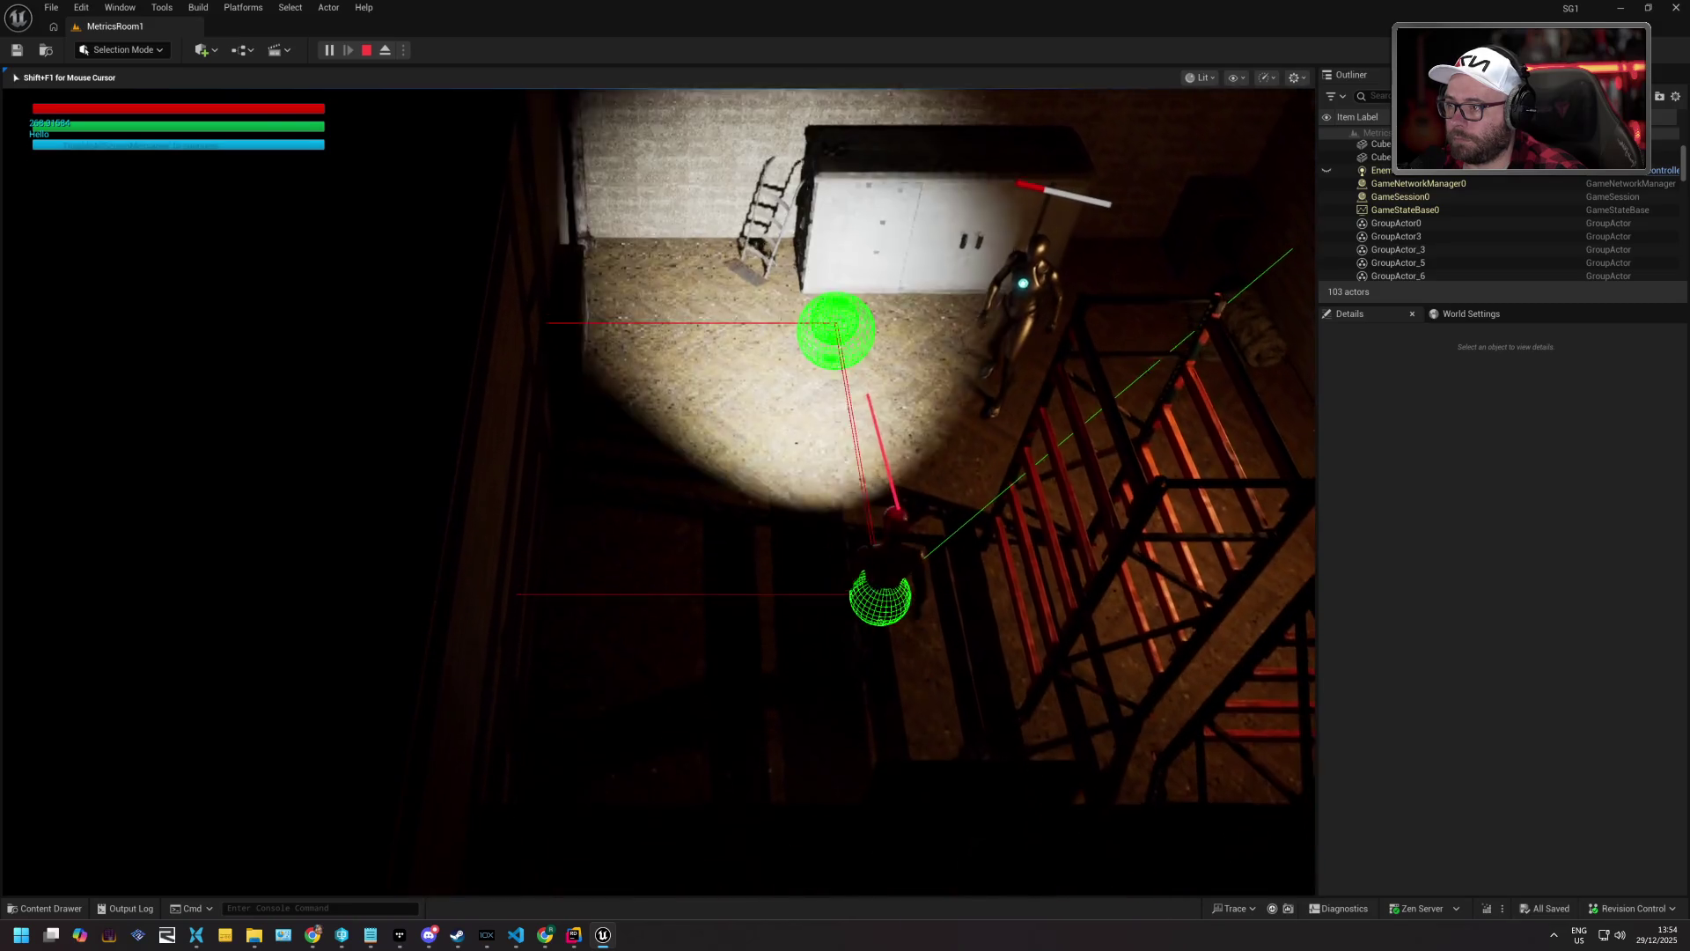
{"action": "key", "text": "a"}
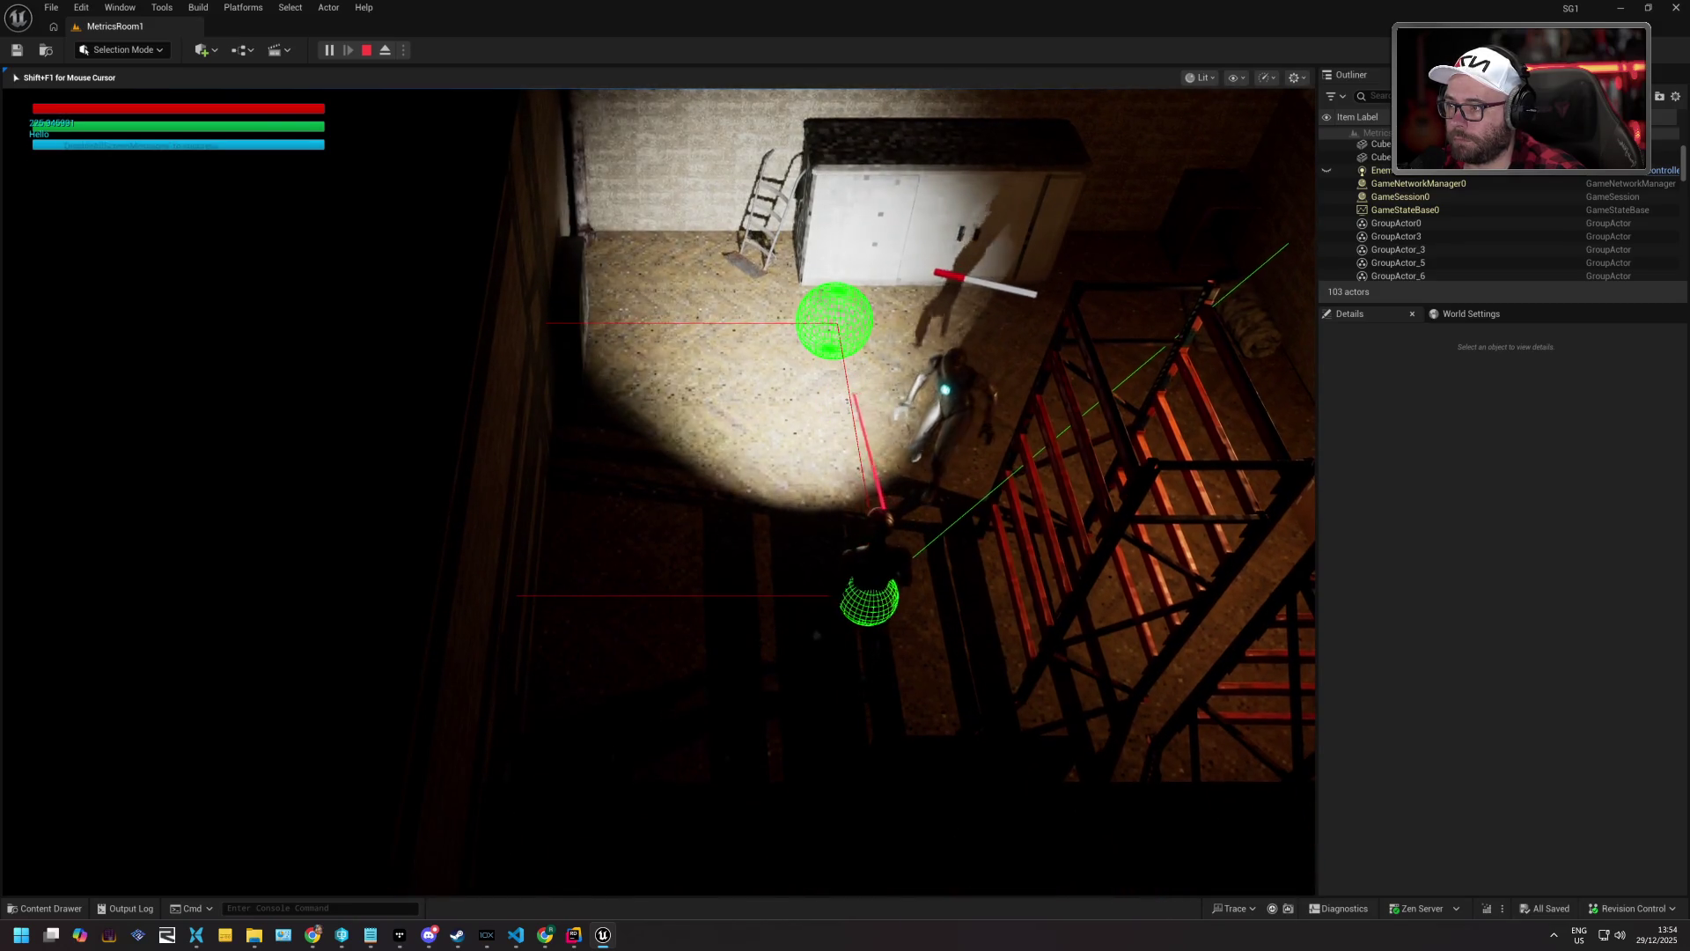
{"action": "key", "text": "space"}
{"action": "key", "text": "w"}
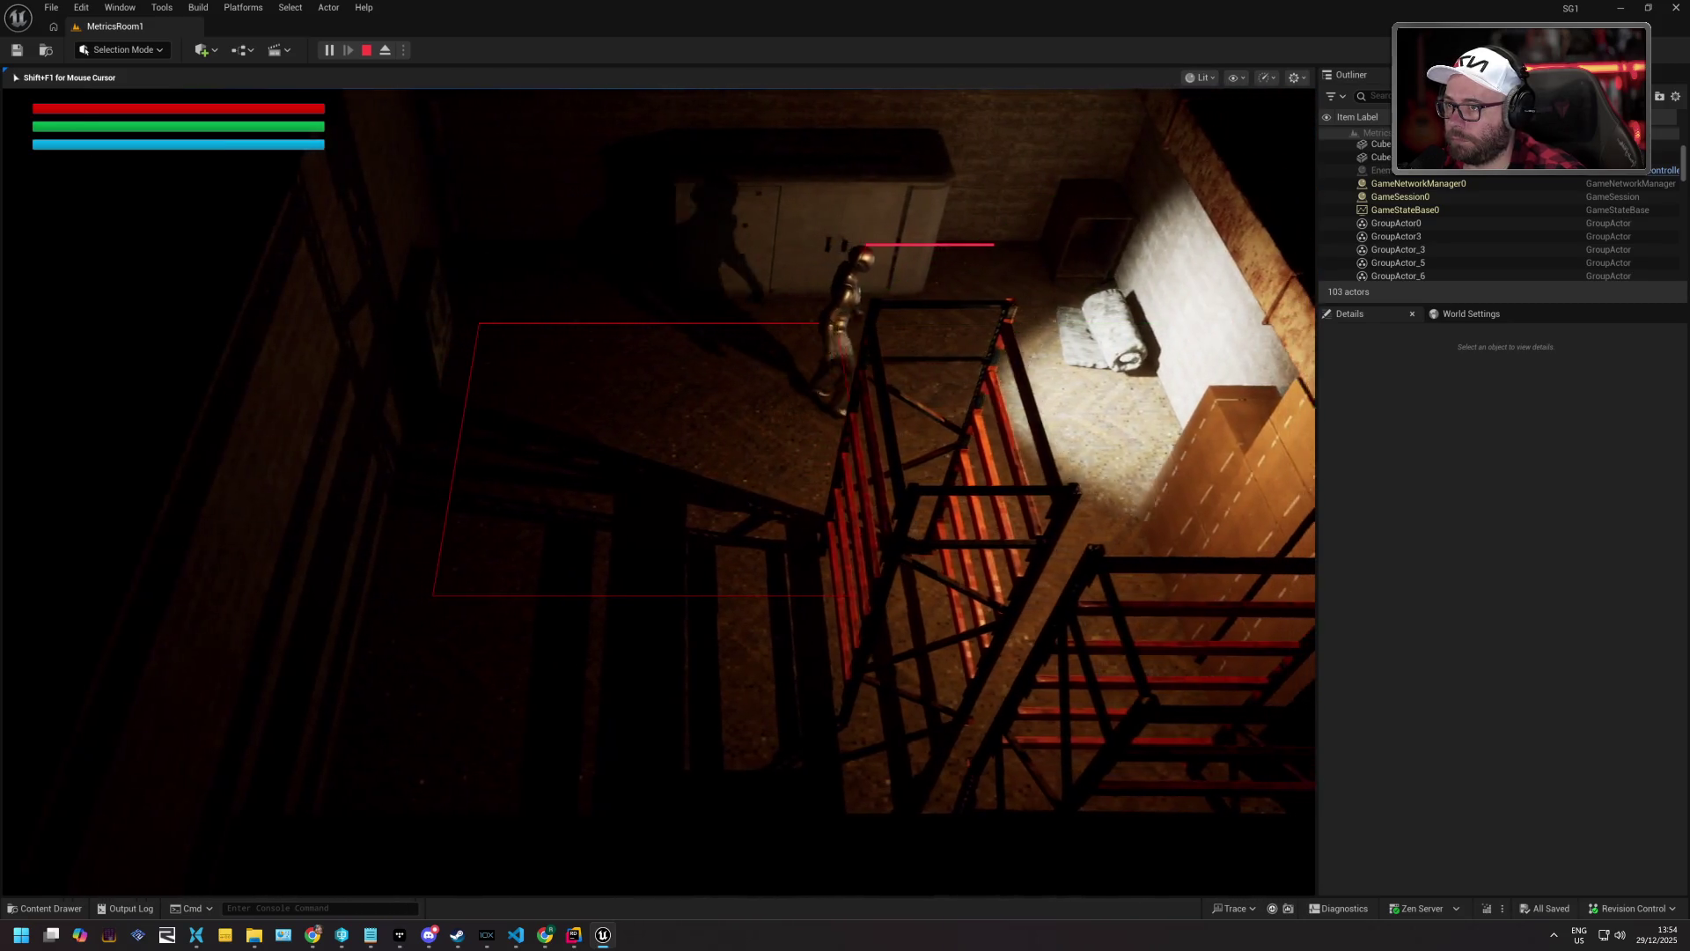
{"action": "key", "text": "Escape"}
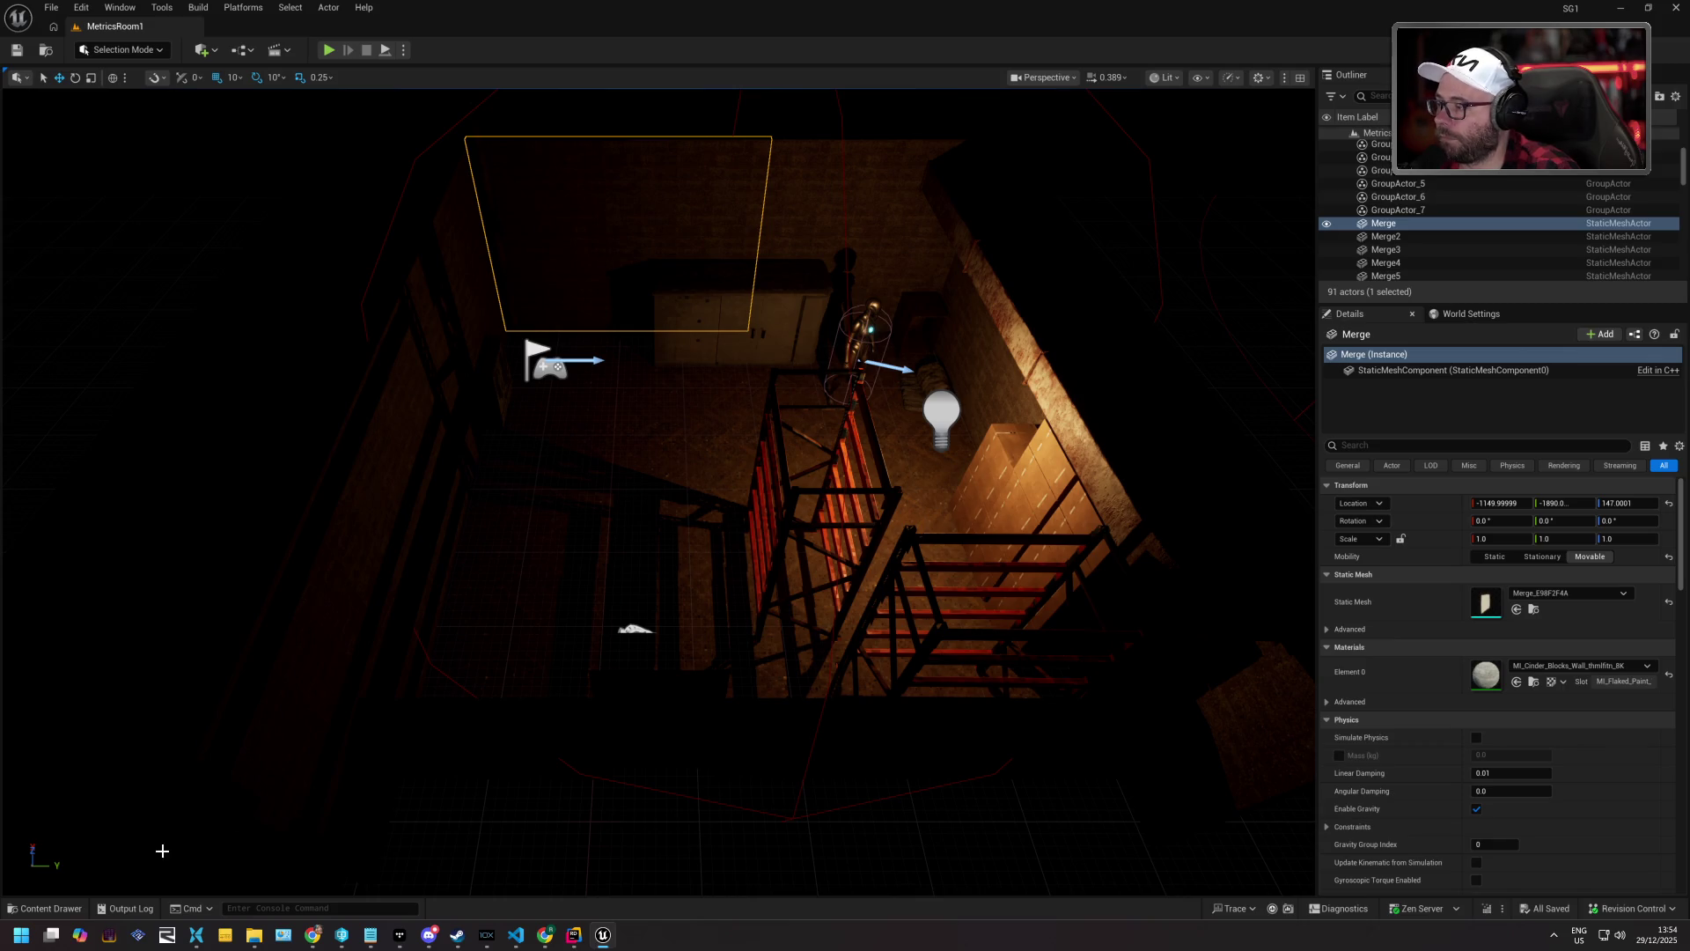
{"action": "left_click", "coordinate": [67, 914]}
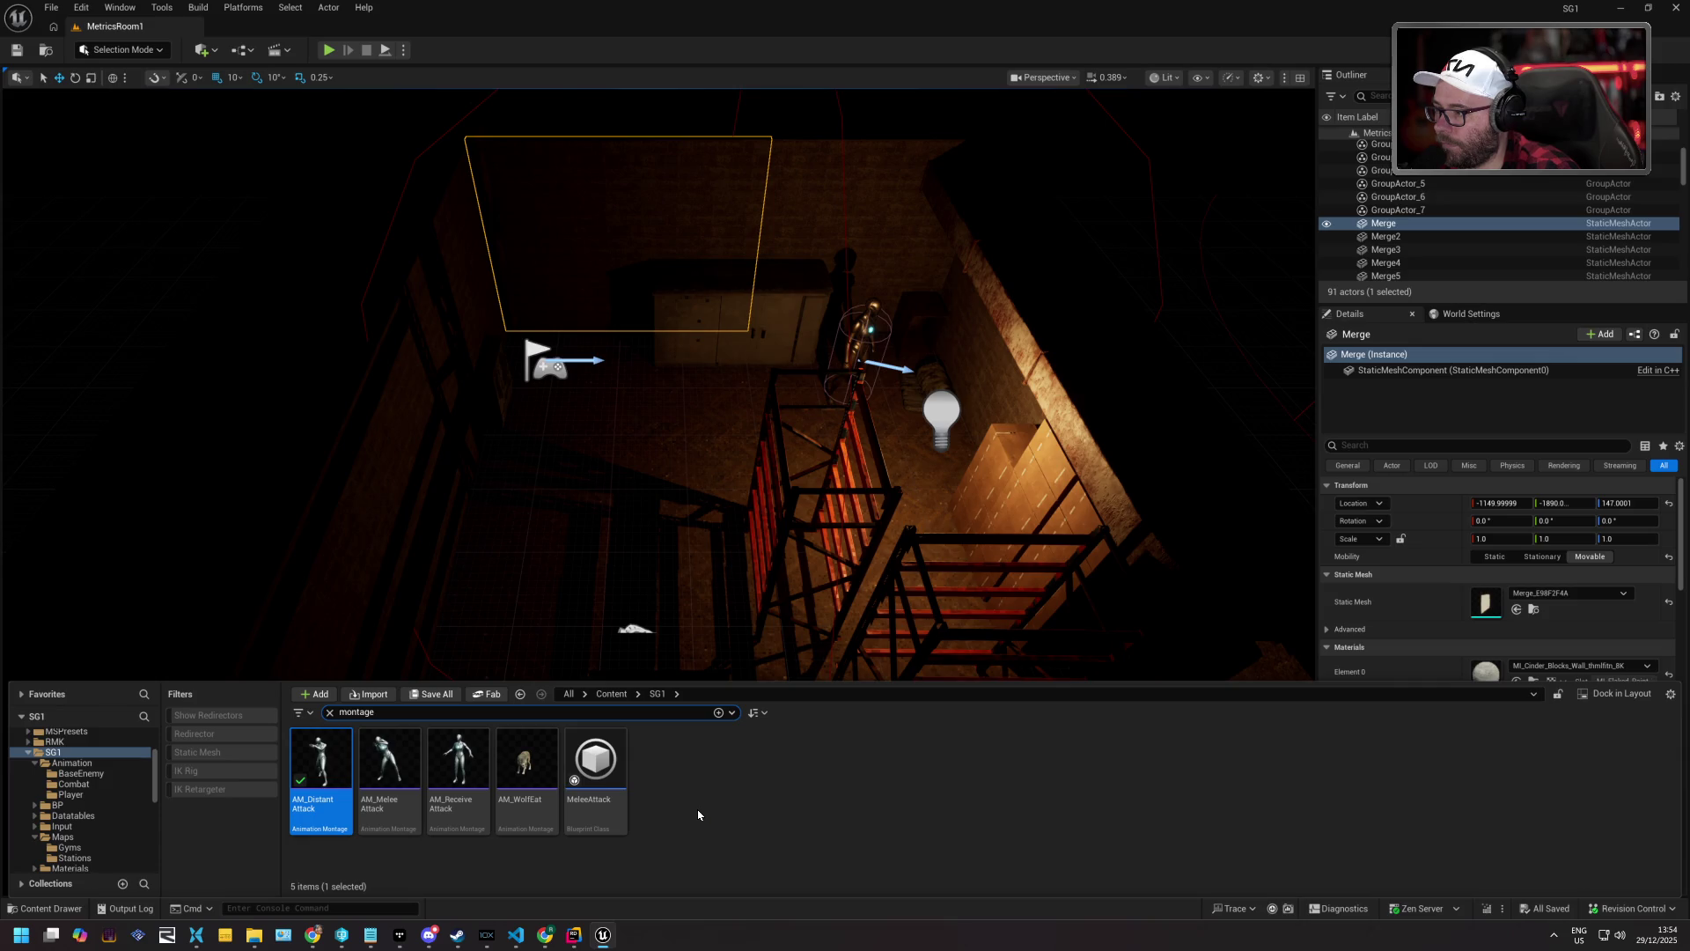
Open AM_ReceiveAttack, then show the unfiltered PistolCombat Animations folder and open PA_Pose06.
{"action": "double_click", "coordinate": [468, 751]}
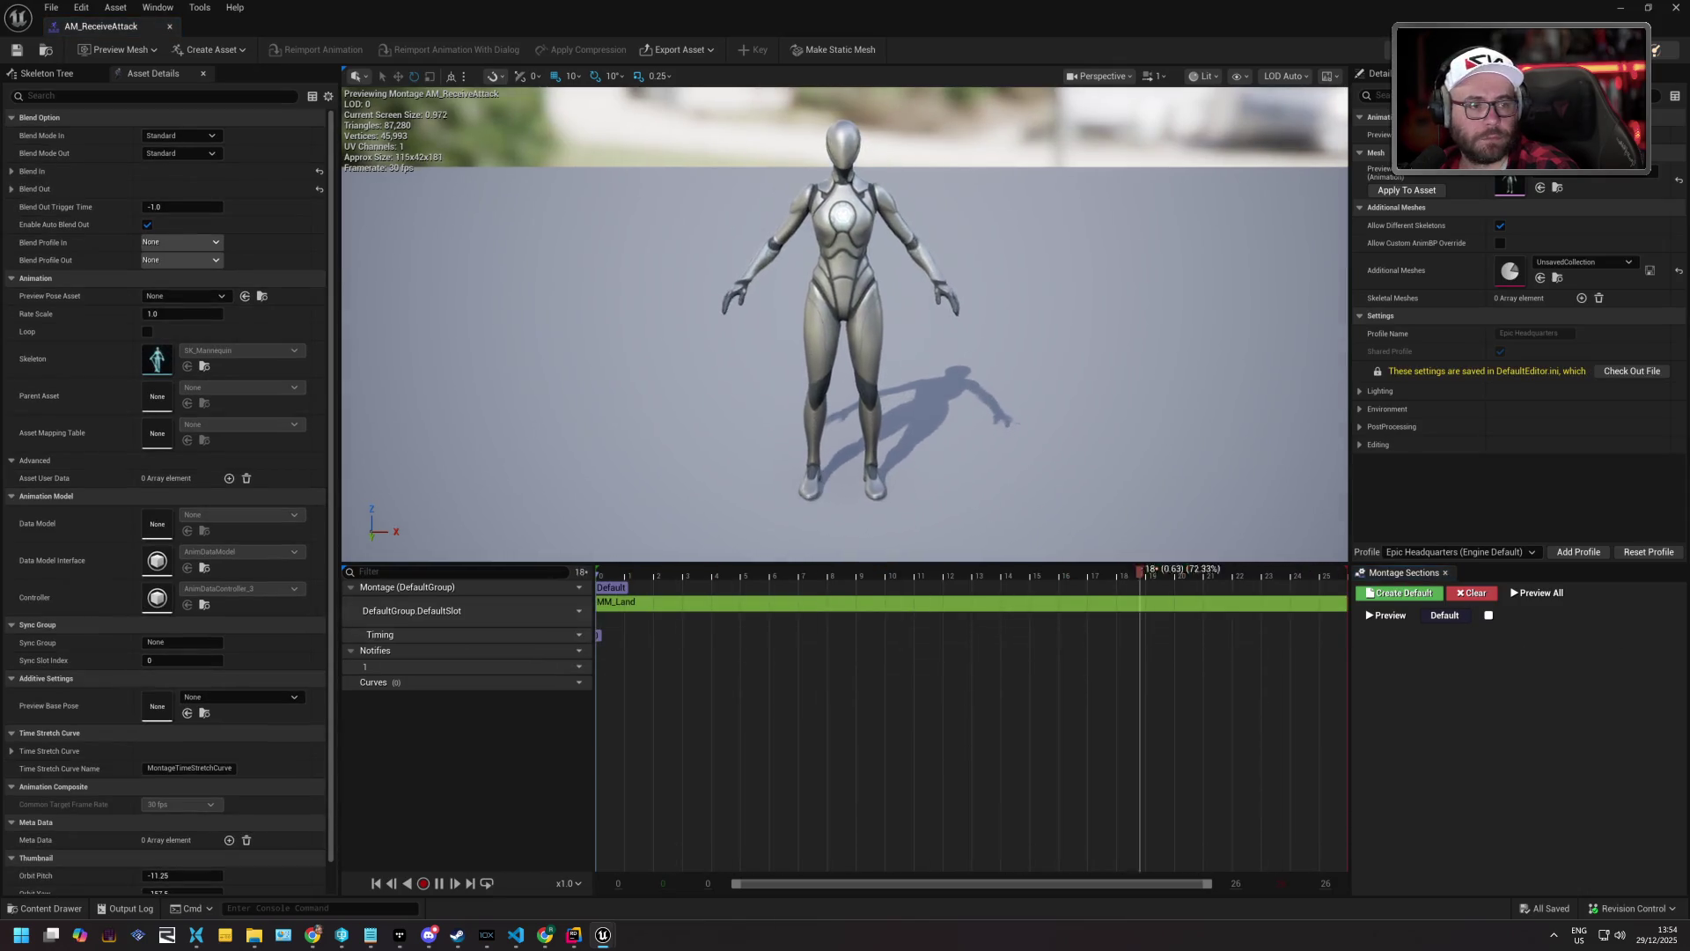
{"action": "left_click", "coordinate": [50, 908]}
{"action": "scroll", "coordinate": [107, 771], "scroll_direction": "down", "scroll_amount": 3}
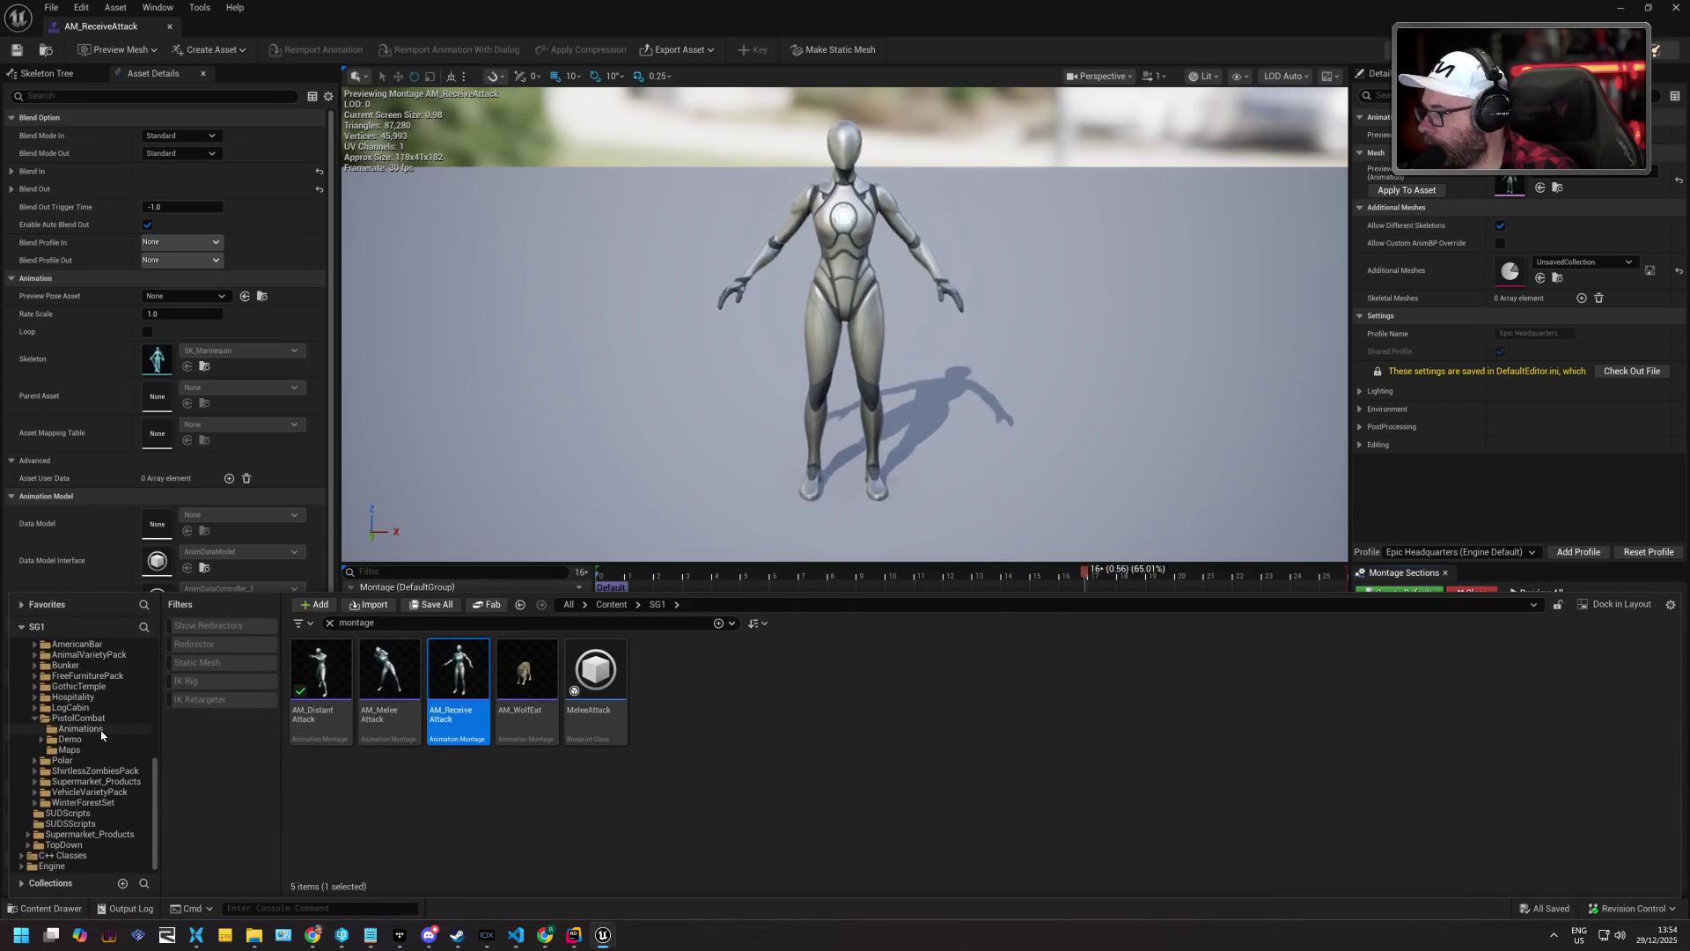
{"action": "left_click", "coordinate": [99, 729]}
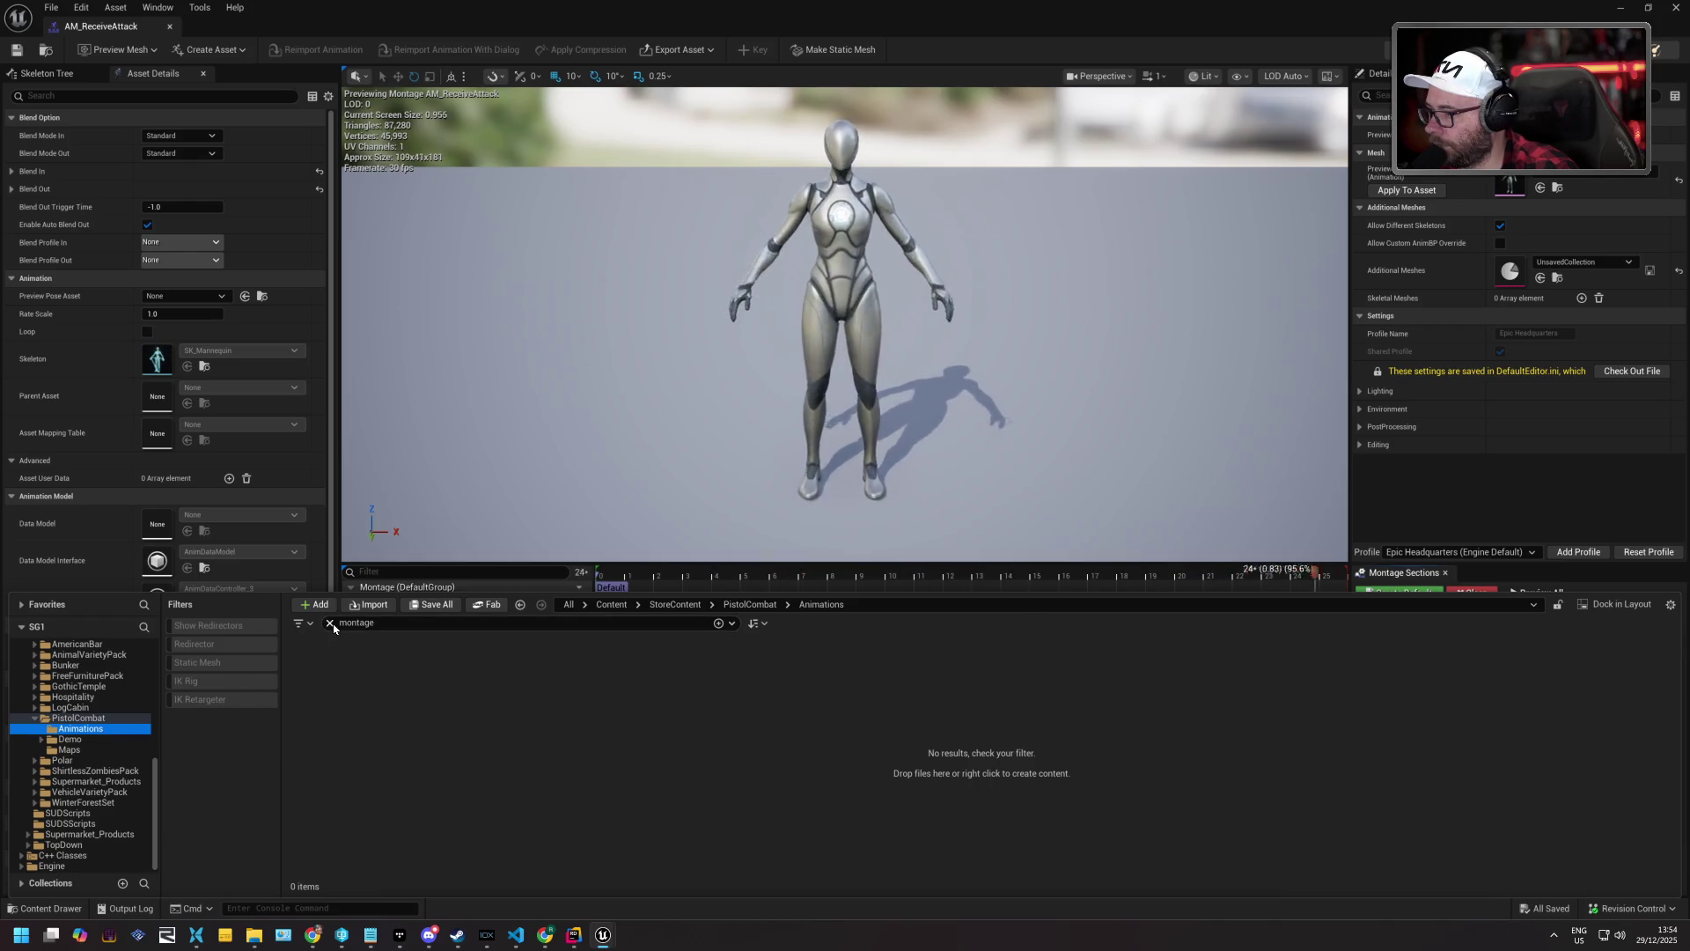
{"action": "left_click", "coordinate": [330, 623]}
{"action": "scroll", "coordinate": [681, 708], "scroll_direction": "down", "scroll_amount": 5}
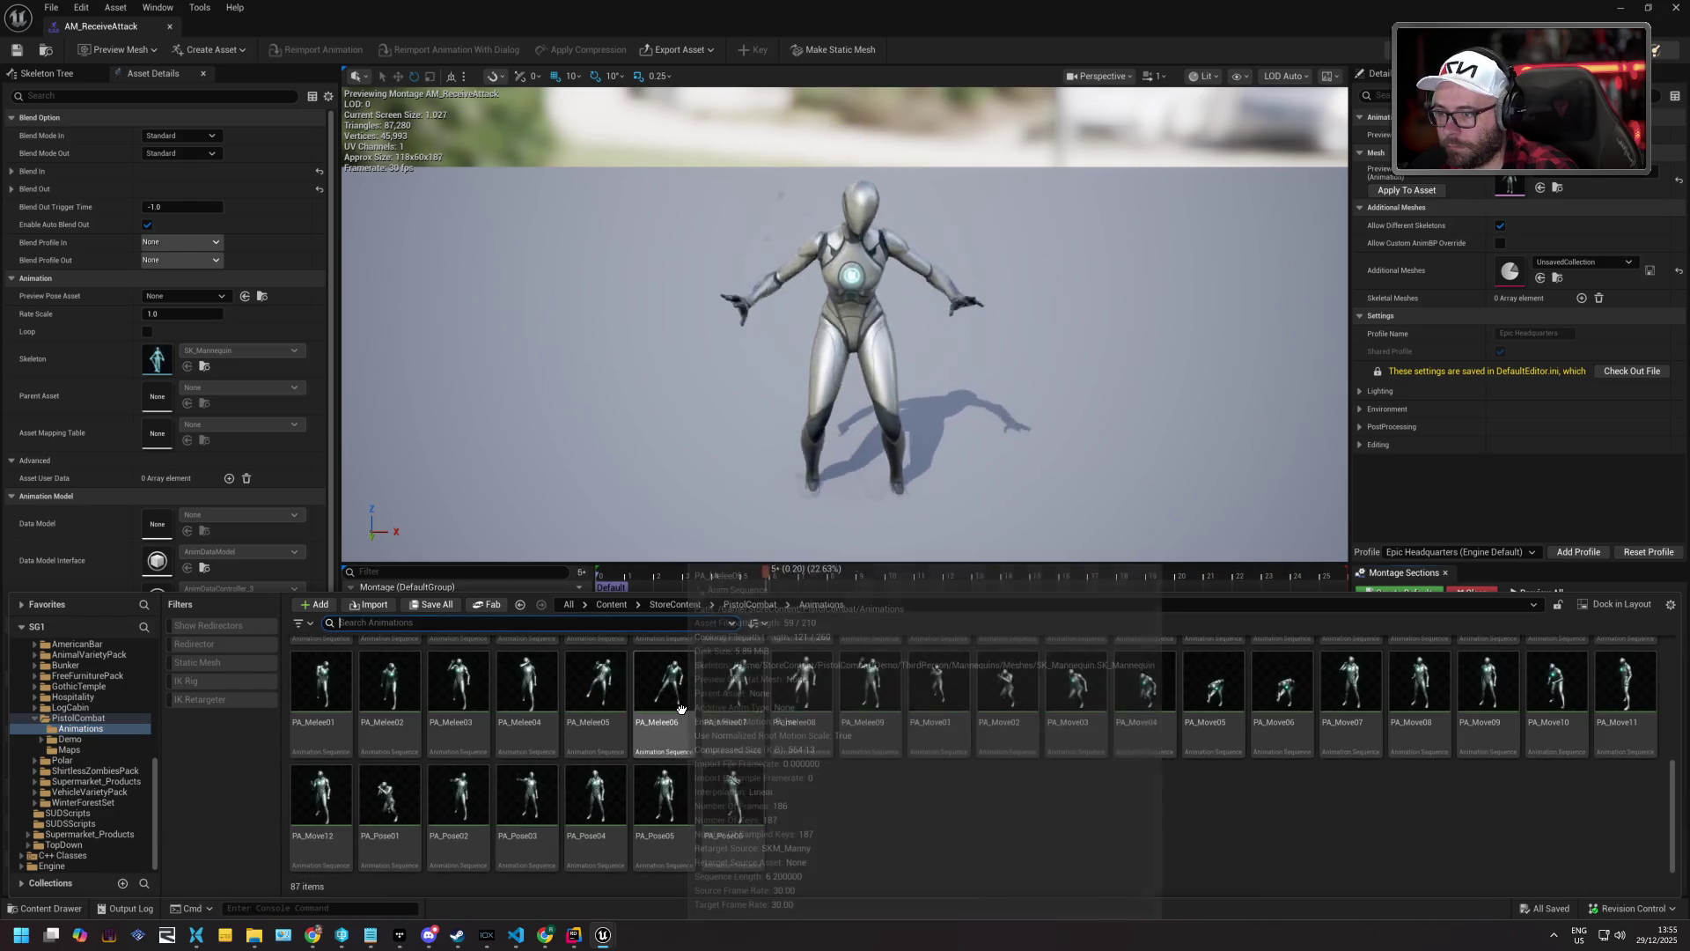
{"action": "double_click", "coordinate": [736, 808]}
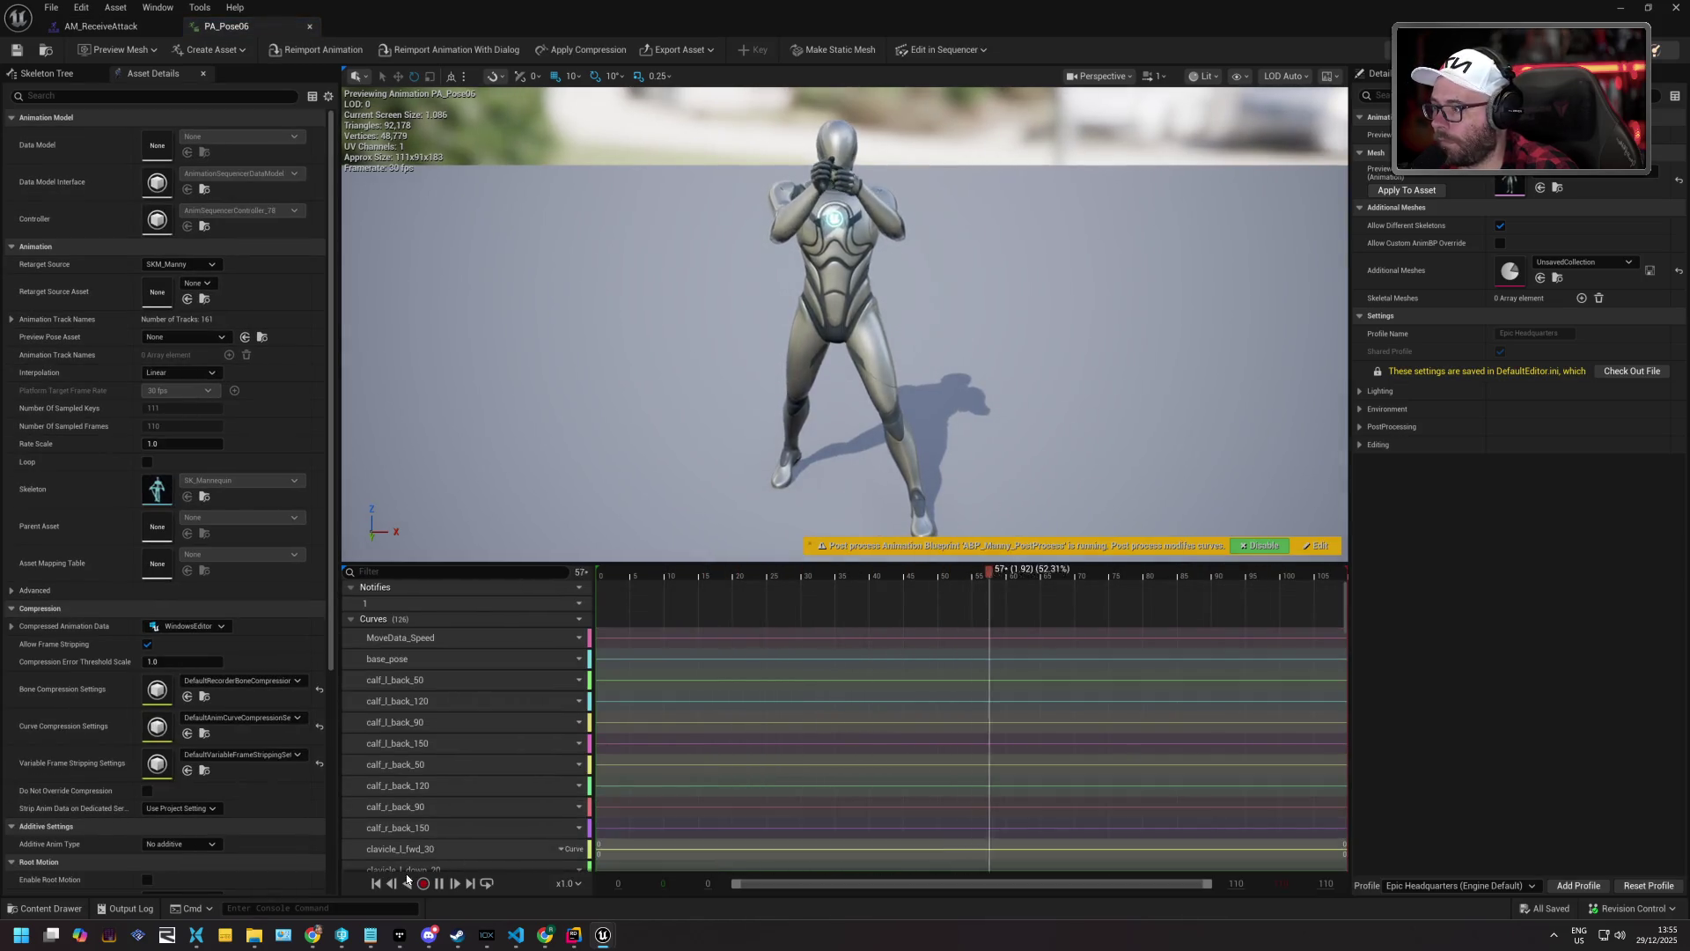
Preview PA_Damage01, 02, 03 and 06, settle on PA_Damage02, and return to AM_ReceiveAttack.
{"action": "left_click", "coordinate": [69, 910]}
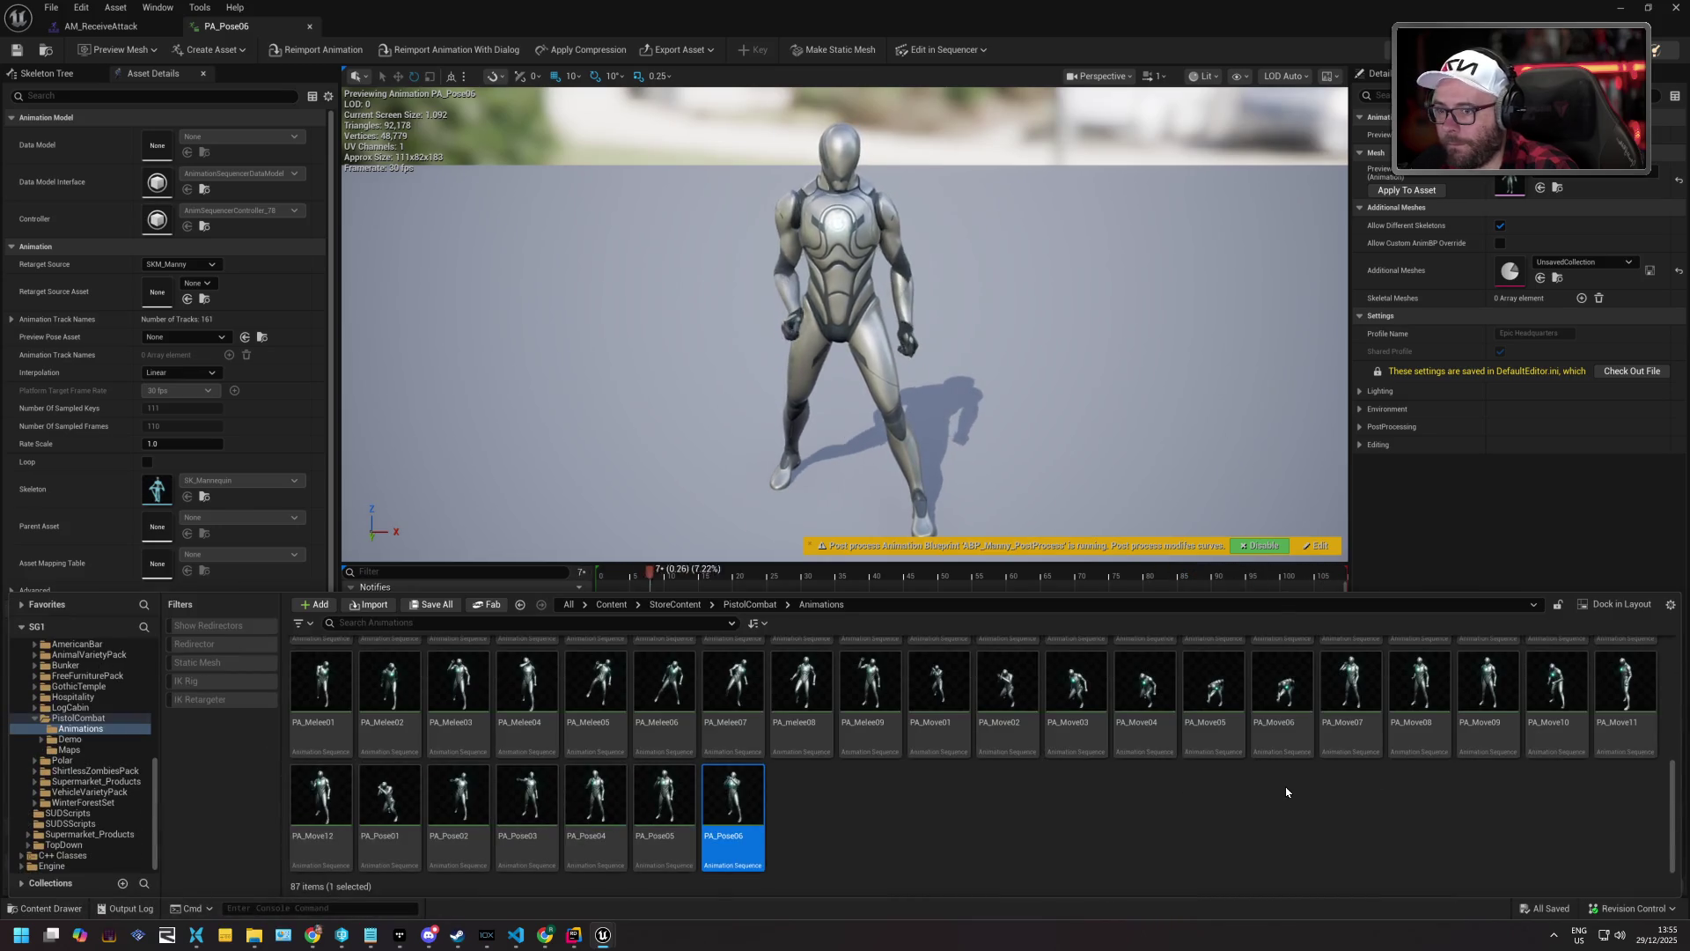
{"action": "scroll", "coordinate": [1214, 799], "scroll_direction": "up", "scroll_amount": 2}
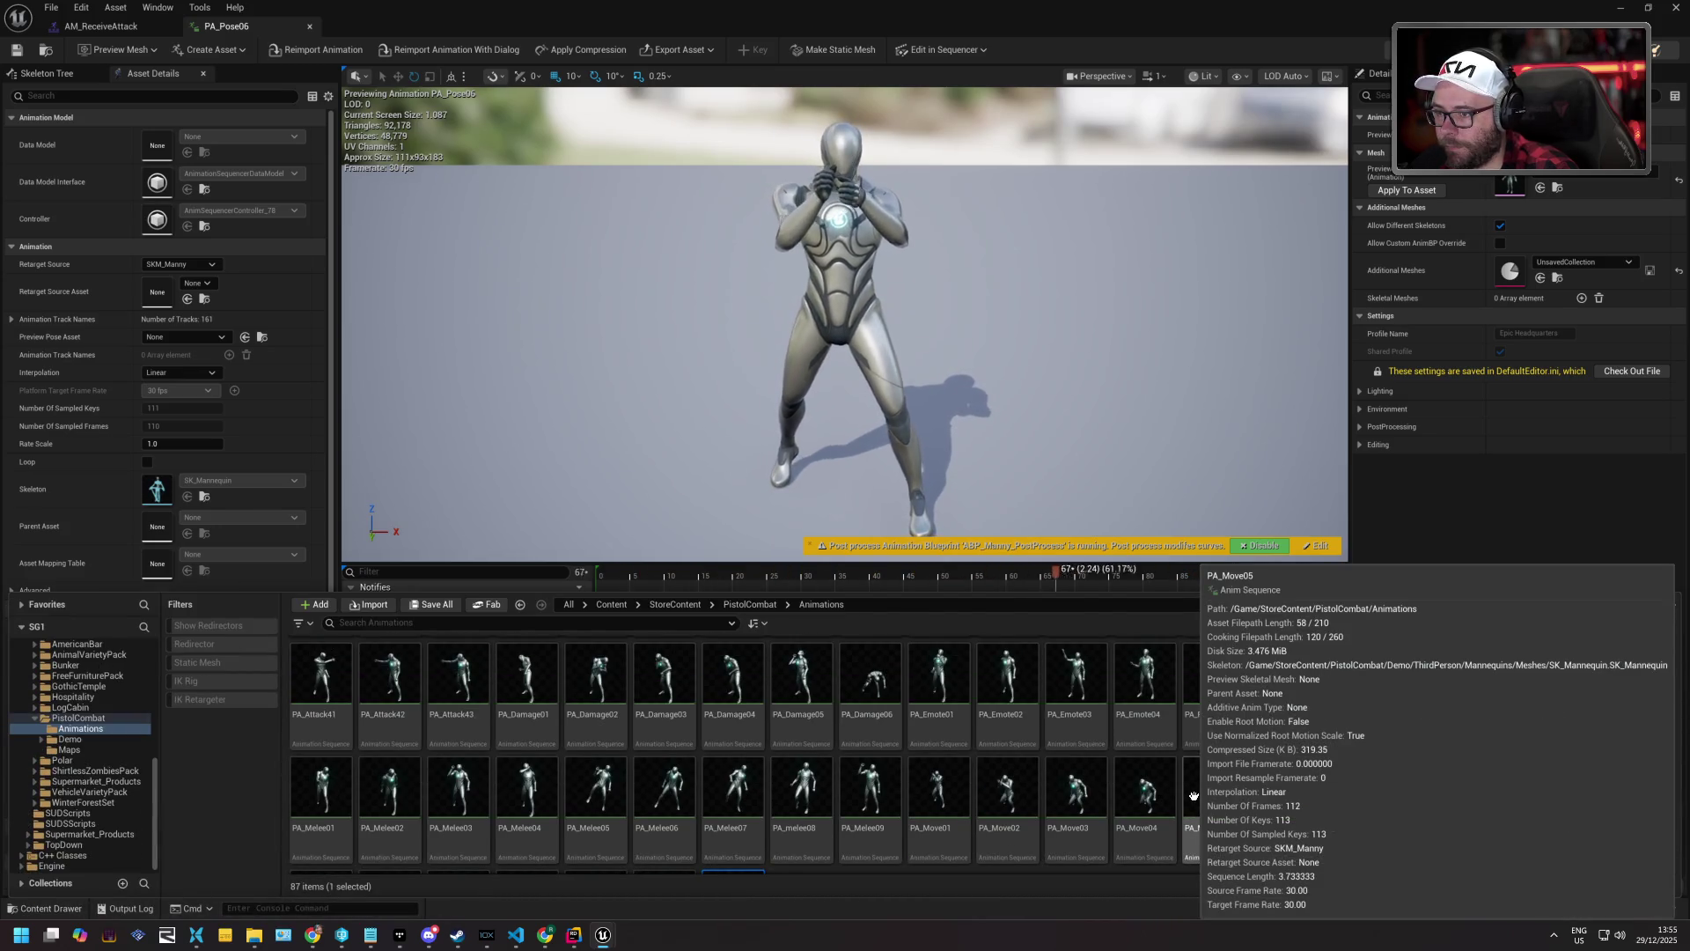
{"action": "scroll", "coordinate": [1074, 790], "scroll_direction": "up", "scroll_amount": 1}
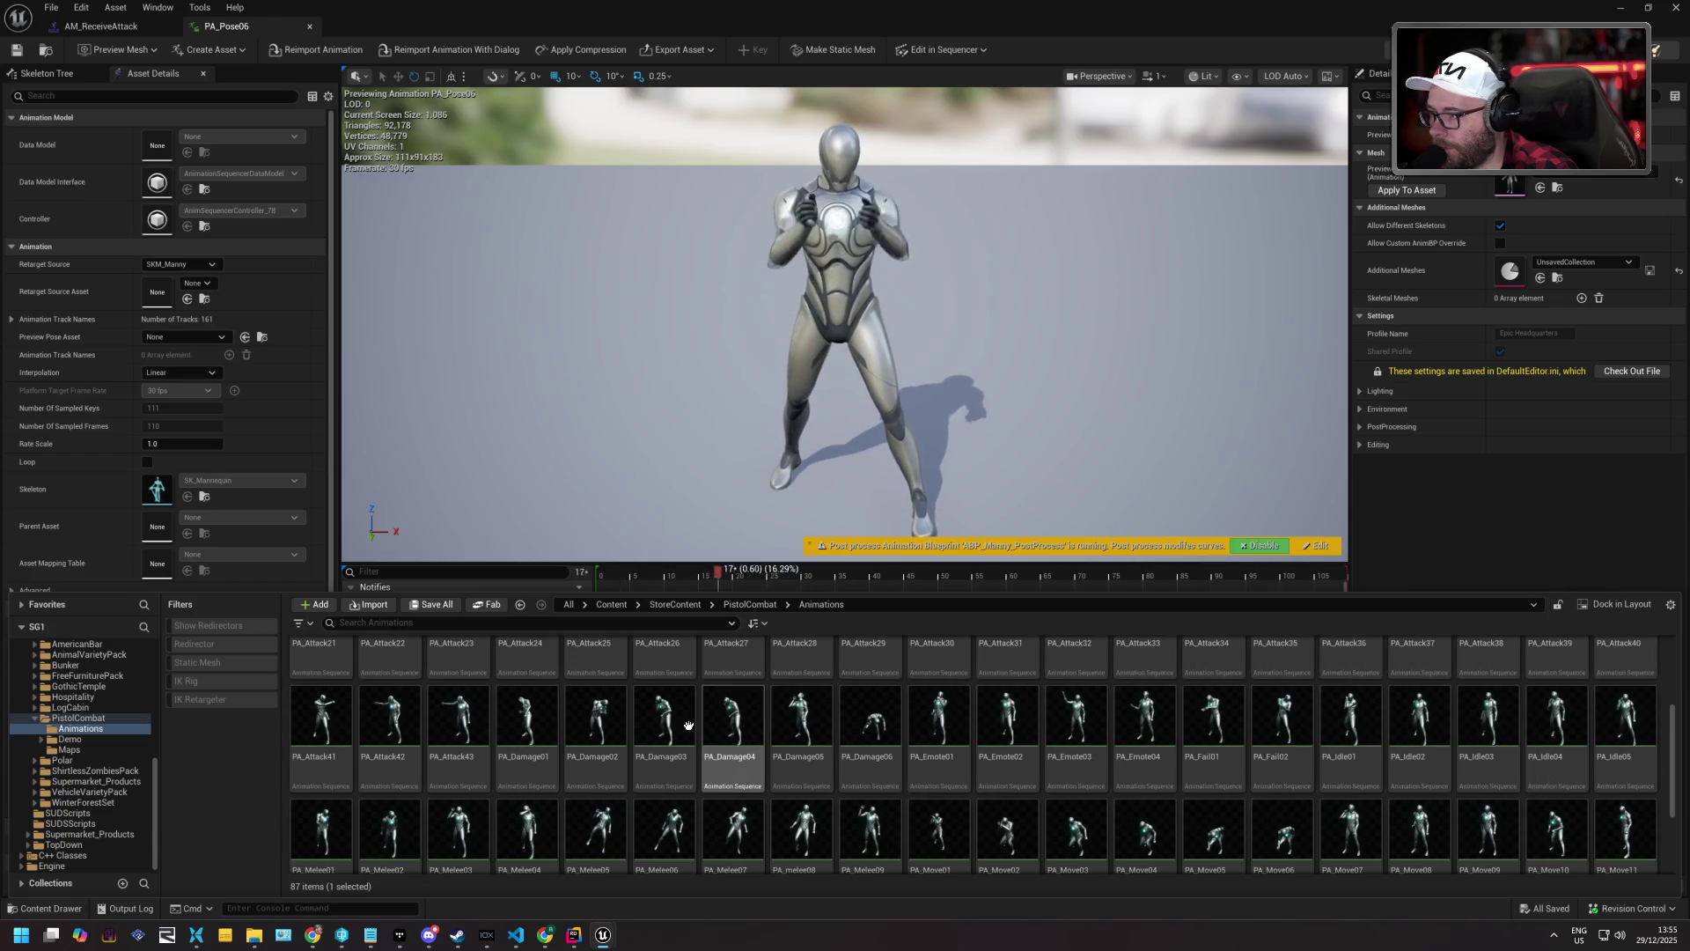
{"action": "double_click", "coordinate": [525, 715]}
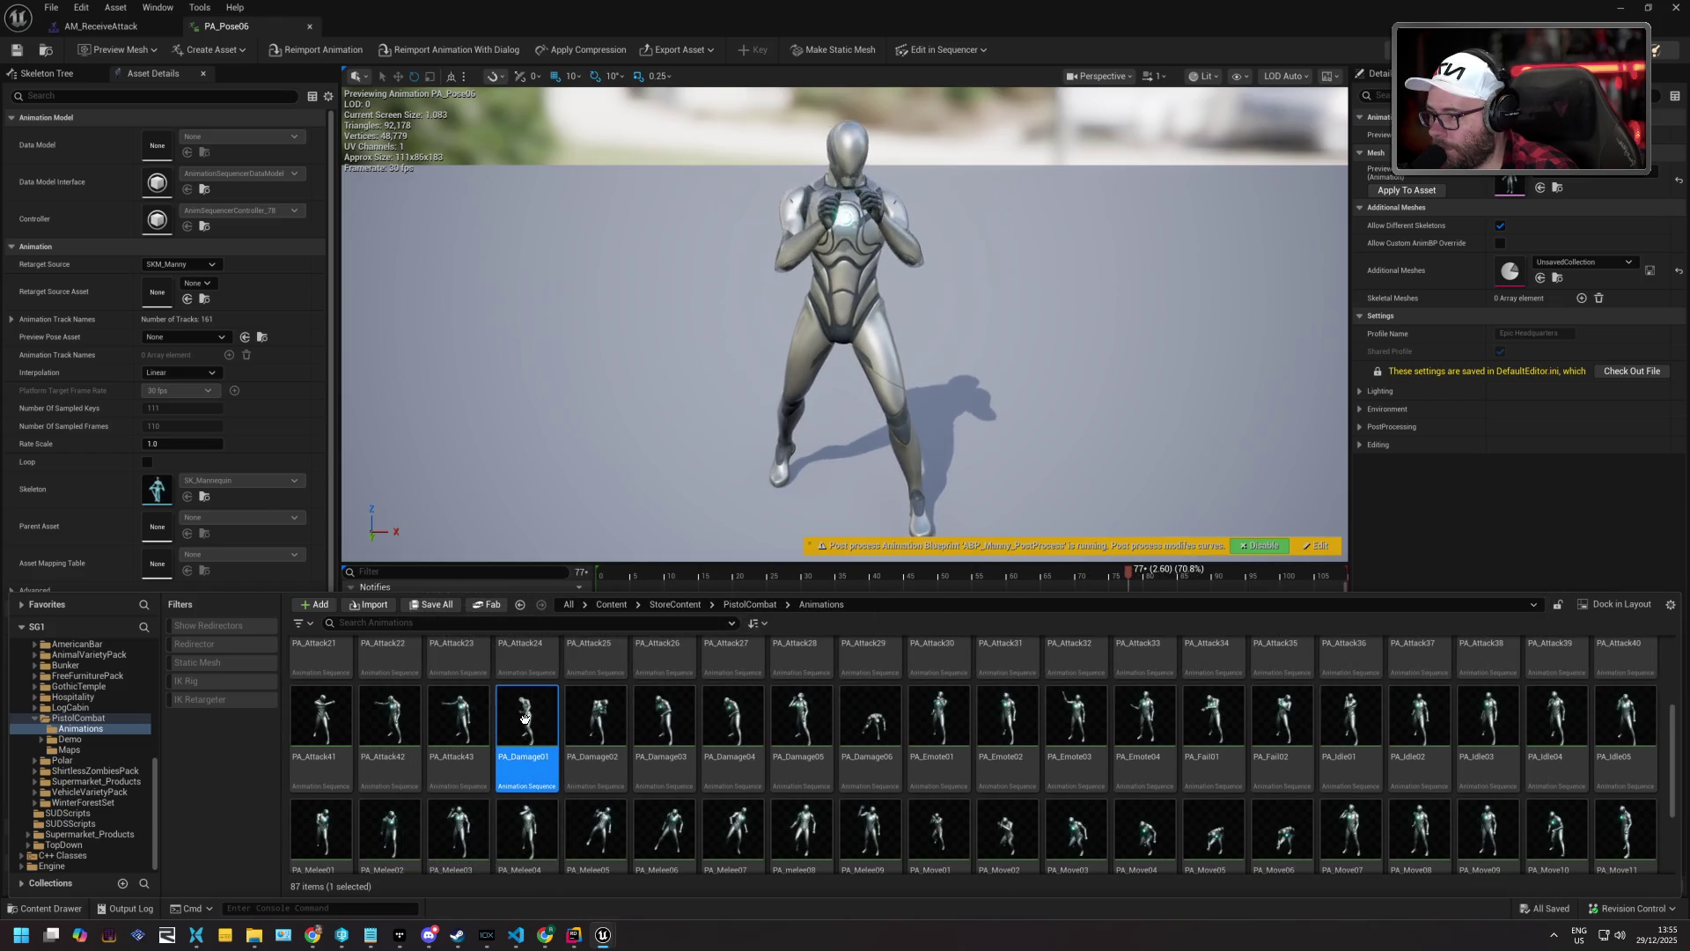
{"action": "double_click", "coordinate": [607, 718]}
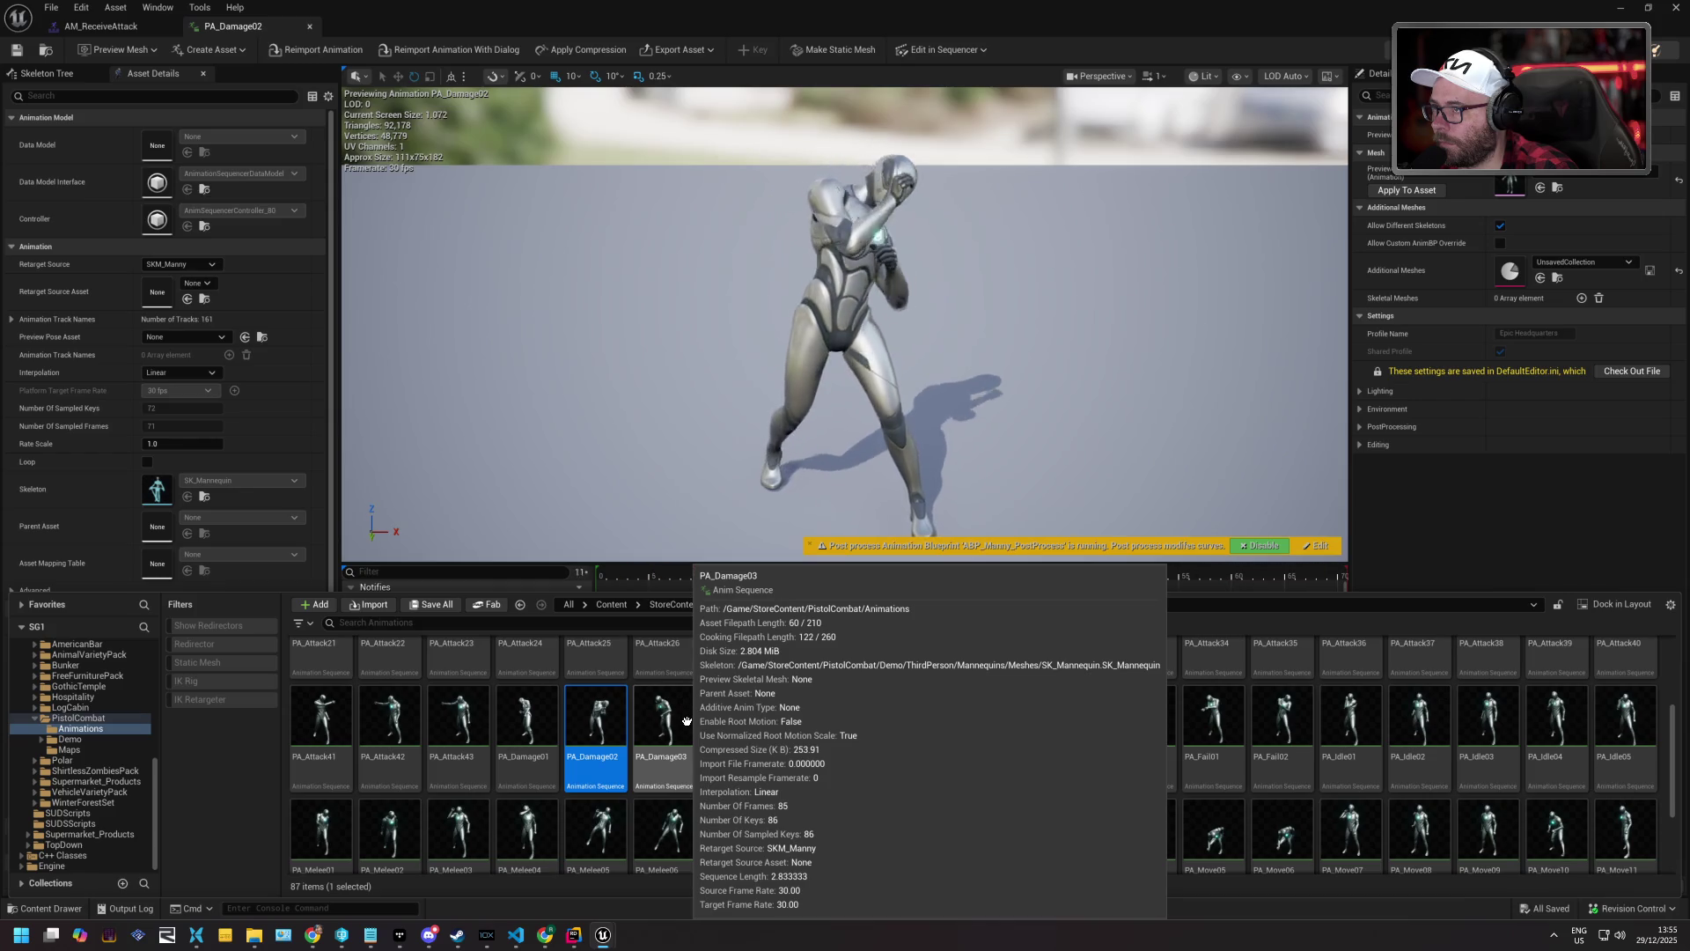
{"action": "double_click", "coordinate": [671, 709]}
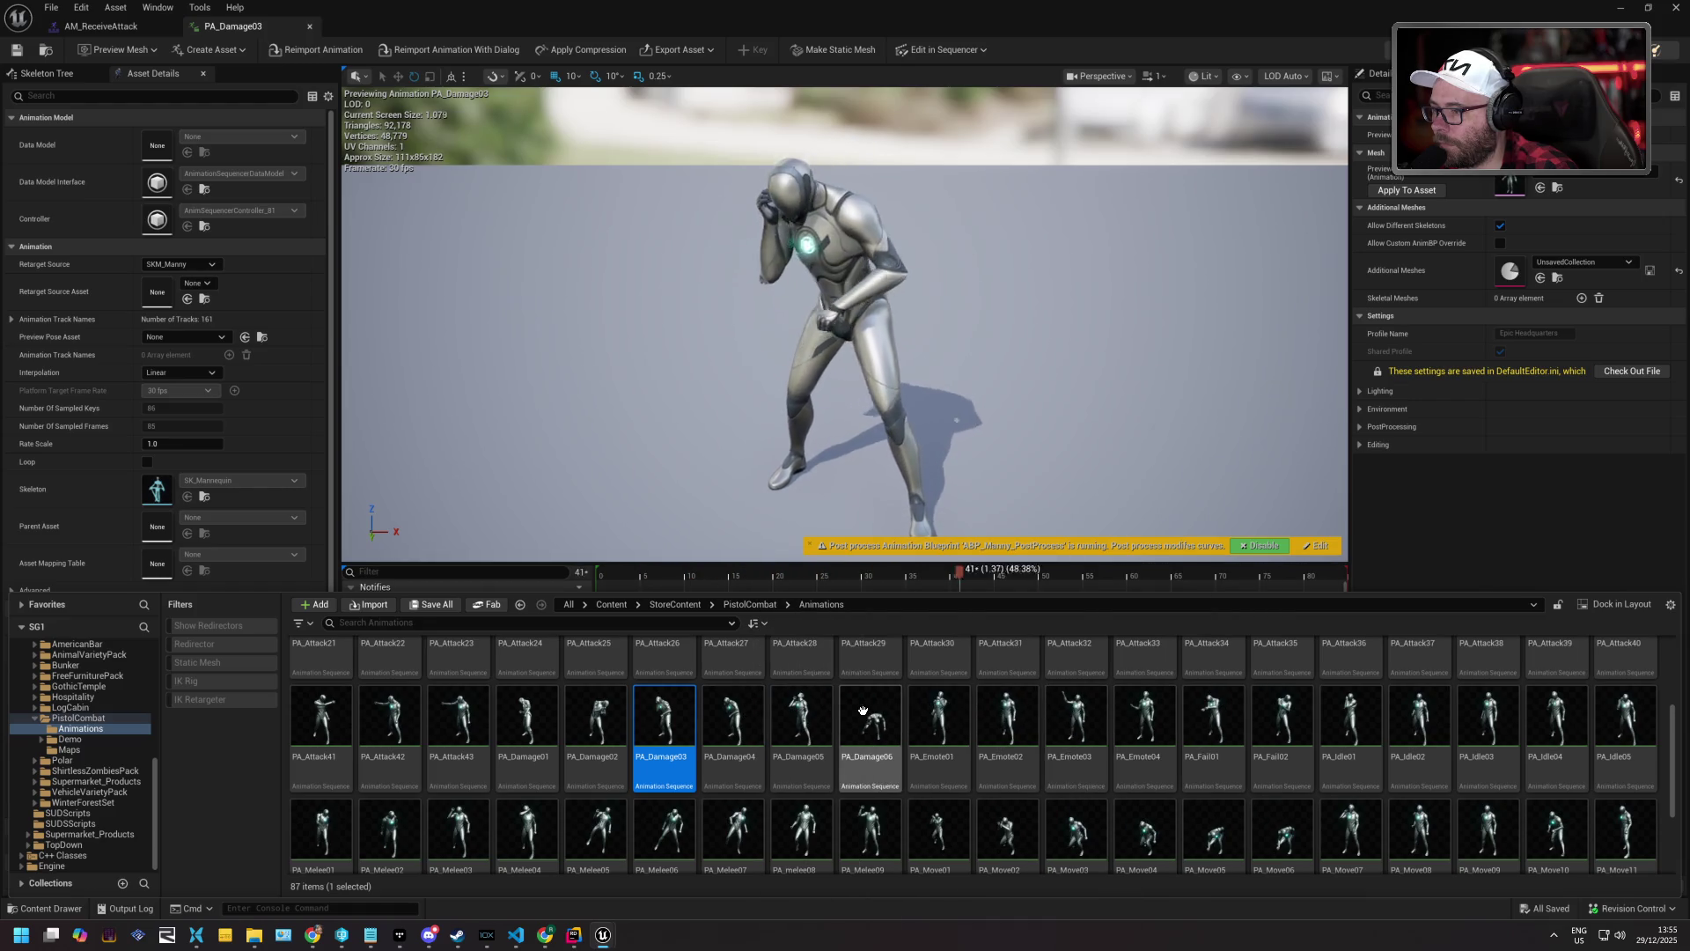
{"action": "double_click", "coordinate": [876, 708]}
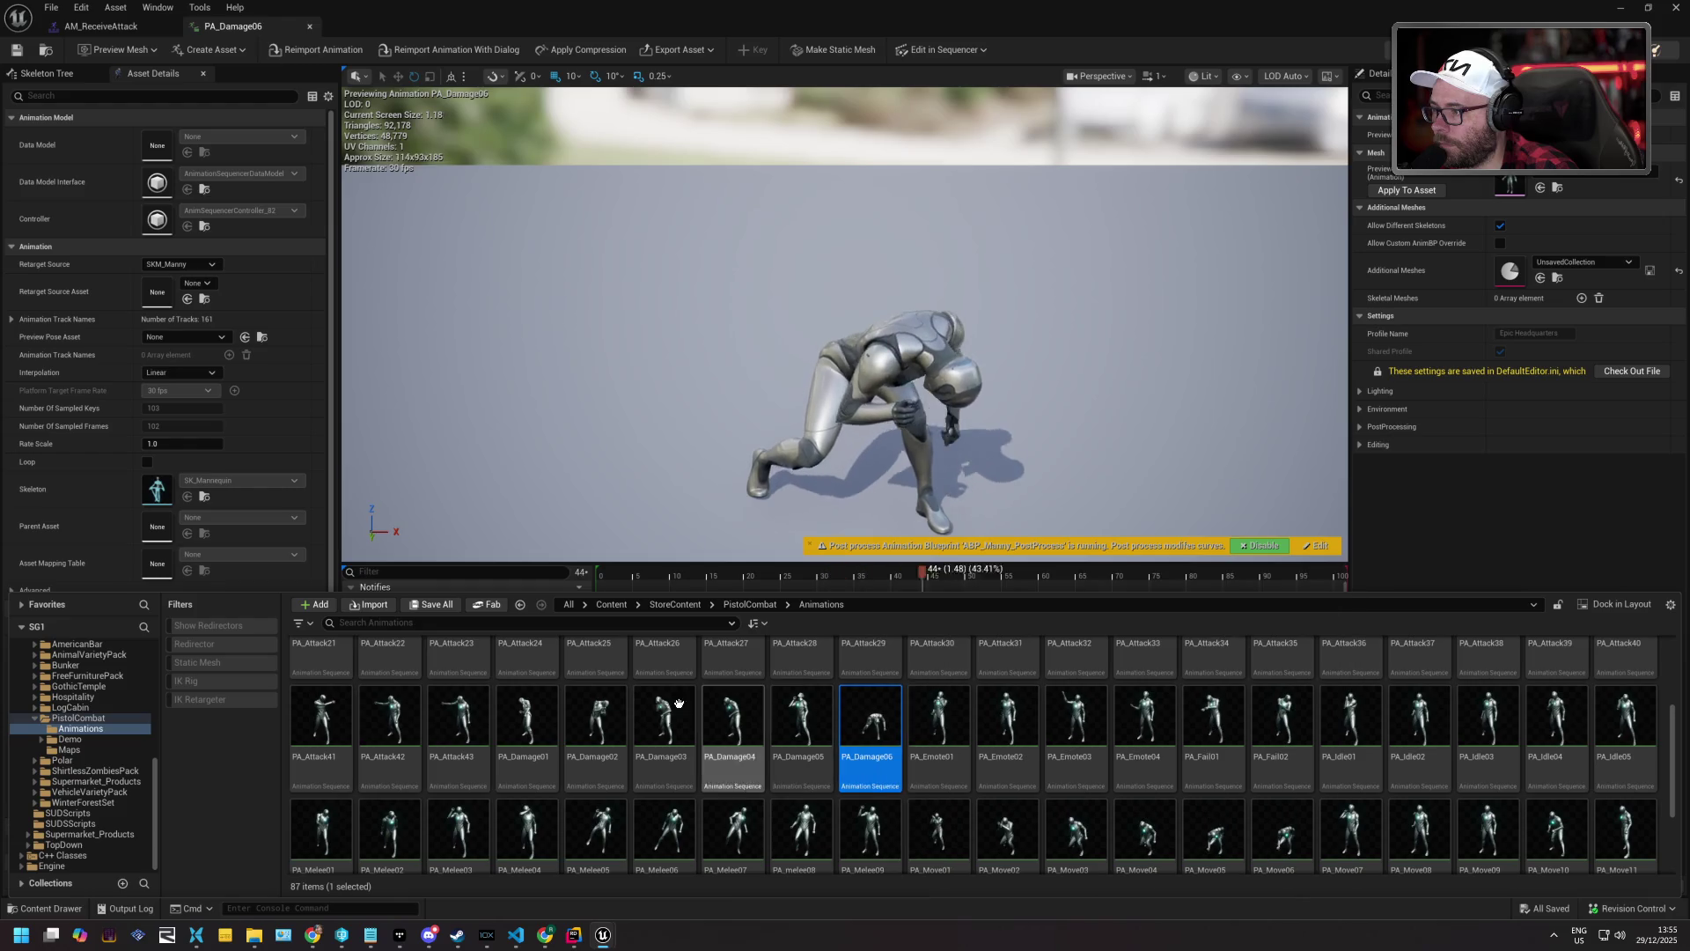
{"action": "double_click", "coordinate": [595, 713]}
{"action": "double_click", "coordinate": [526, 709]}
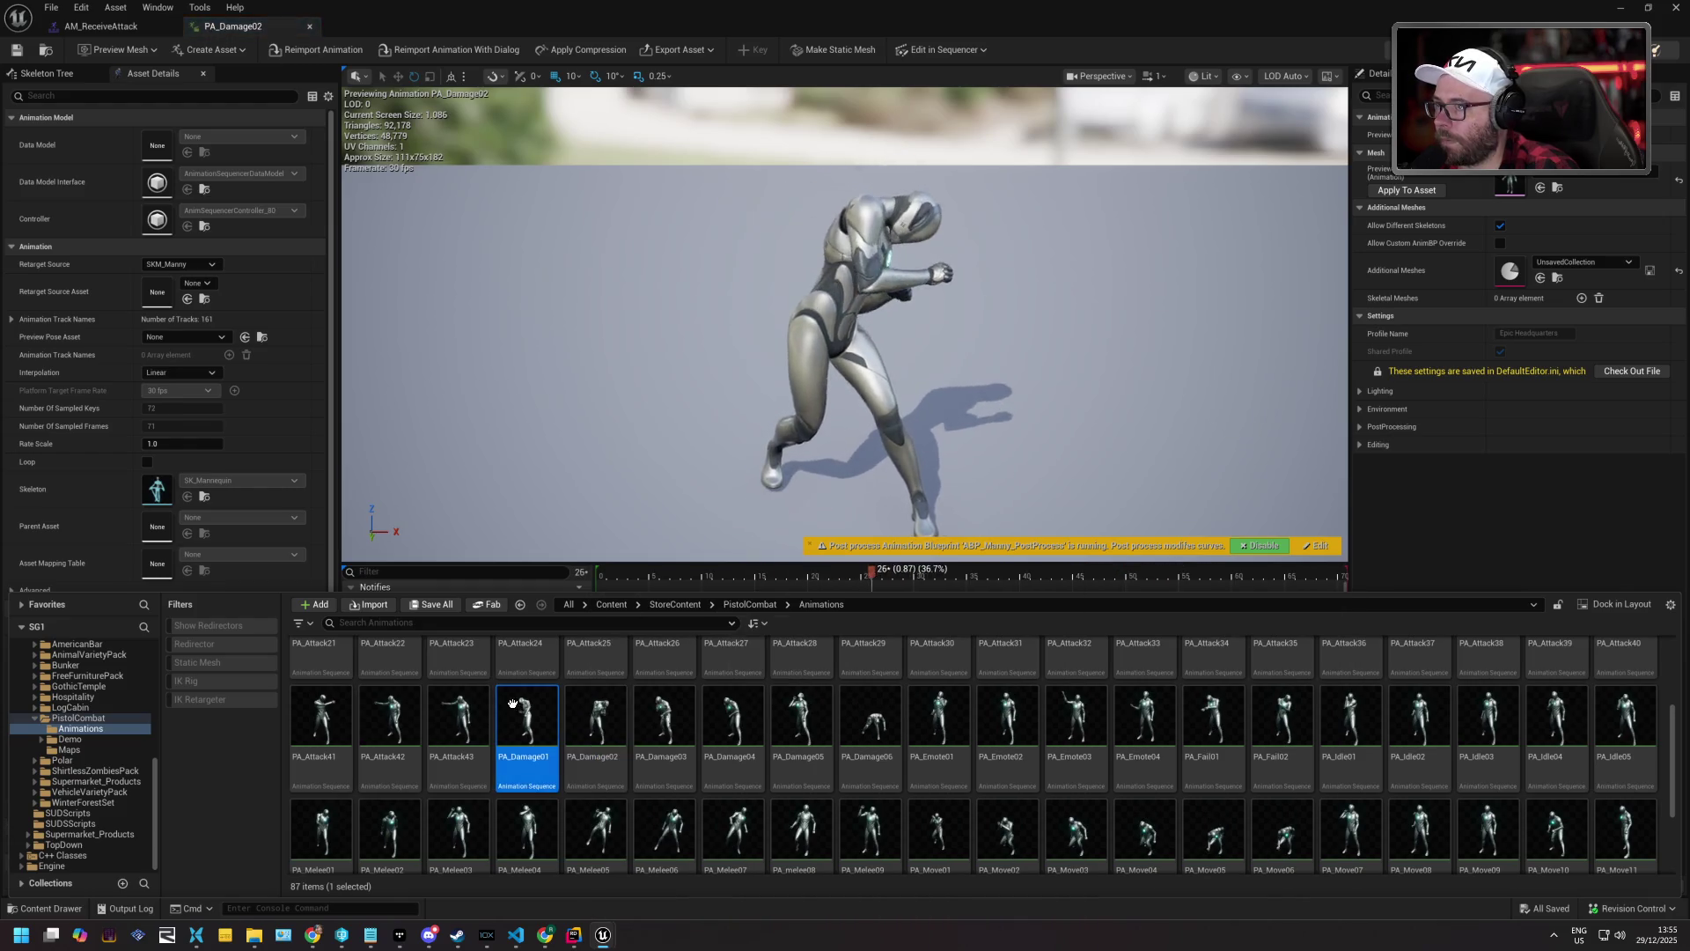
{"action": "double_click", "coordinate": [595, 713]}
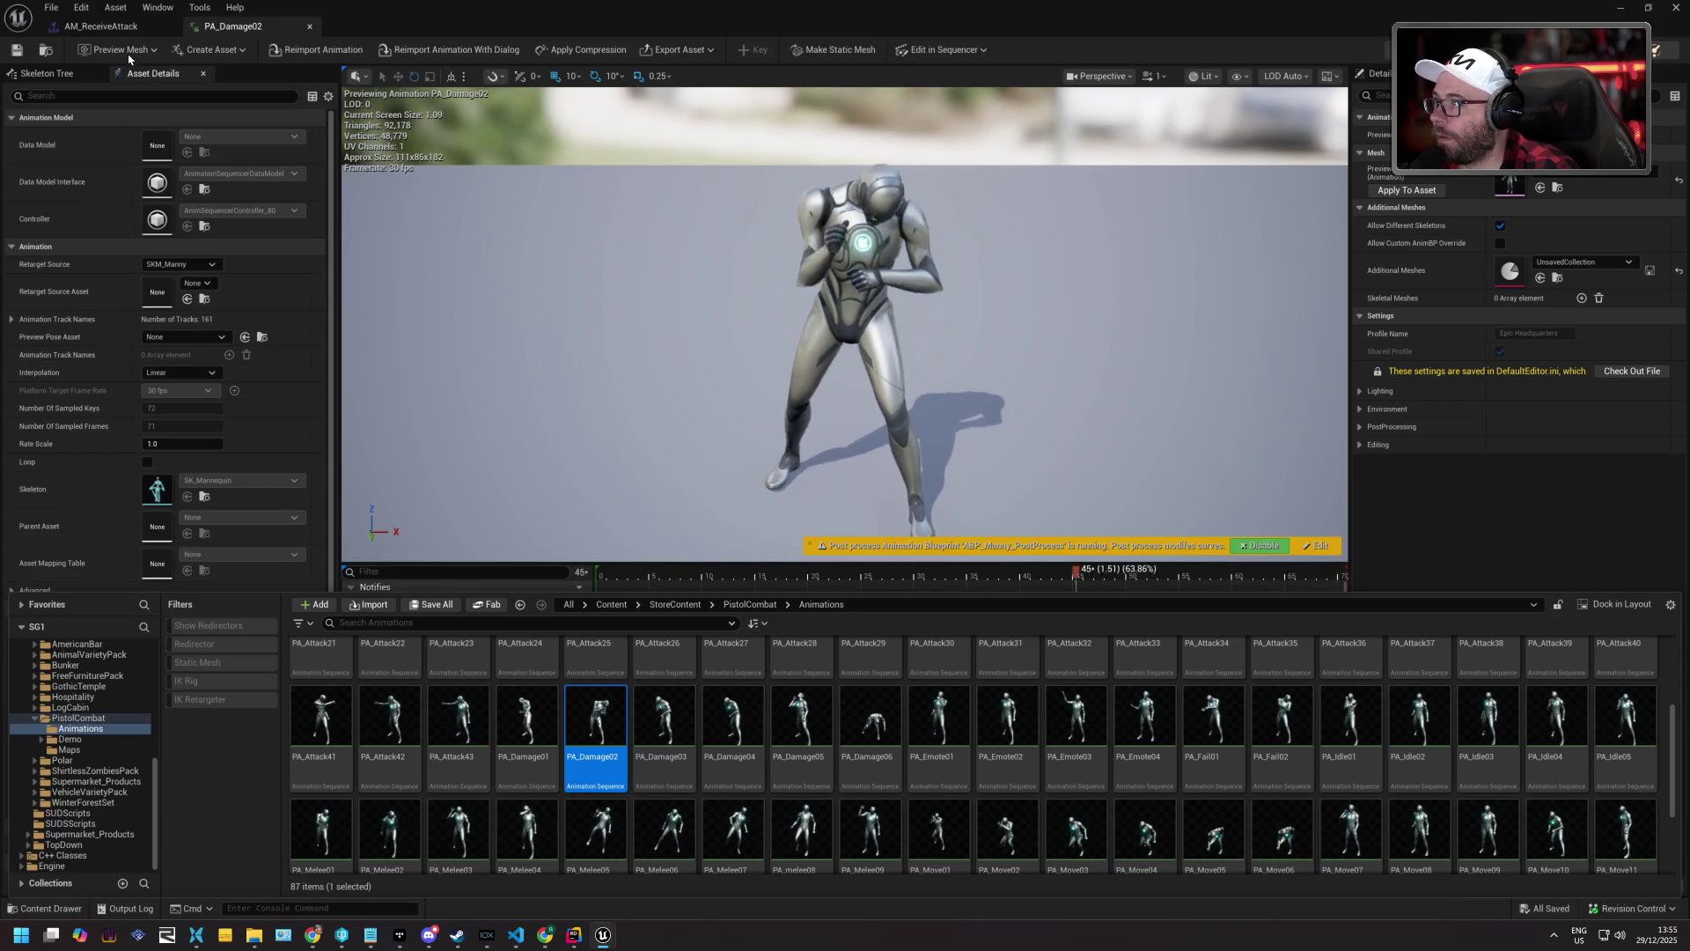
{"action": "left_click", "coordinate": [119, 27]}
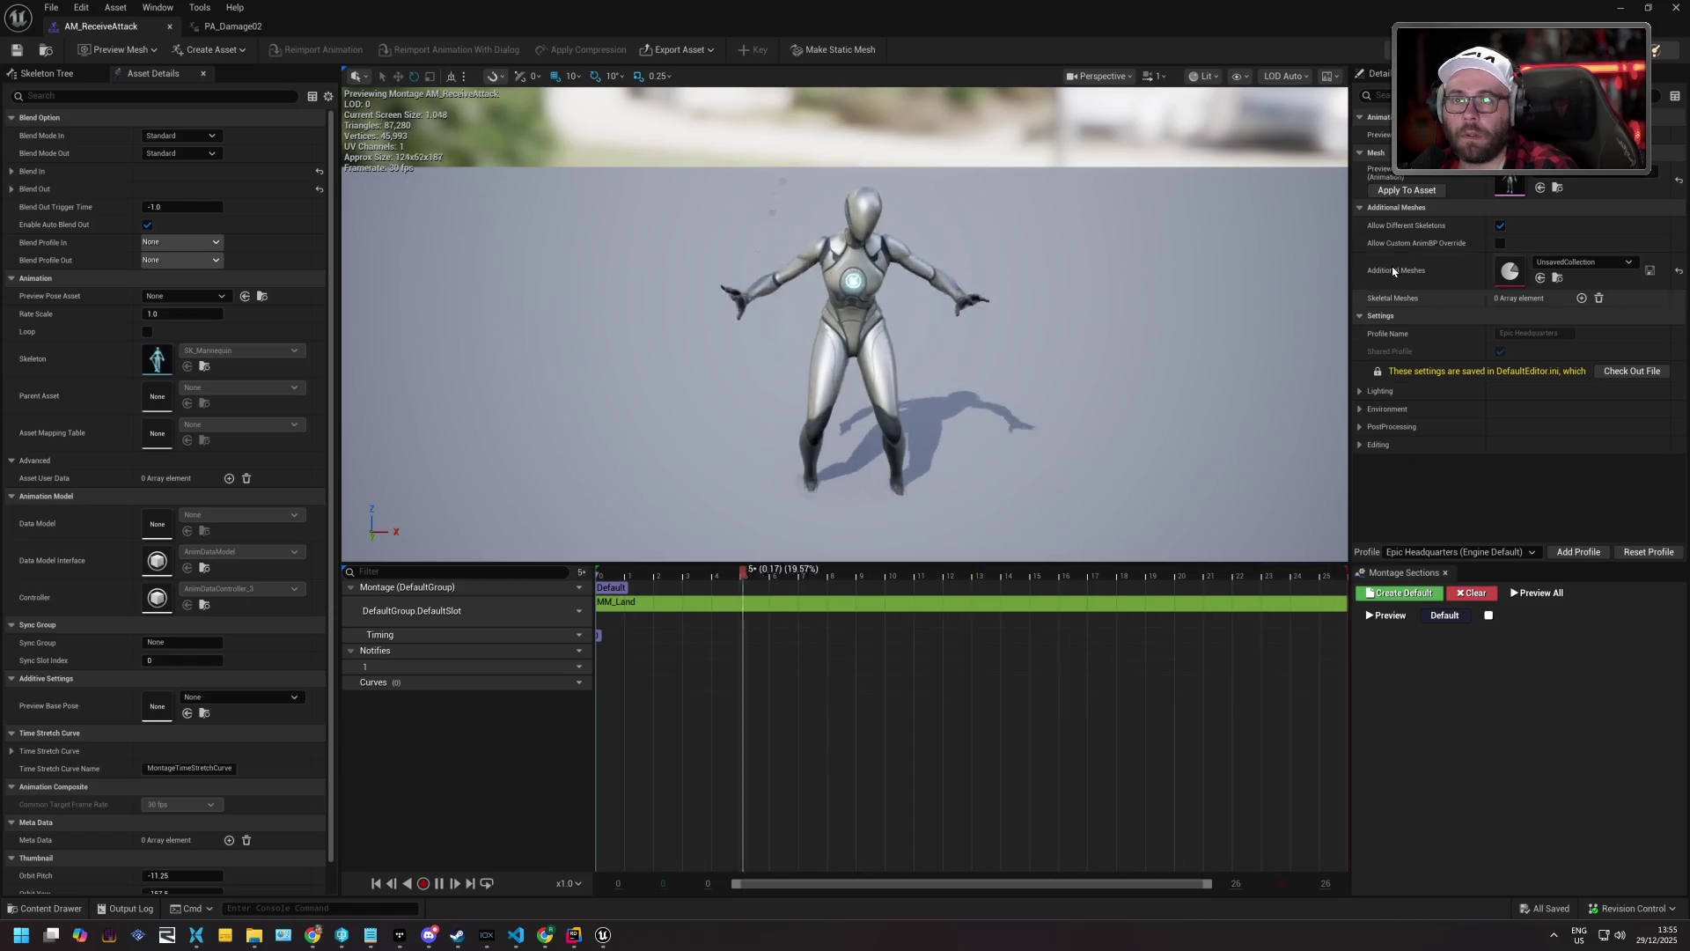
Set the AM_ReceiveAttack montage's preview mesh to SKM_Quinn.
{"action": "left_click", "coordinate": [1579, 175]}
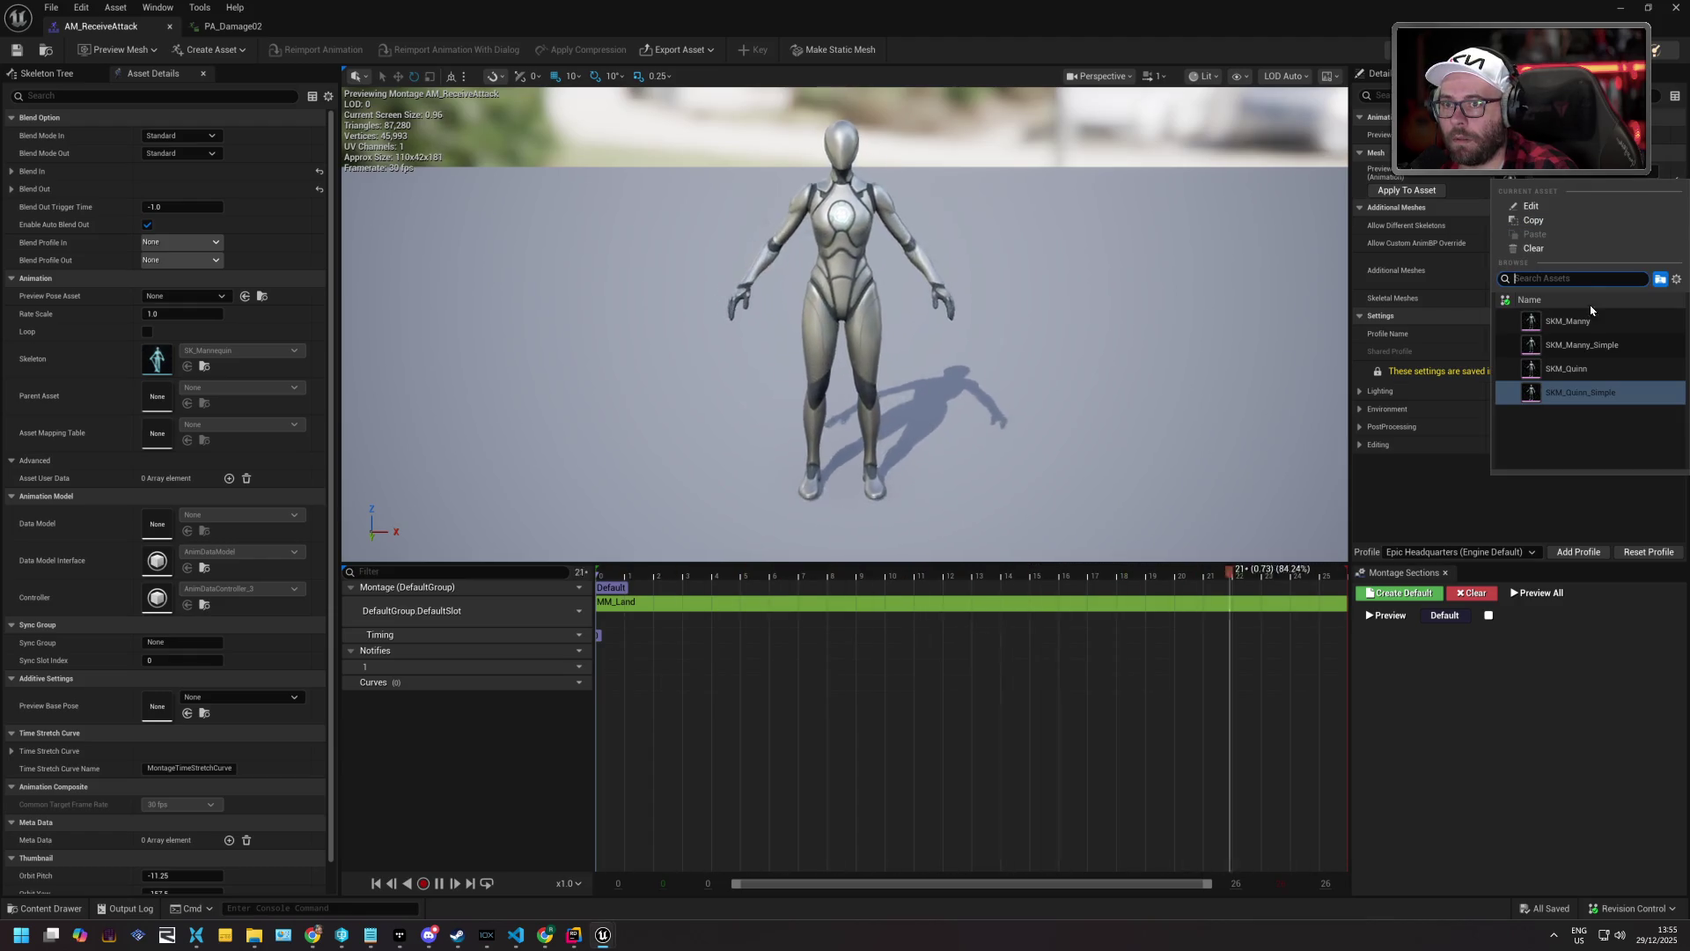
{"action": "left_click", "coordinate": [1589, 372]}
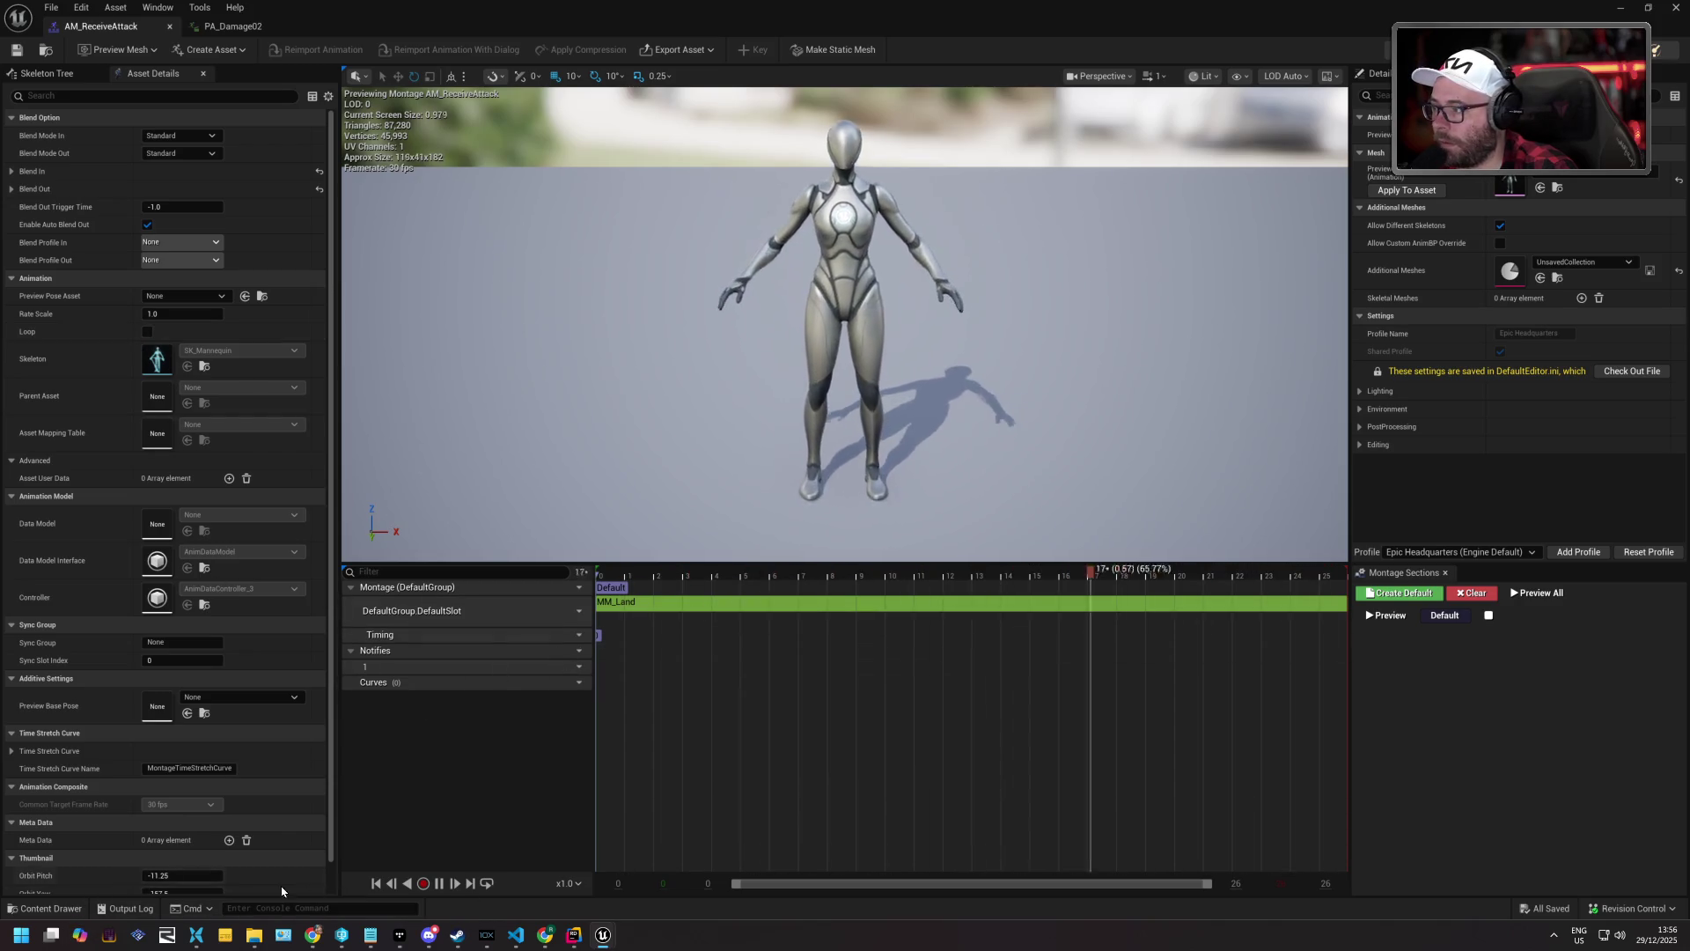
{"action": "left_click", "coordinate": [62, 912]}
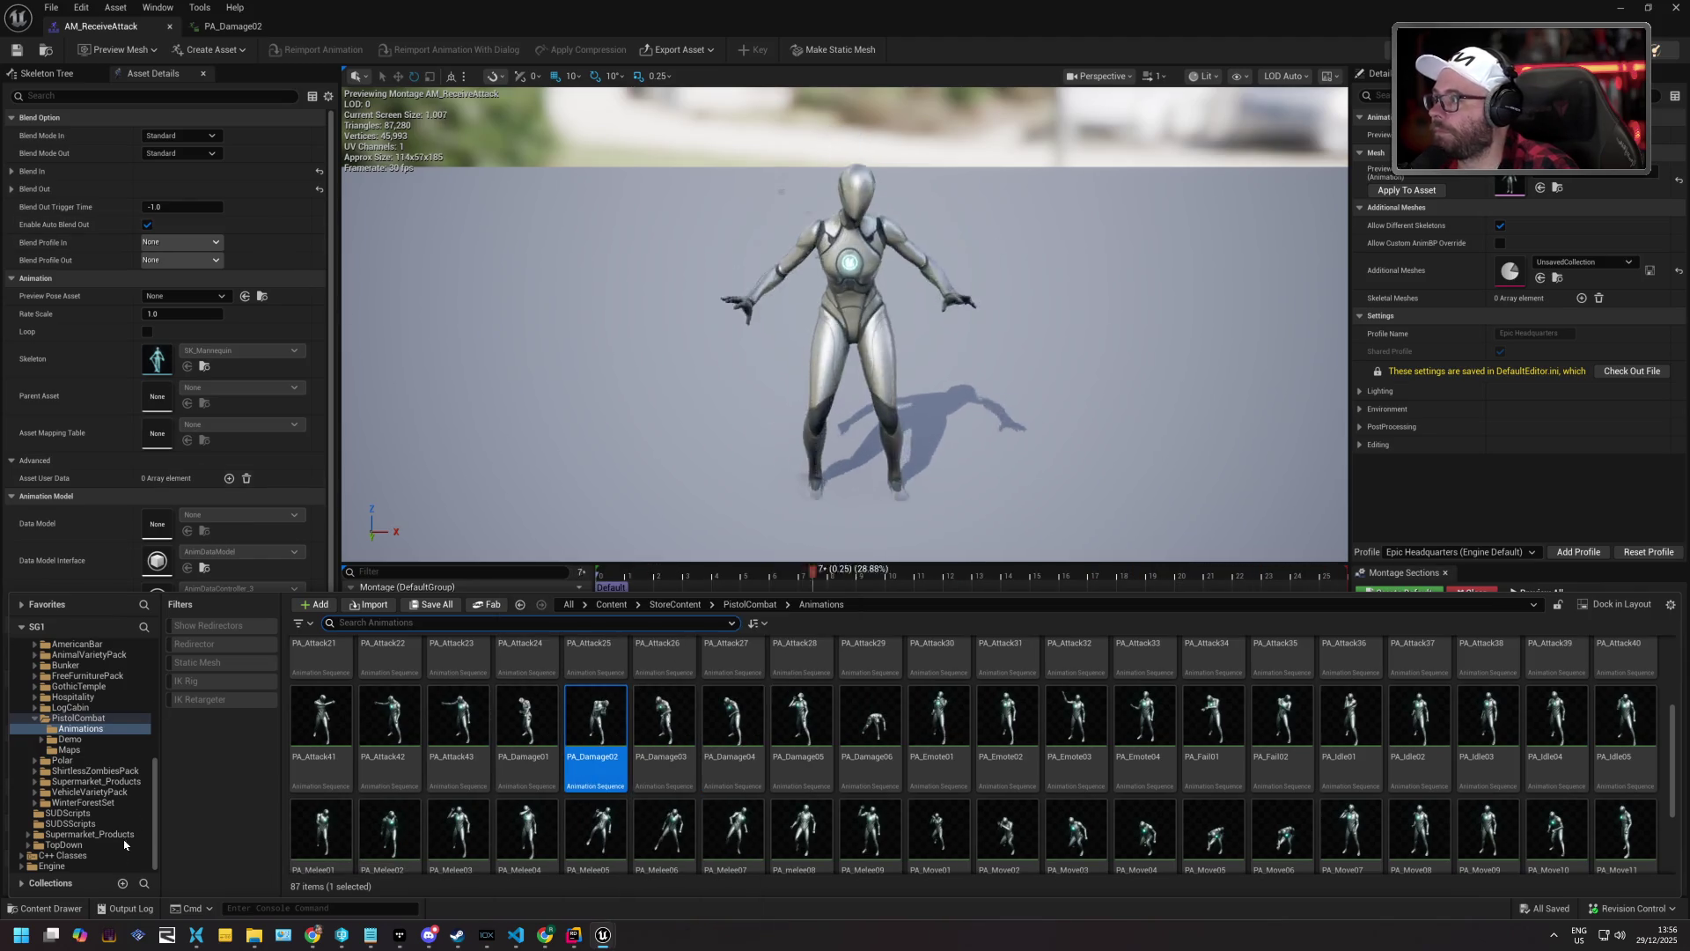
Go back to the SG1 folder, filter for 'AM_' and open AM_DistantAttack.
{"action": "key", "text": "alt+Left"}
{"action": "key", "text": "alt+Left"}
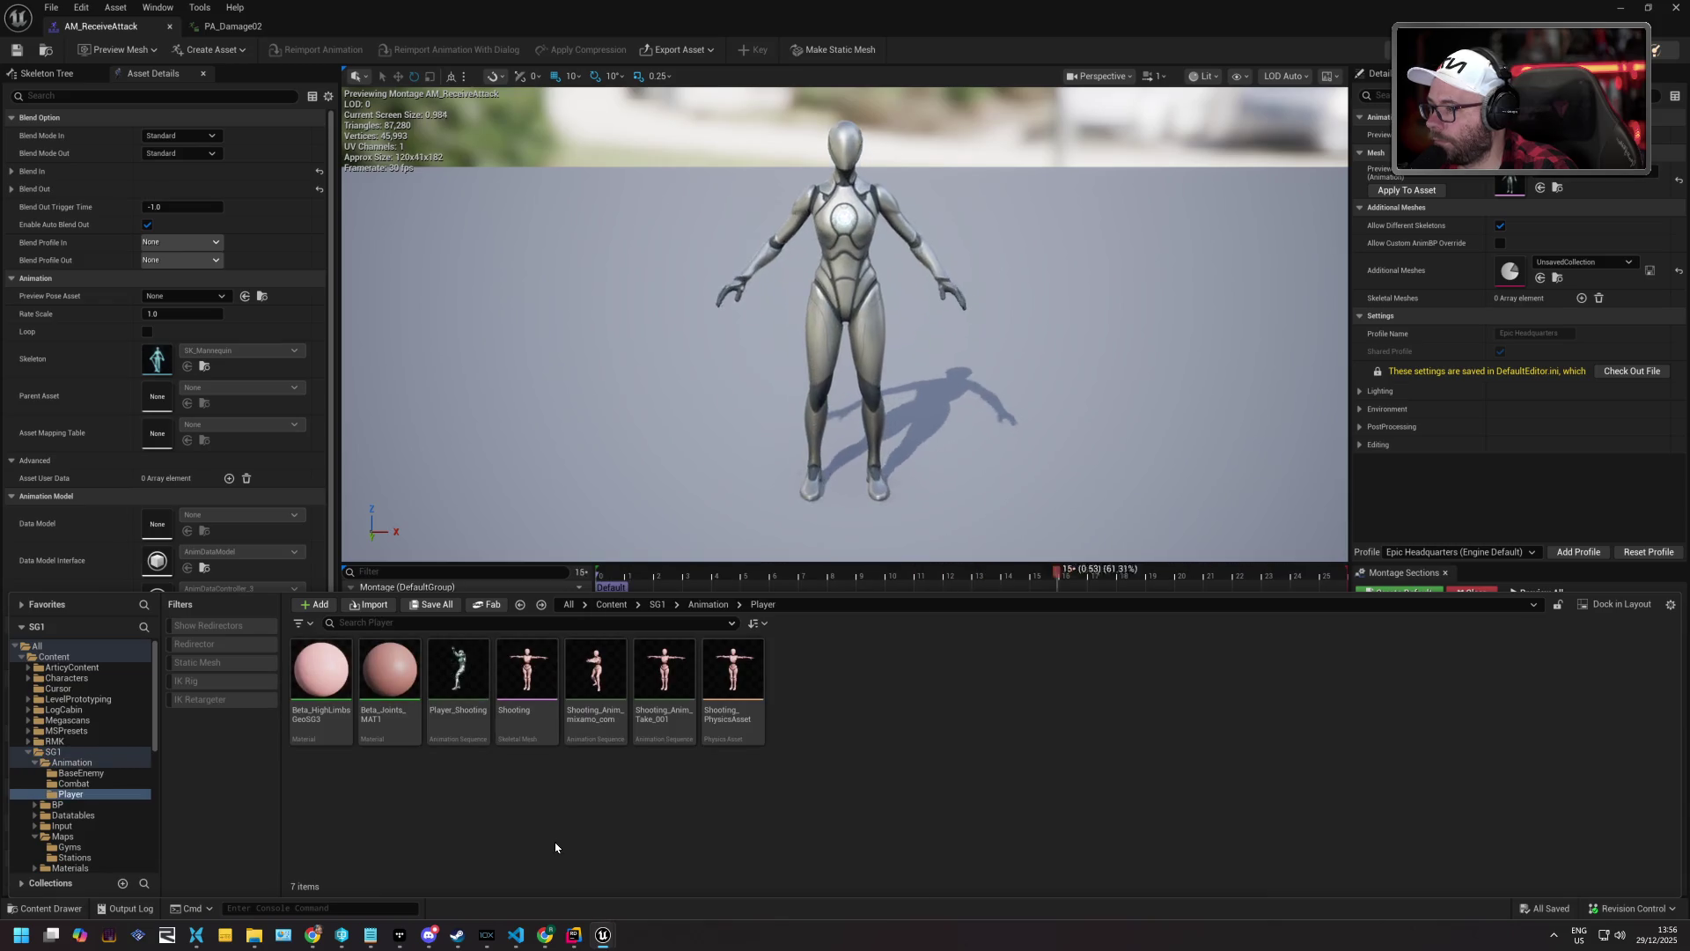
{"action": "key", "text": "alt+Left"}
{"action": "key", "text": "alt+Left"}
{"action": "key", "text": "alt+Left"}
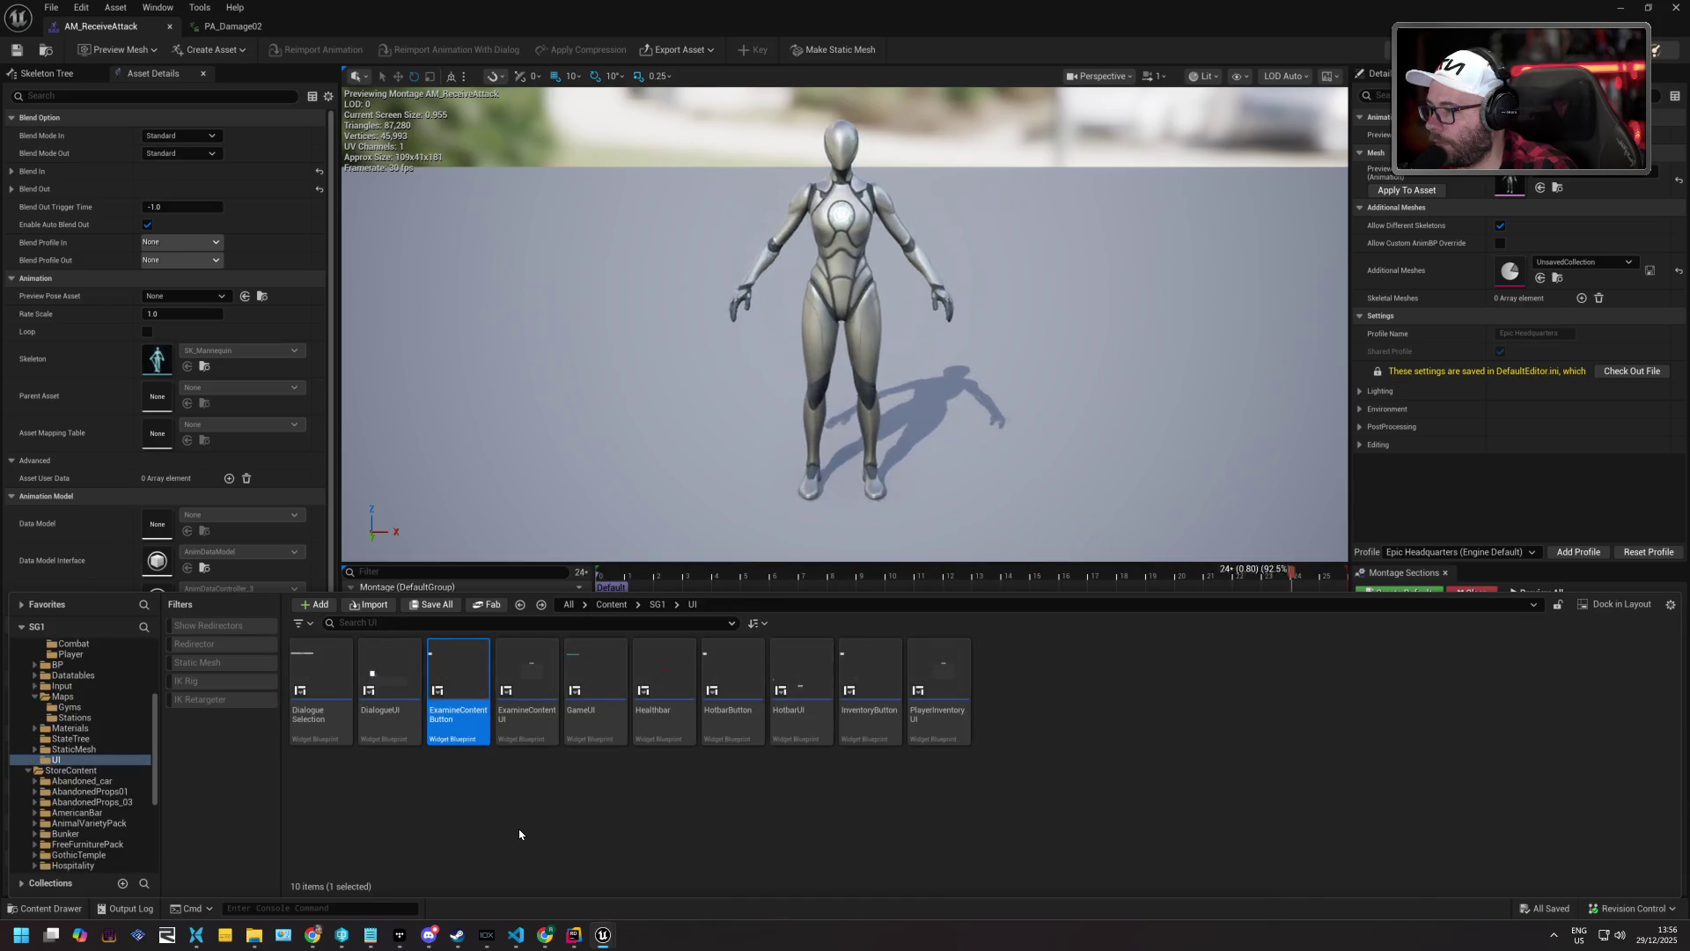
{"action": "key", "text": "alt+Left"}
{"action": "key", "text": "alt+Left"}
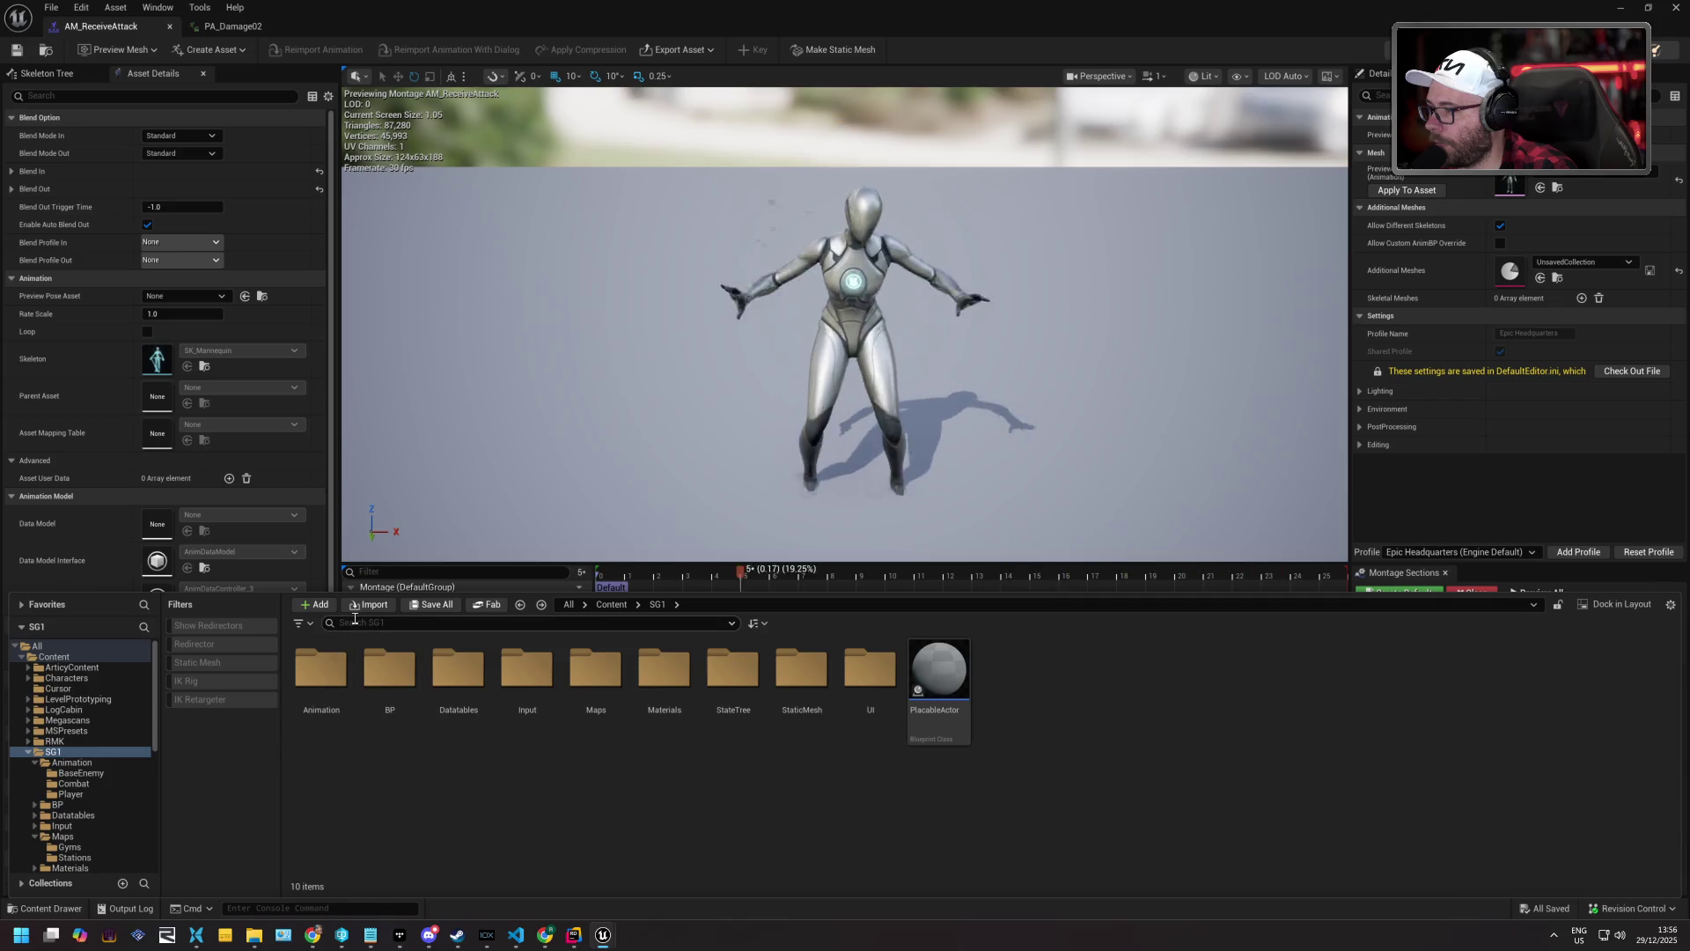
{"action": "type", "text": "AM_"}
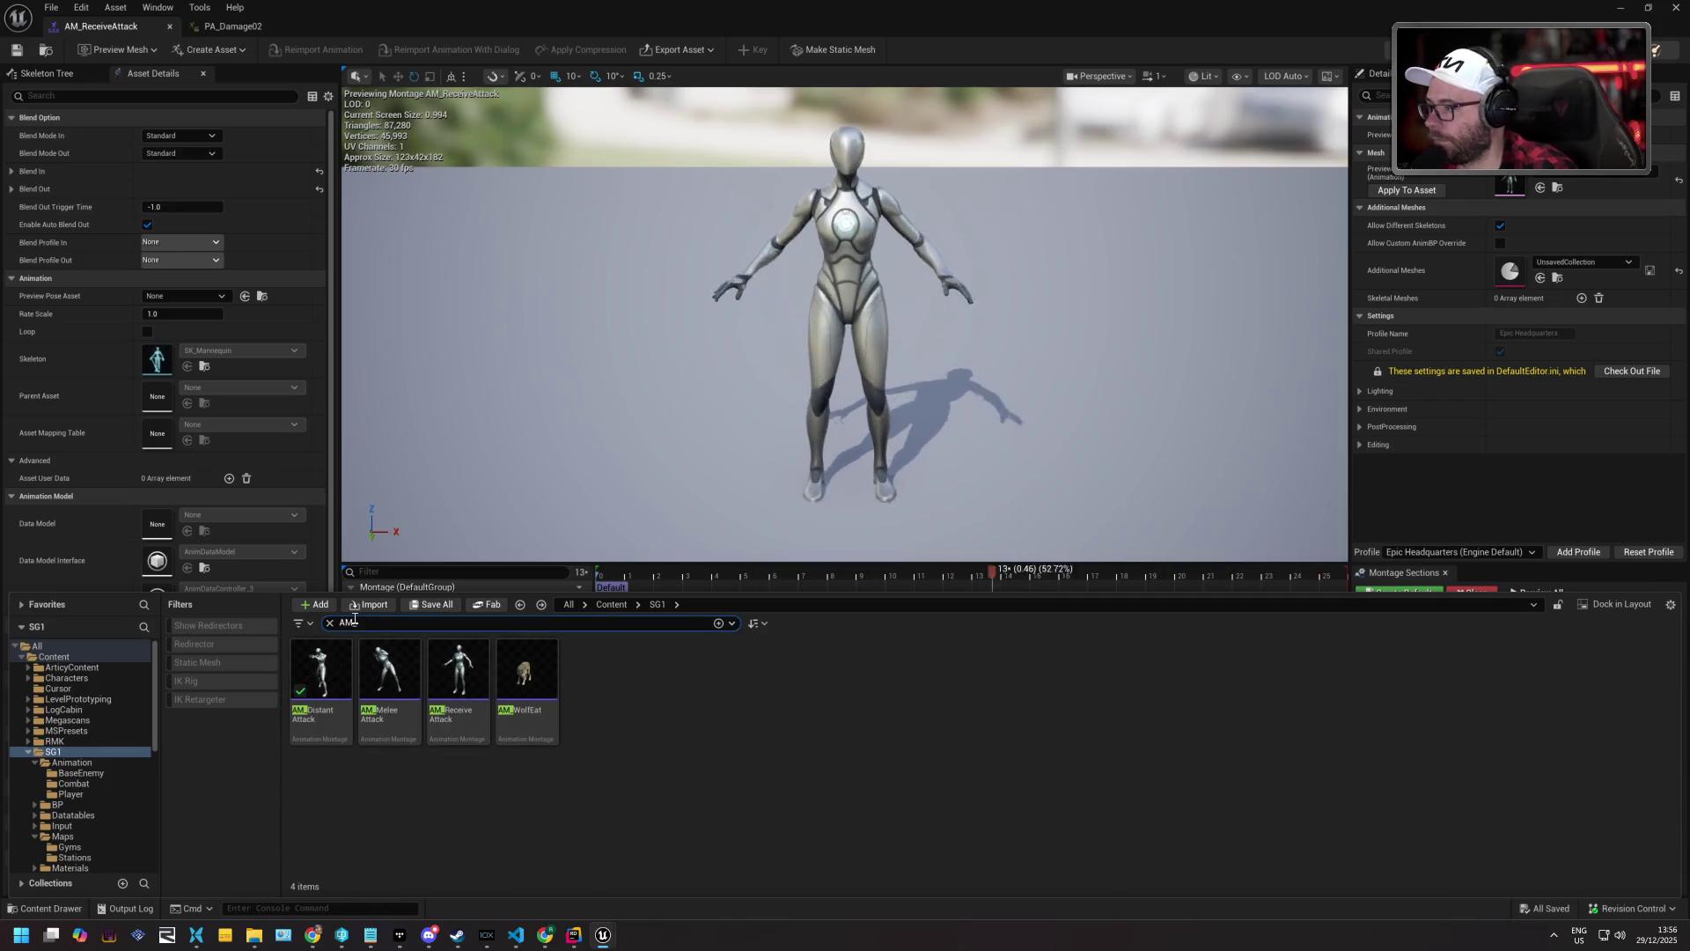
{"action": "double_click", "coordinate": [322, 667]}
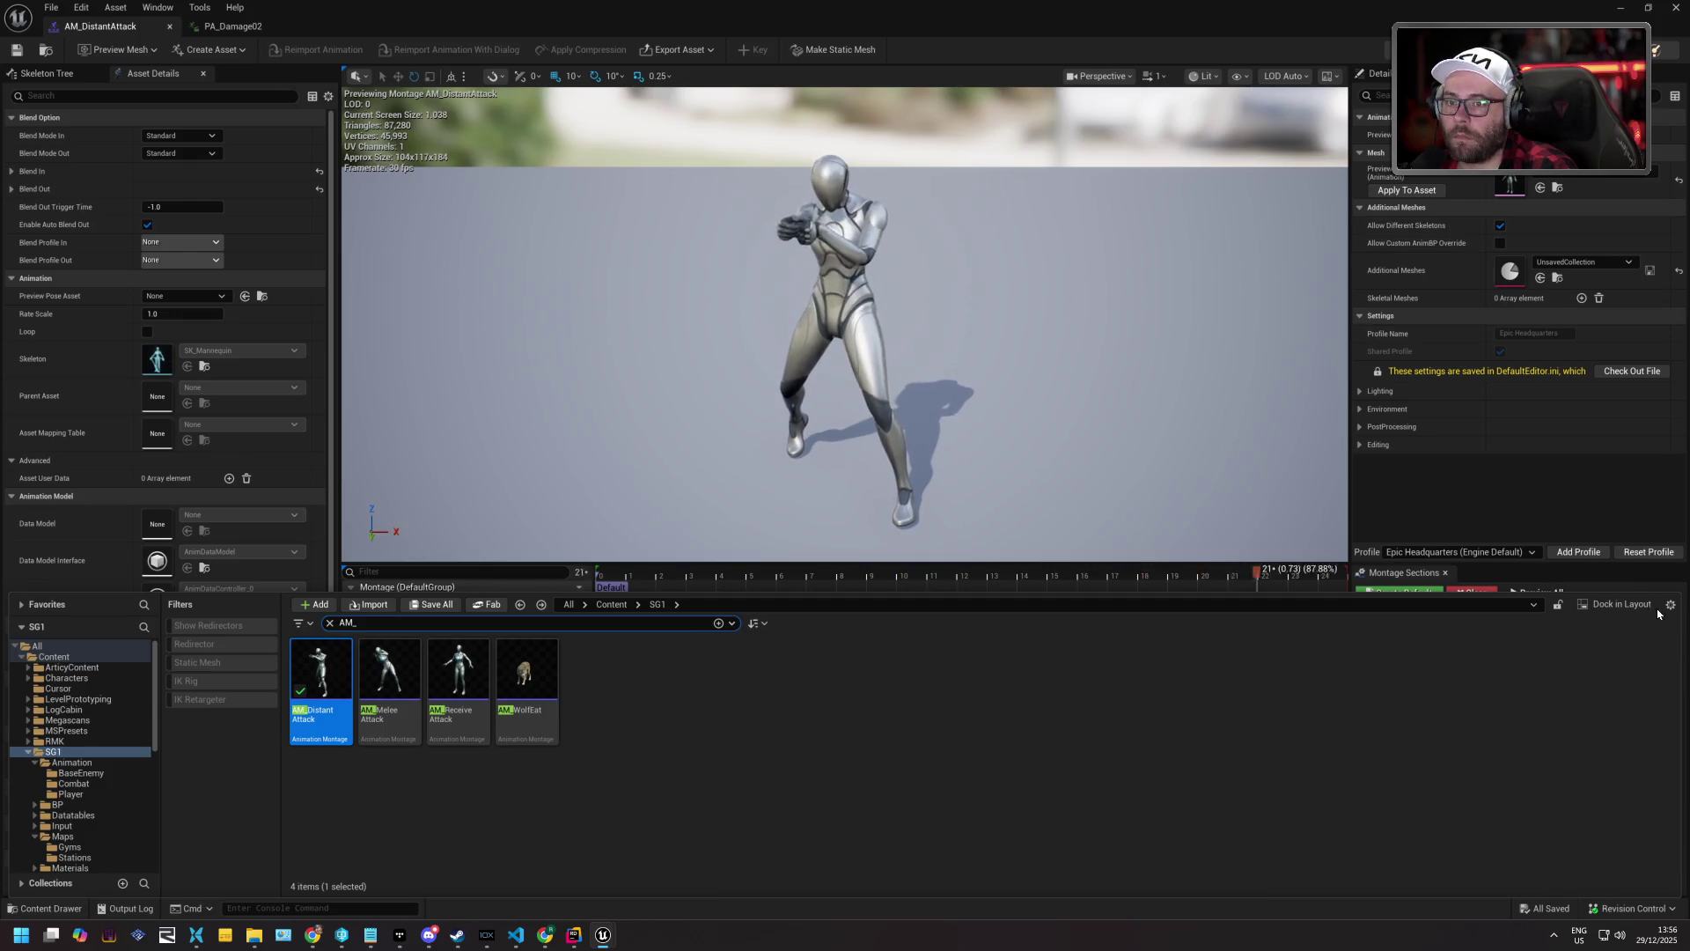
Navigate the folder tree to StoreContent > PistolCombat > Animations to list its 87 sequences.
{"action": "left_click", "coordinate": [1302, 713]}
{"action": "key", "text": "ctrl+space"}
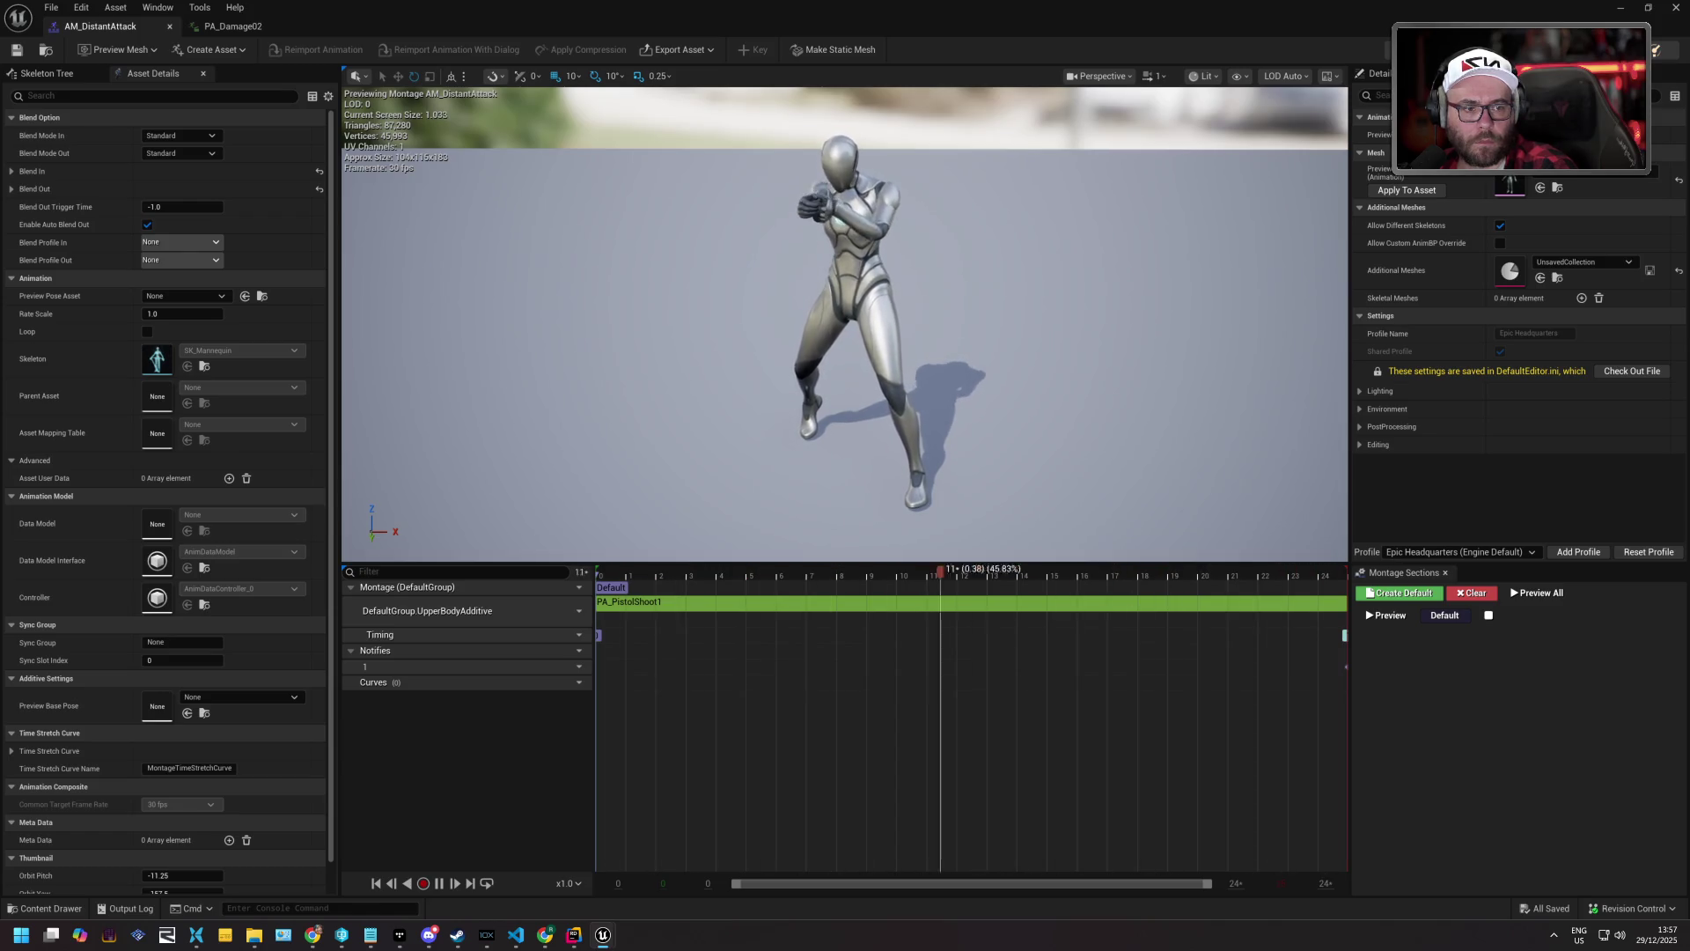
{"action": "left_click", "coordinate": [51, 908]}
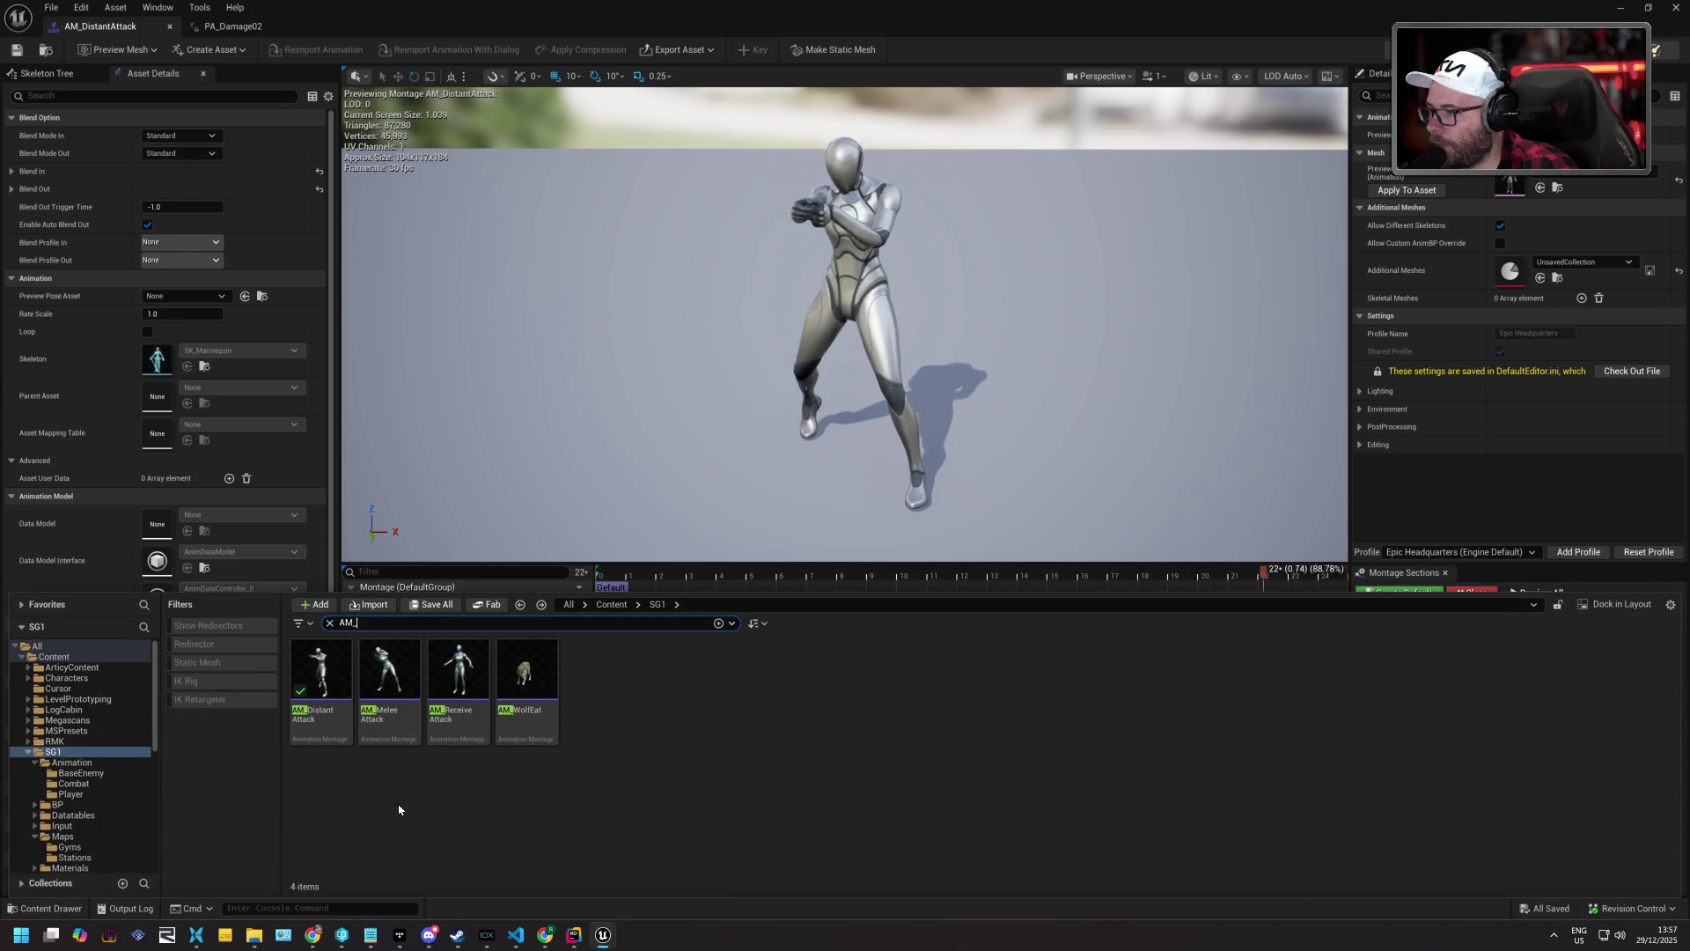
{"action": "key", "text": "Down"}
{"action": "key", "text": "Down"}
{"action": "key", "text": "Down"}
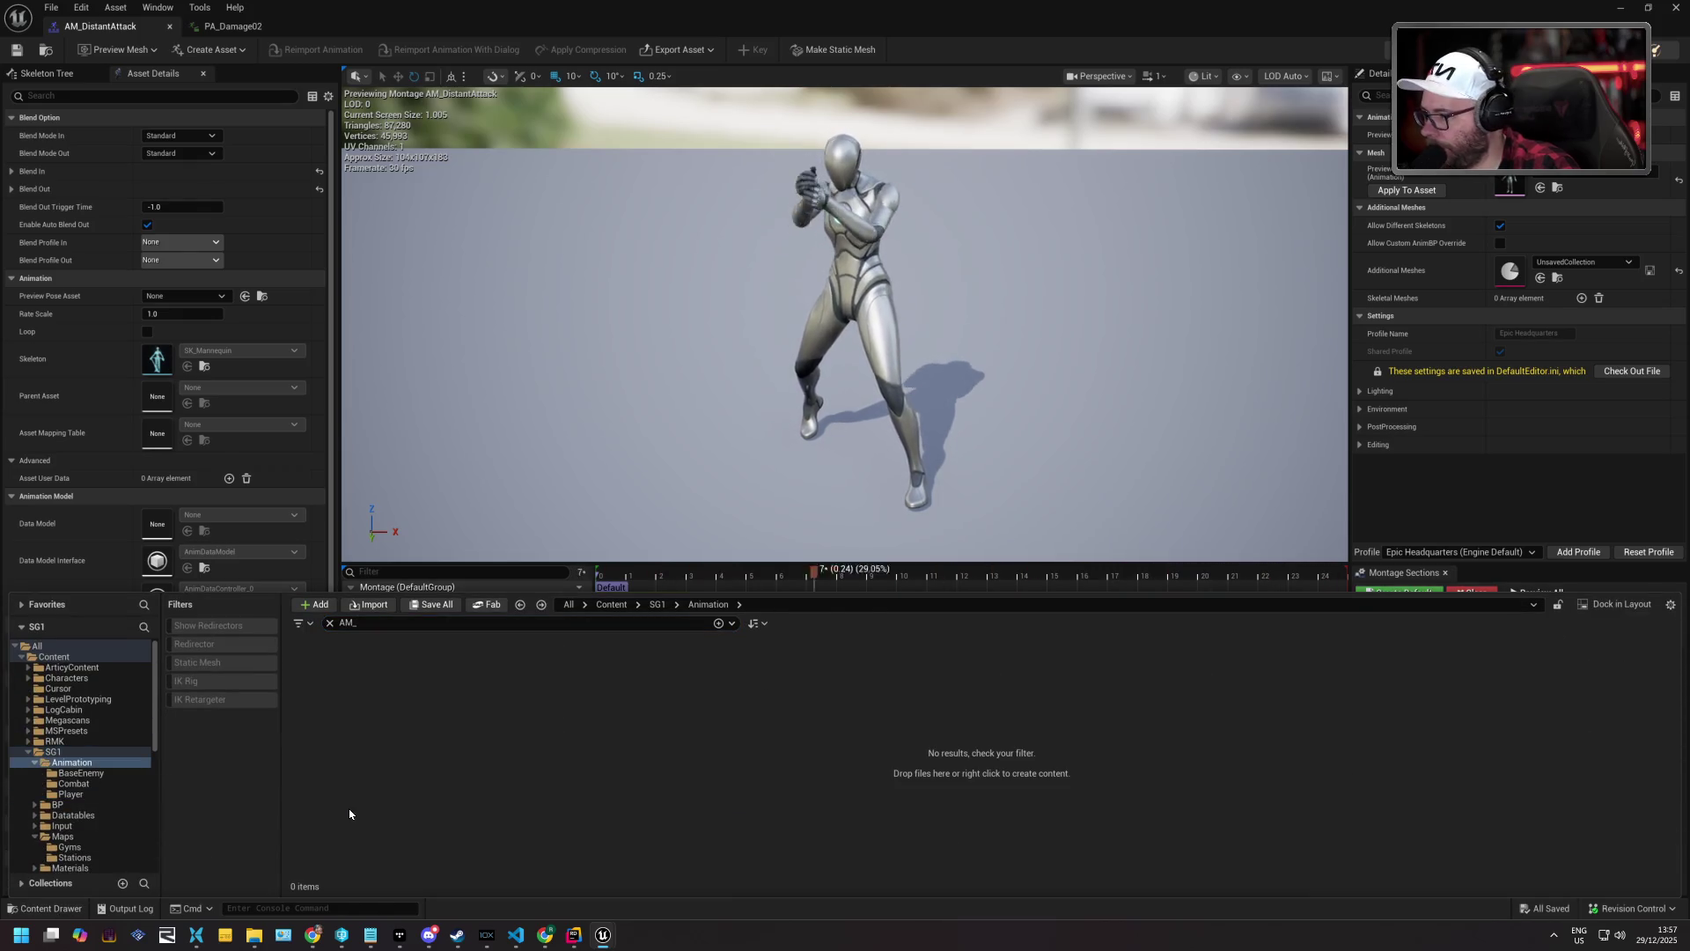
{"action": "key", "text": "Down"}
{"action": "key", "text": "Down"}
{"action": "key", "text": "Down"}
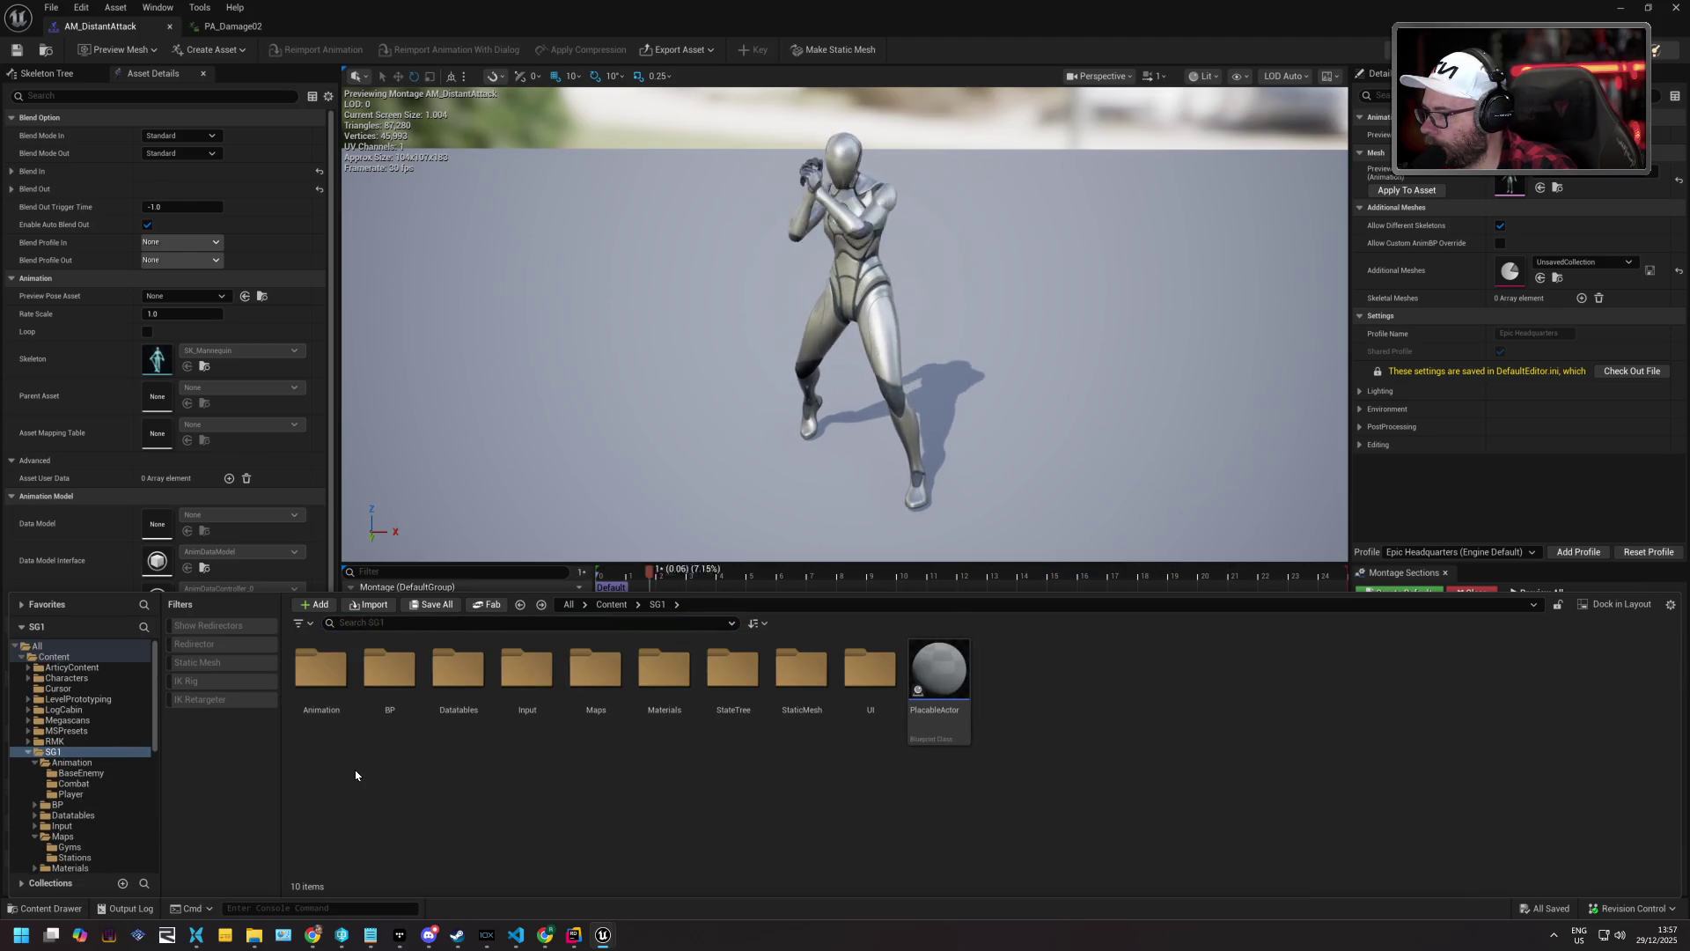
{"action": "key", "text": "Down"}
{"action": "key", "text": "Down"}
{"action": "key", "text": "Down"}
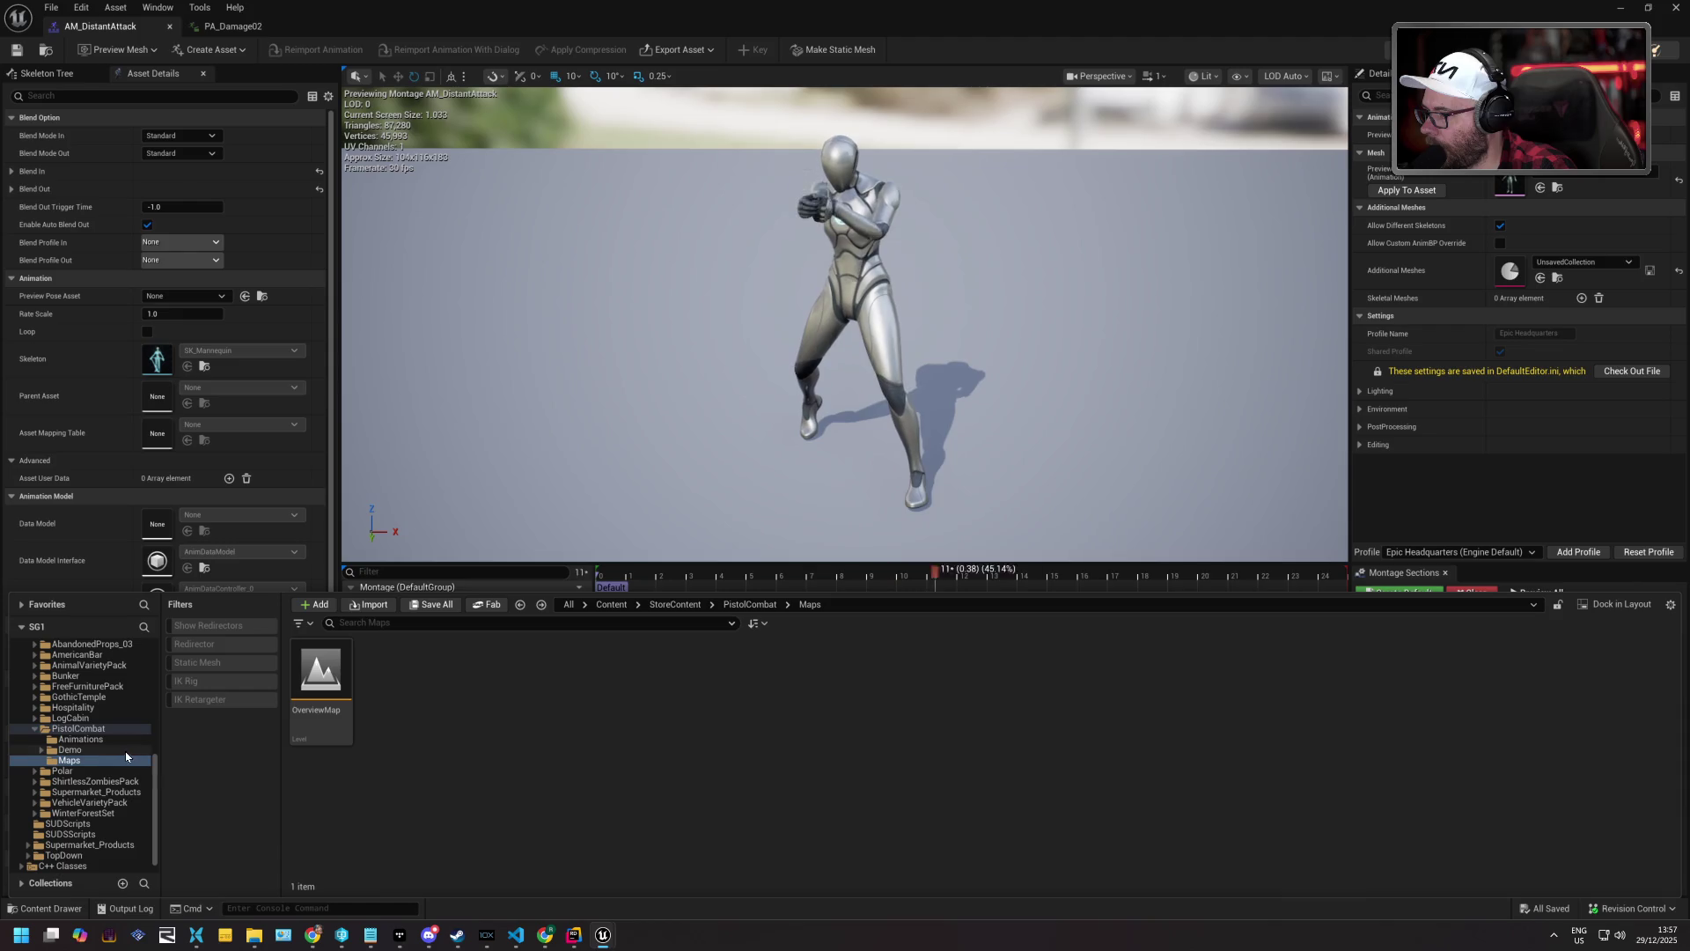
{"action": "left_click", "coordinate": [81, 742]}
{"action": "scroll", "coordinate": [868, 862], "scroll_direction": "down", "scroll_amount": 5}
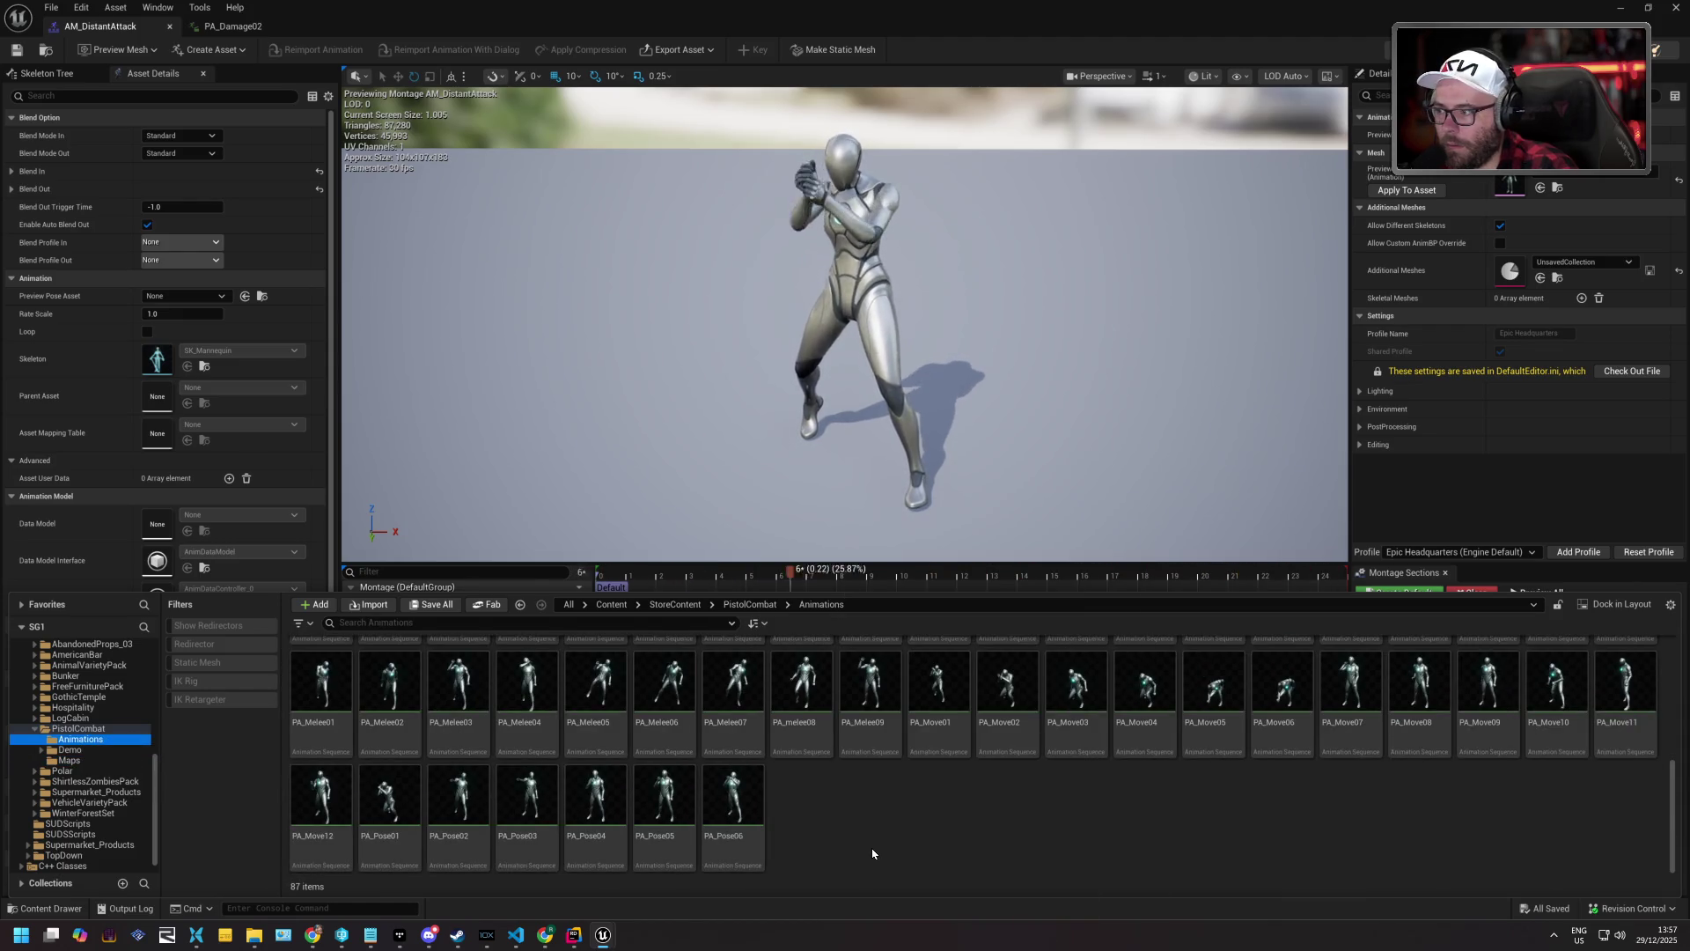
{"action": "scroll", "coordinate": [876, 858], "scroll_direction": "up", "scroll_amount": 2}
Select all 87 PistolCombat animations and replace their skeleton with SK_Mannequin.
{"action": "left_click", "coordinate": [880, 748]}
{"action": "key", "text": "ctrl+a"}
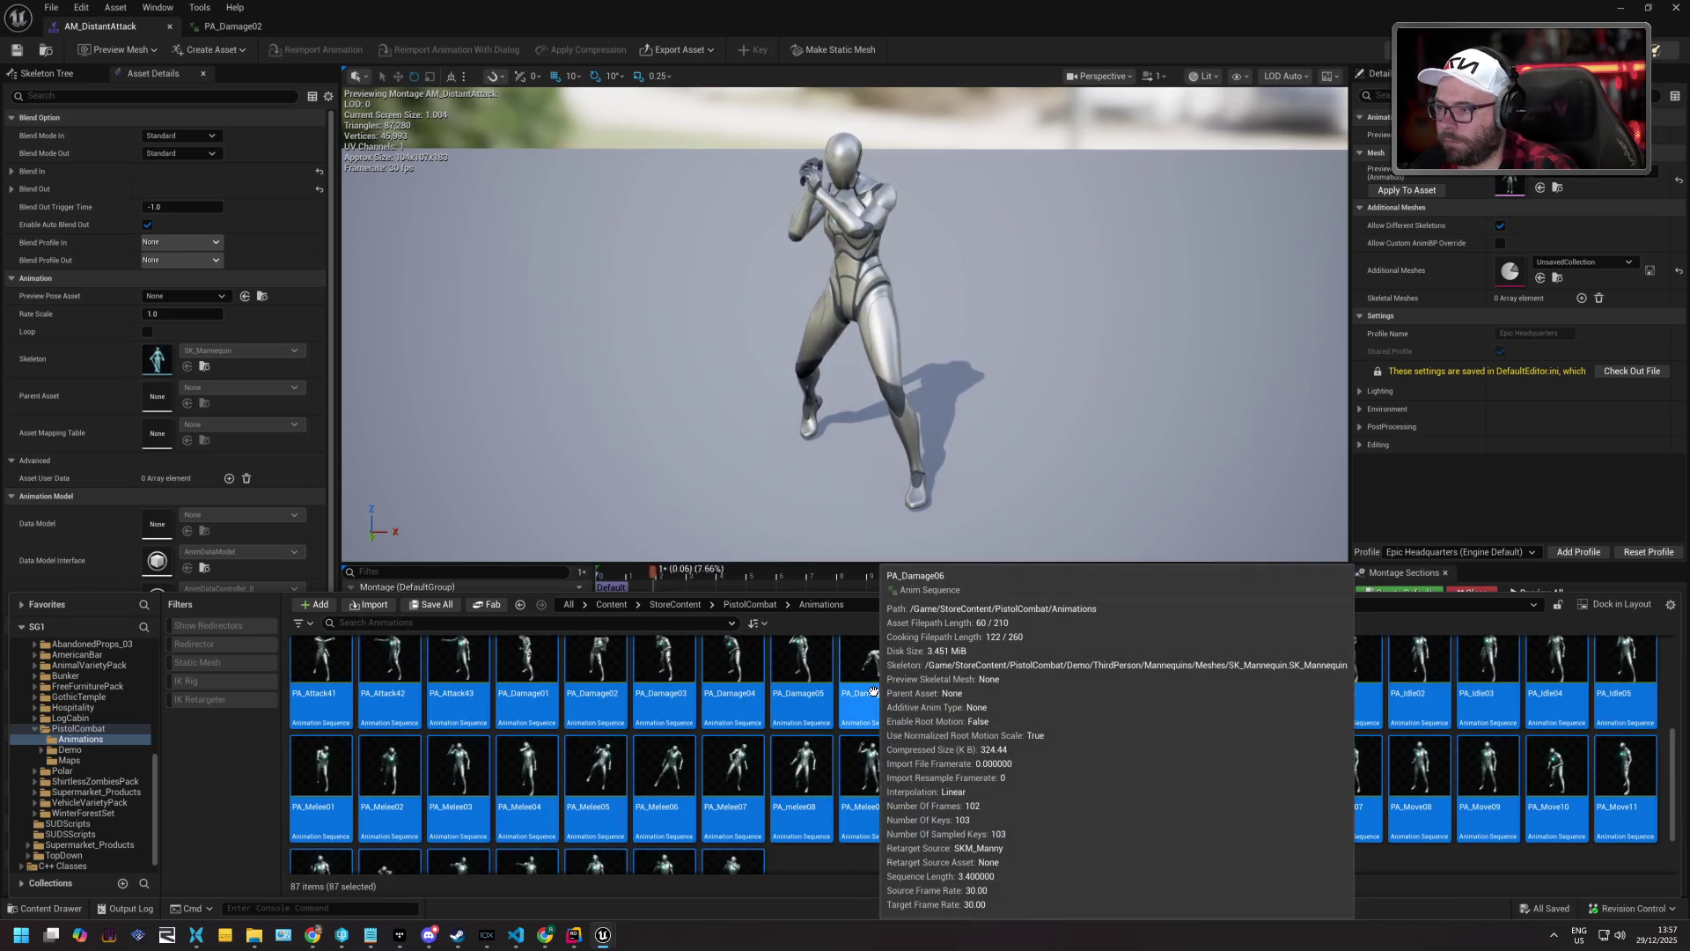
{"action": "right_click", "coordinate": [881, 744]}
{"action": "left_click", "coordinate": [966, 211]}
{"action": "type", "text": "ma"}
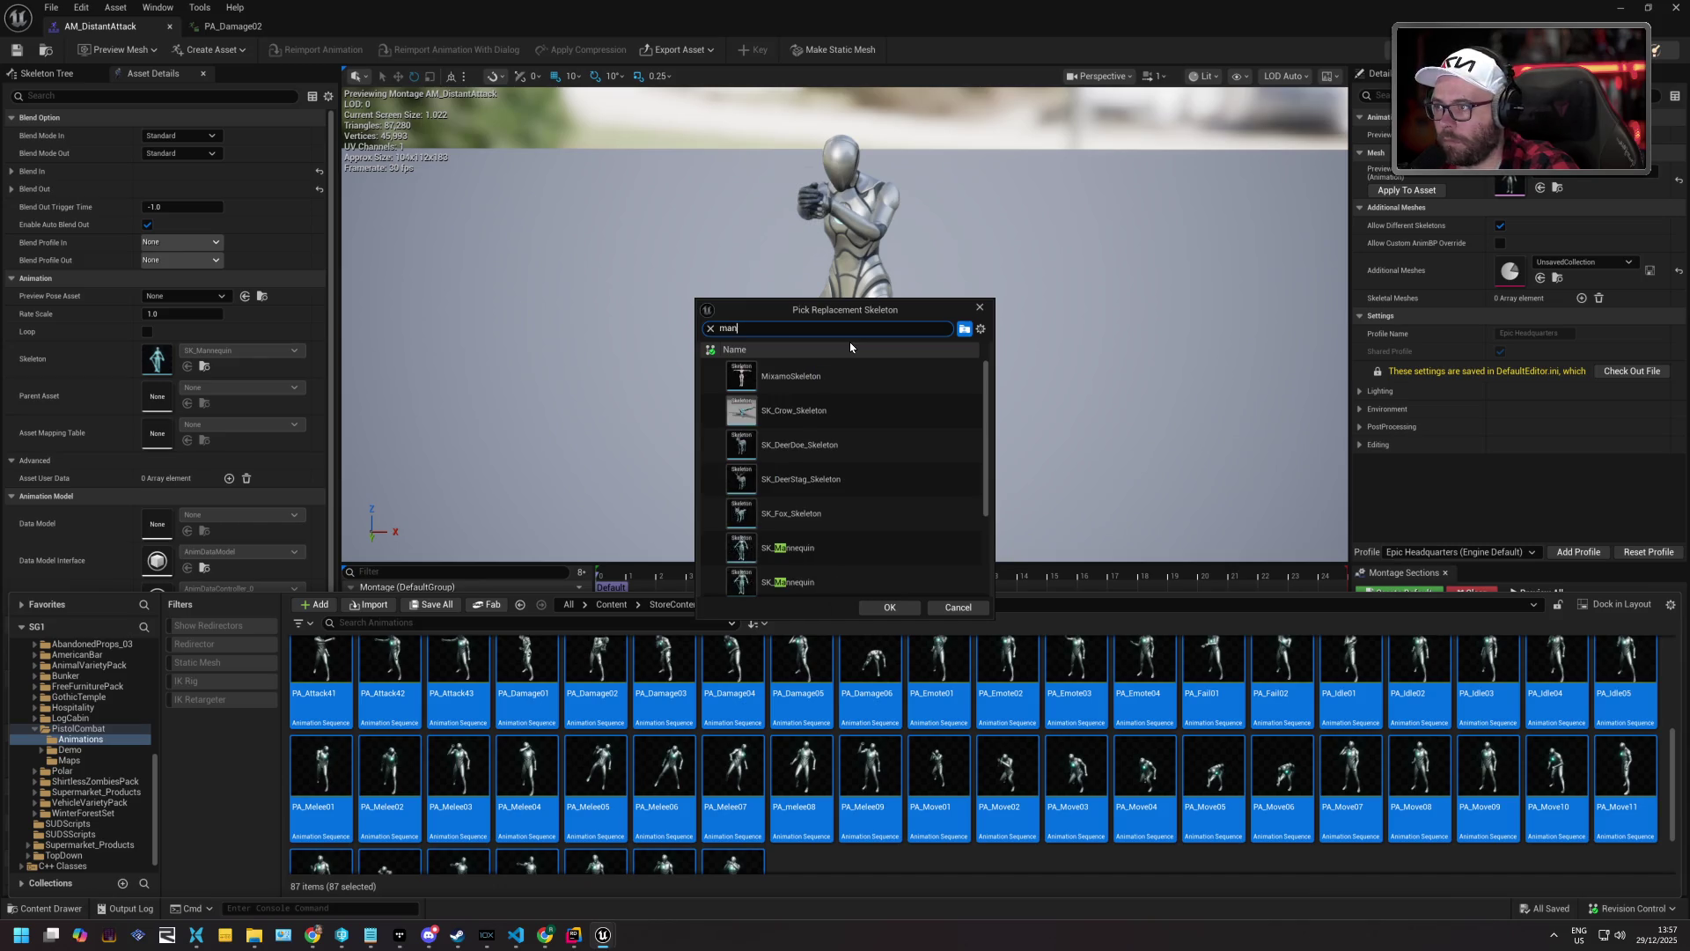
{"action": "type", "text": "nn"}
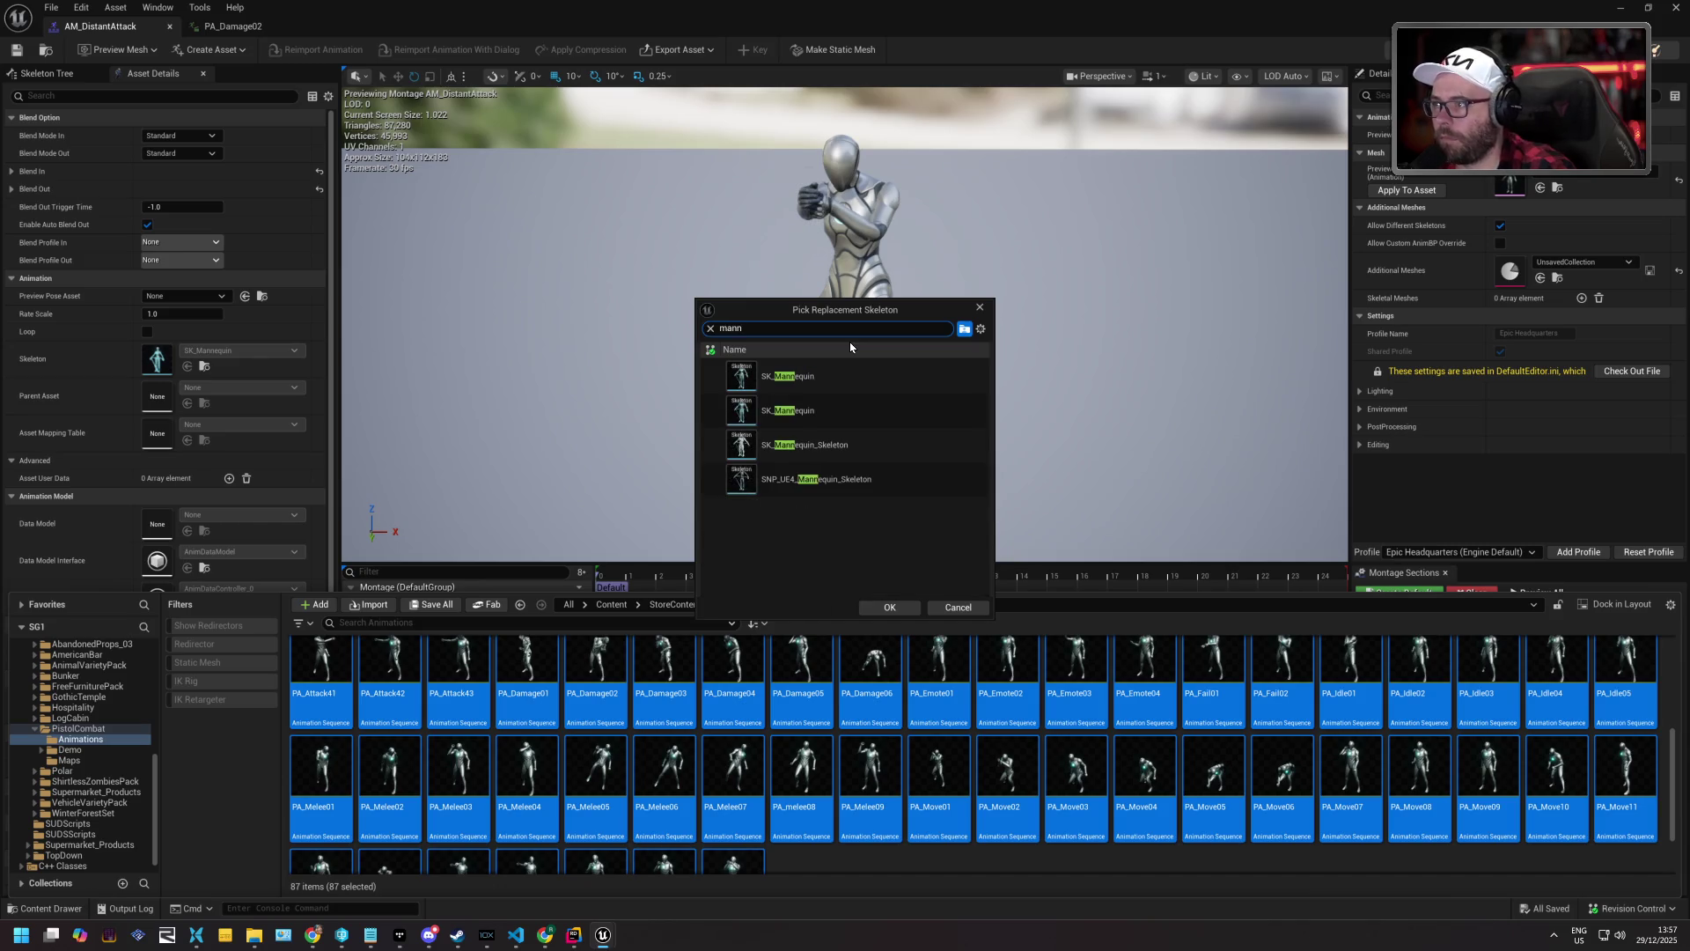
{"action": "mouse_move", "coordinate": [796, 379]}
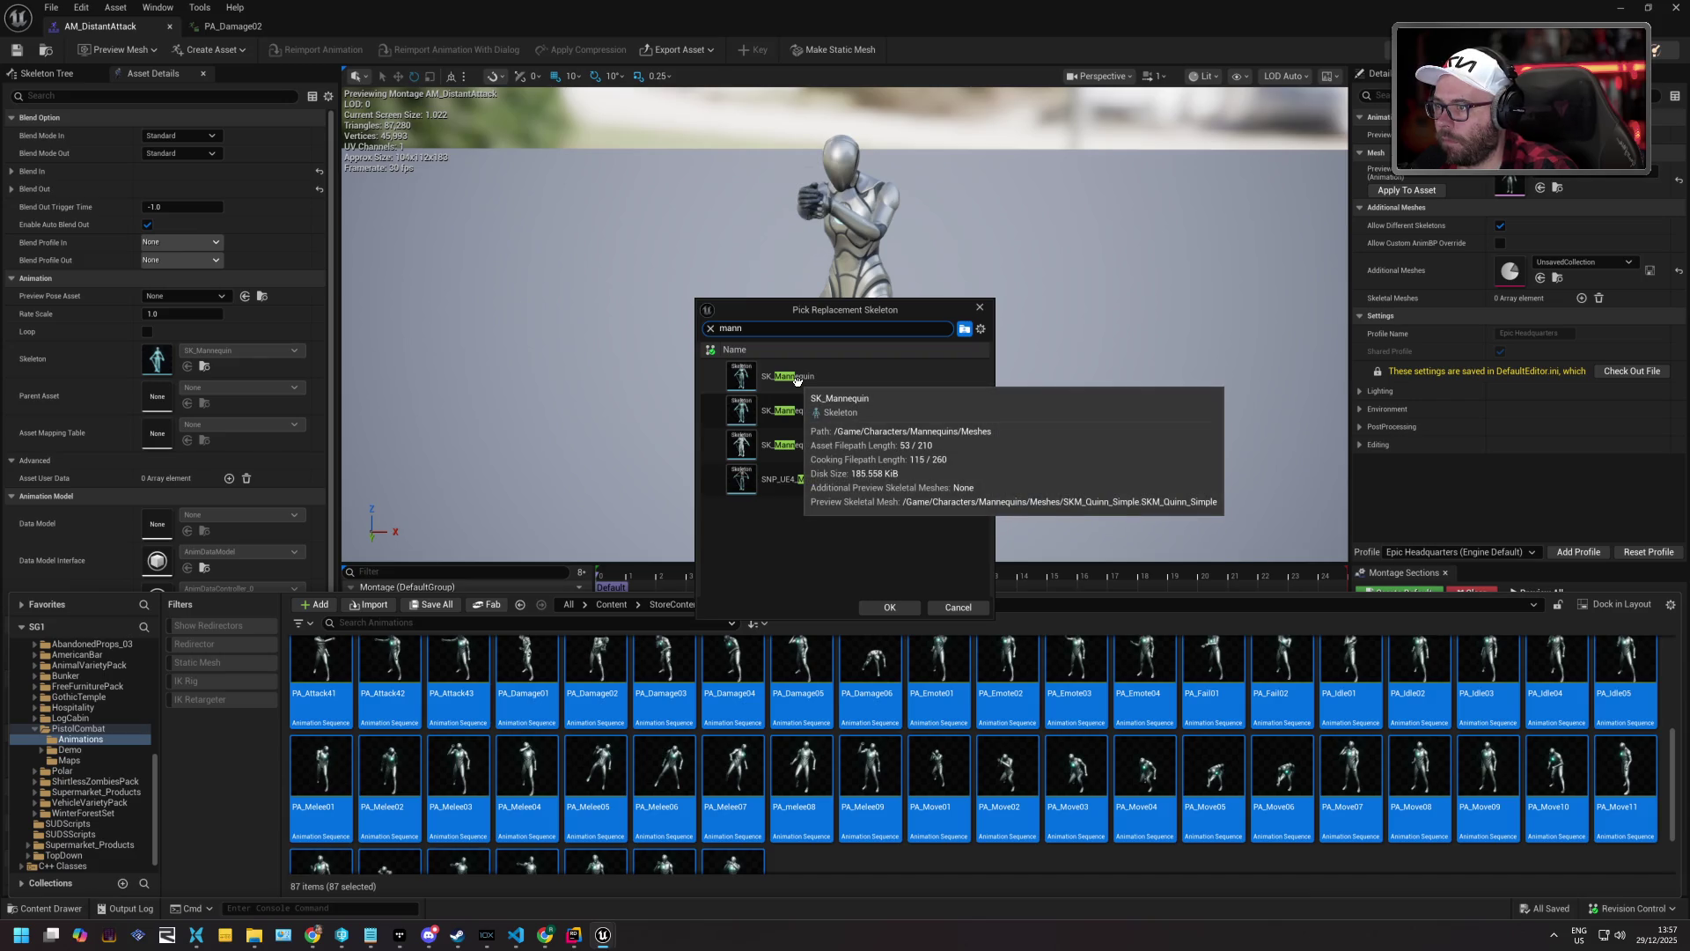
{"action": "mouse_move", "coordinate": [793, 411]}
{"action": "mouse_move", "coordinate": [803, 447]}
{"action": "left_click", "coordinate": [788, 376]}
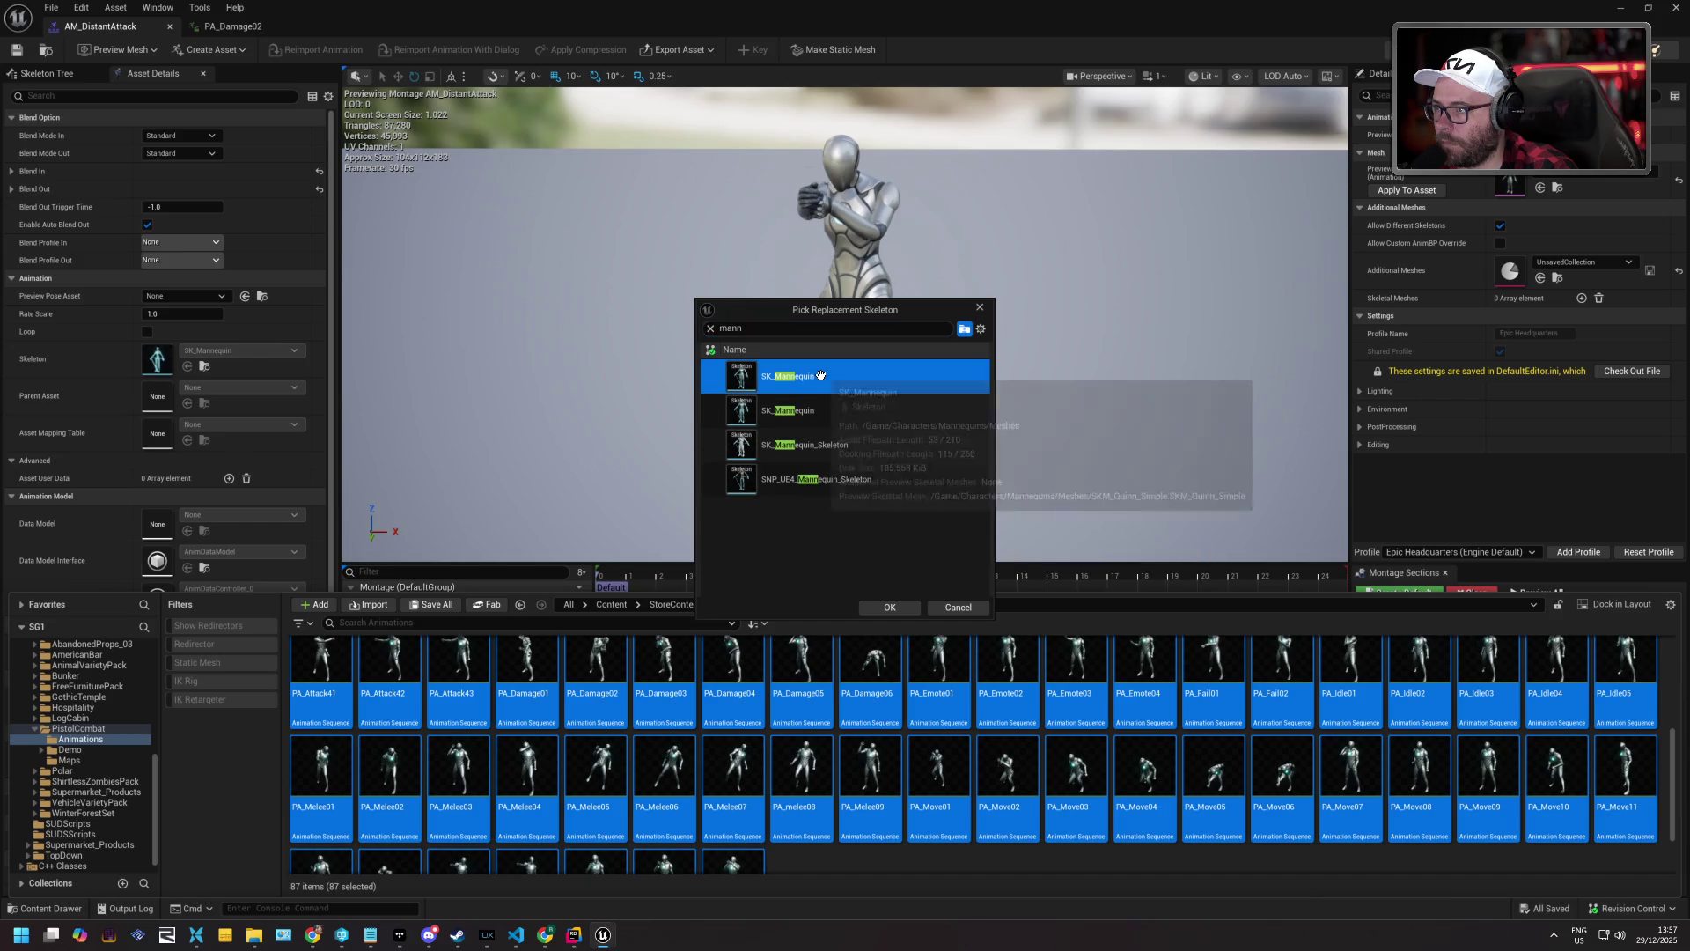
{"action": "left_click", "coordinate": [890, 607]}
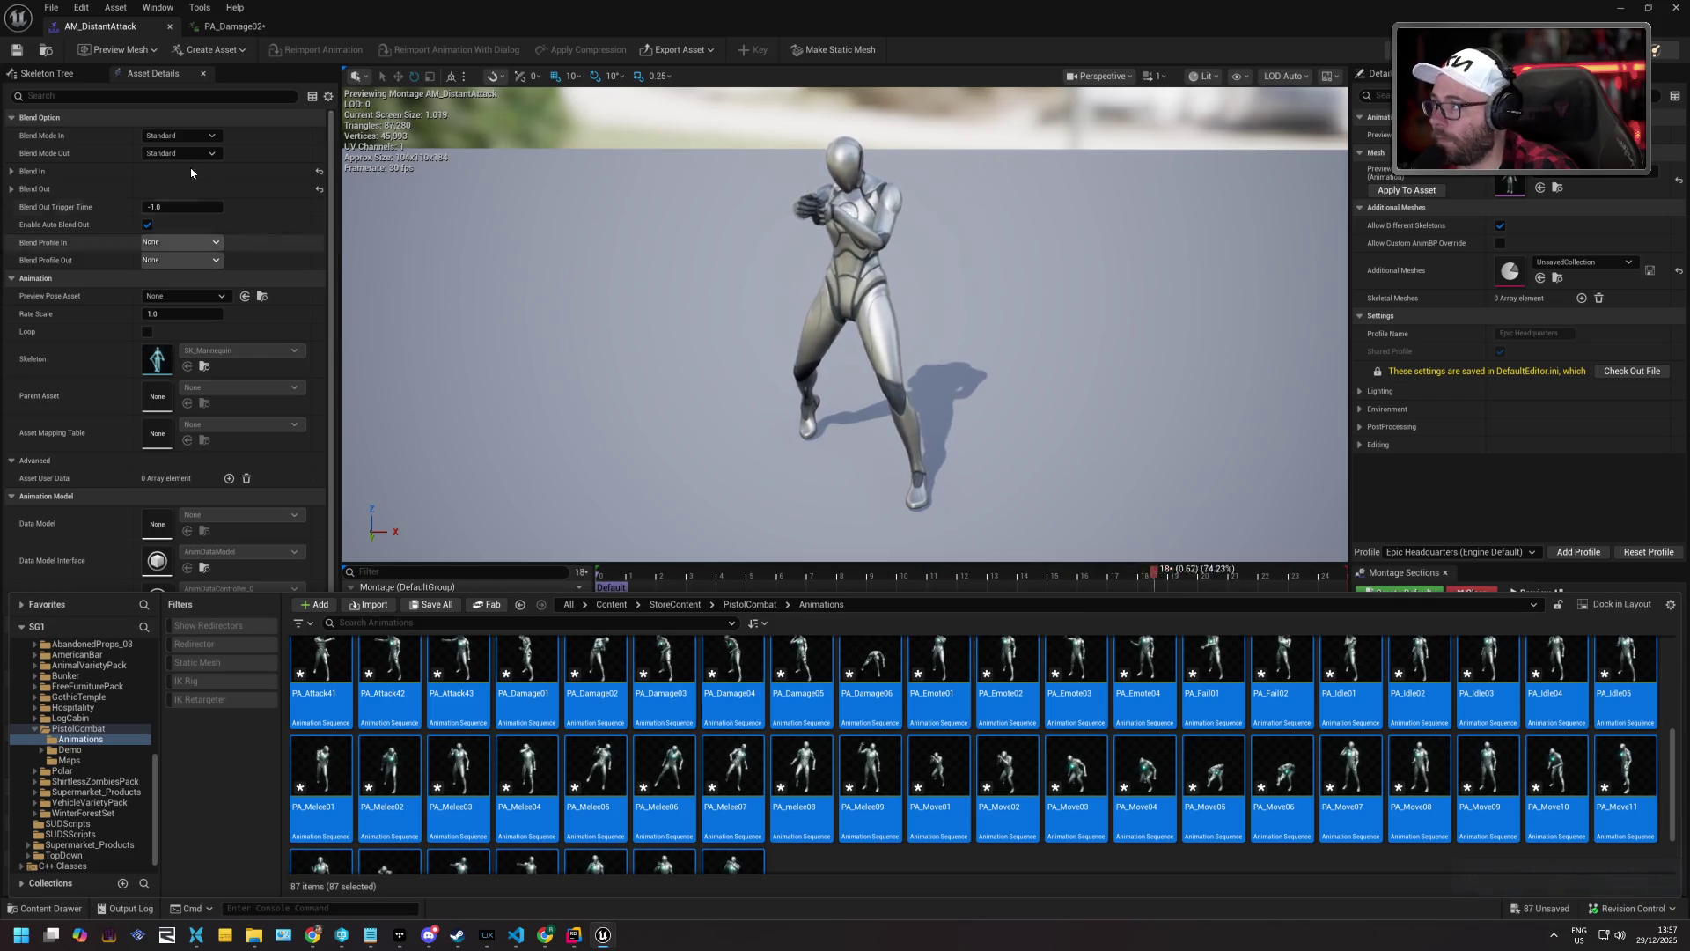
{"action": "left_click", "coordinate": [51, 7]}
{"action": "left_click", "coordinate": [92, 93]}
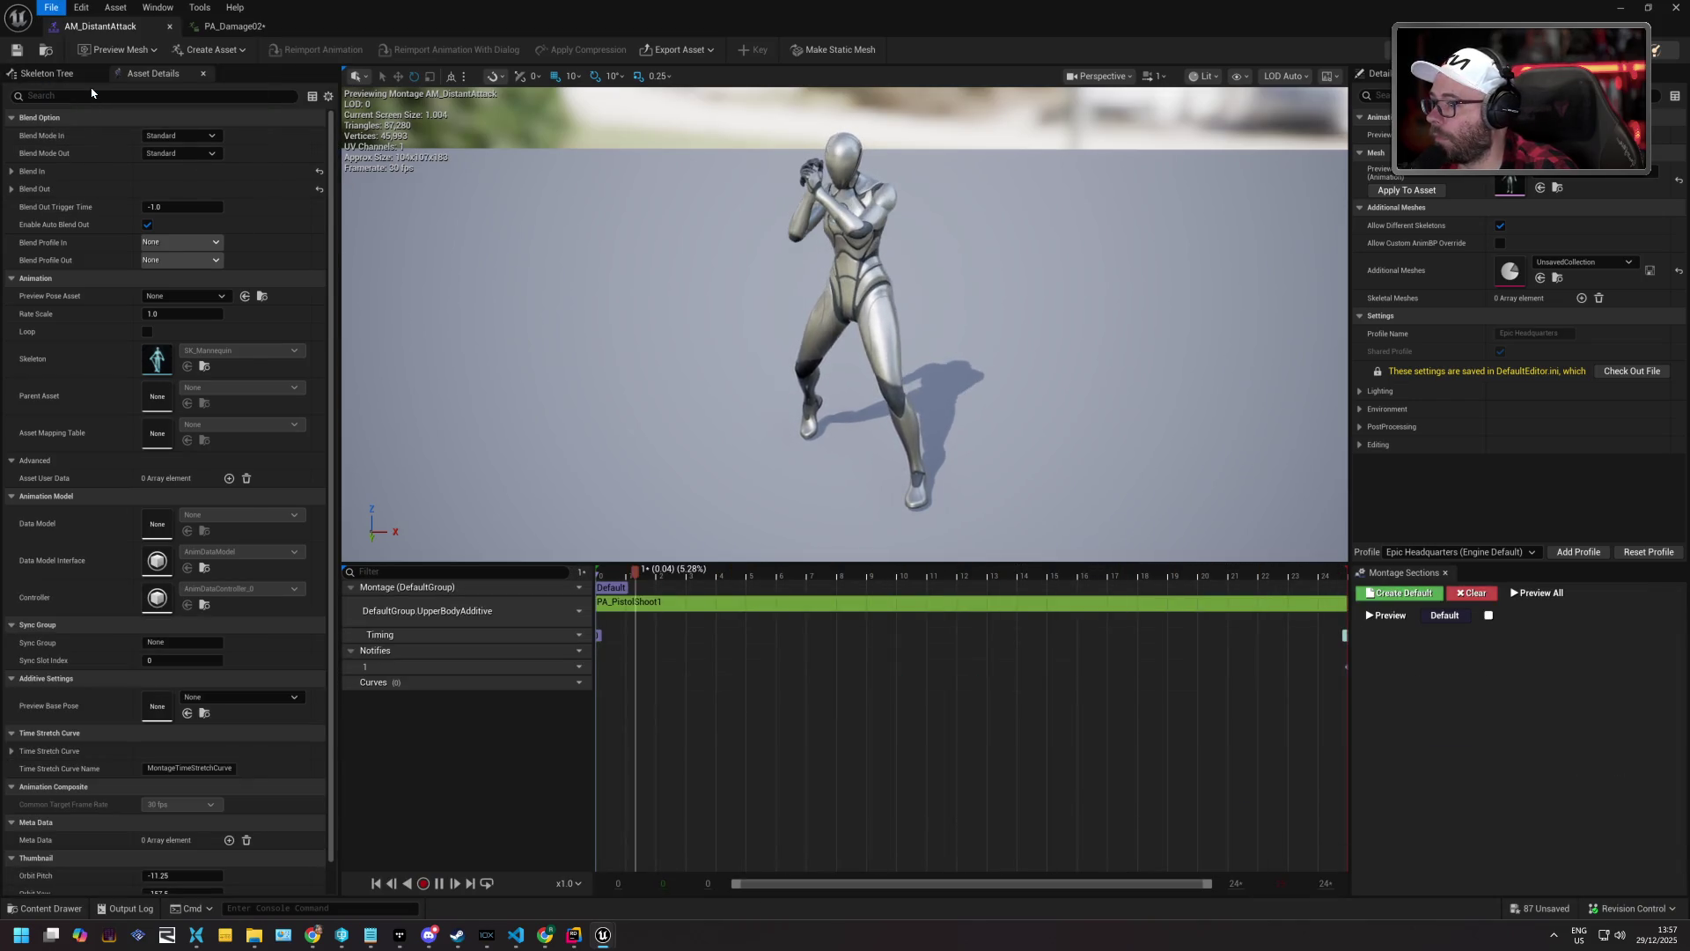
Save all retargeted animations, then add PA_Damage02 to AM_DistantAttack and undo it.
{"action": "left_click", "coordinate": [863, 611]}
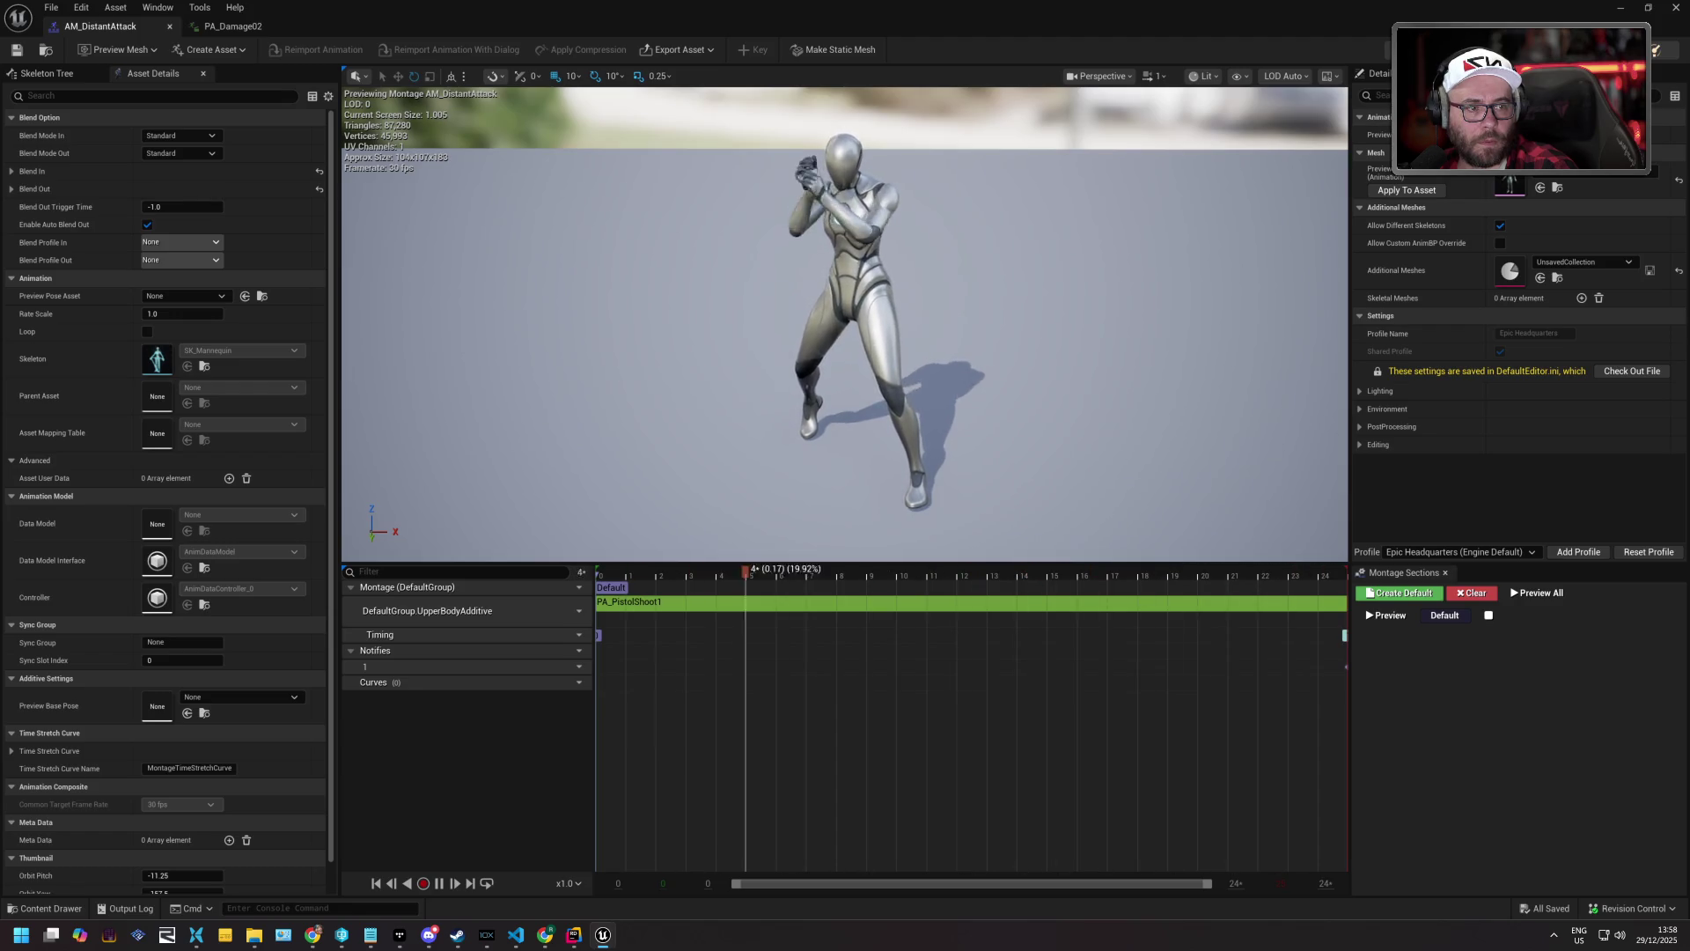
{"action": "left_click_drag", "start_coordinate": [1051, 686], "coordinate": [659, 626]}
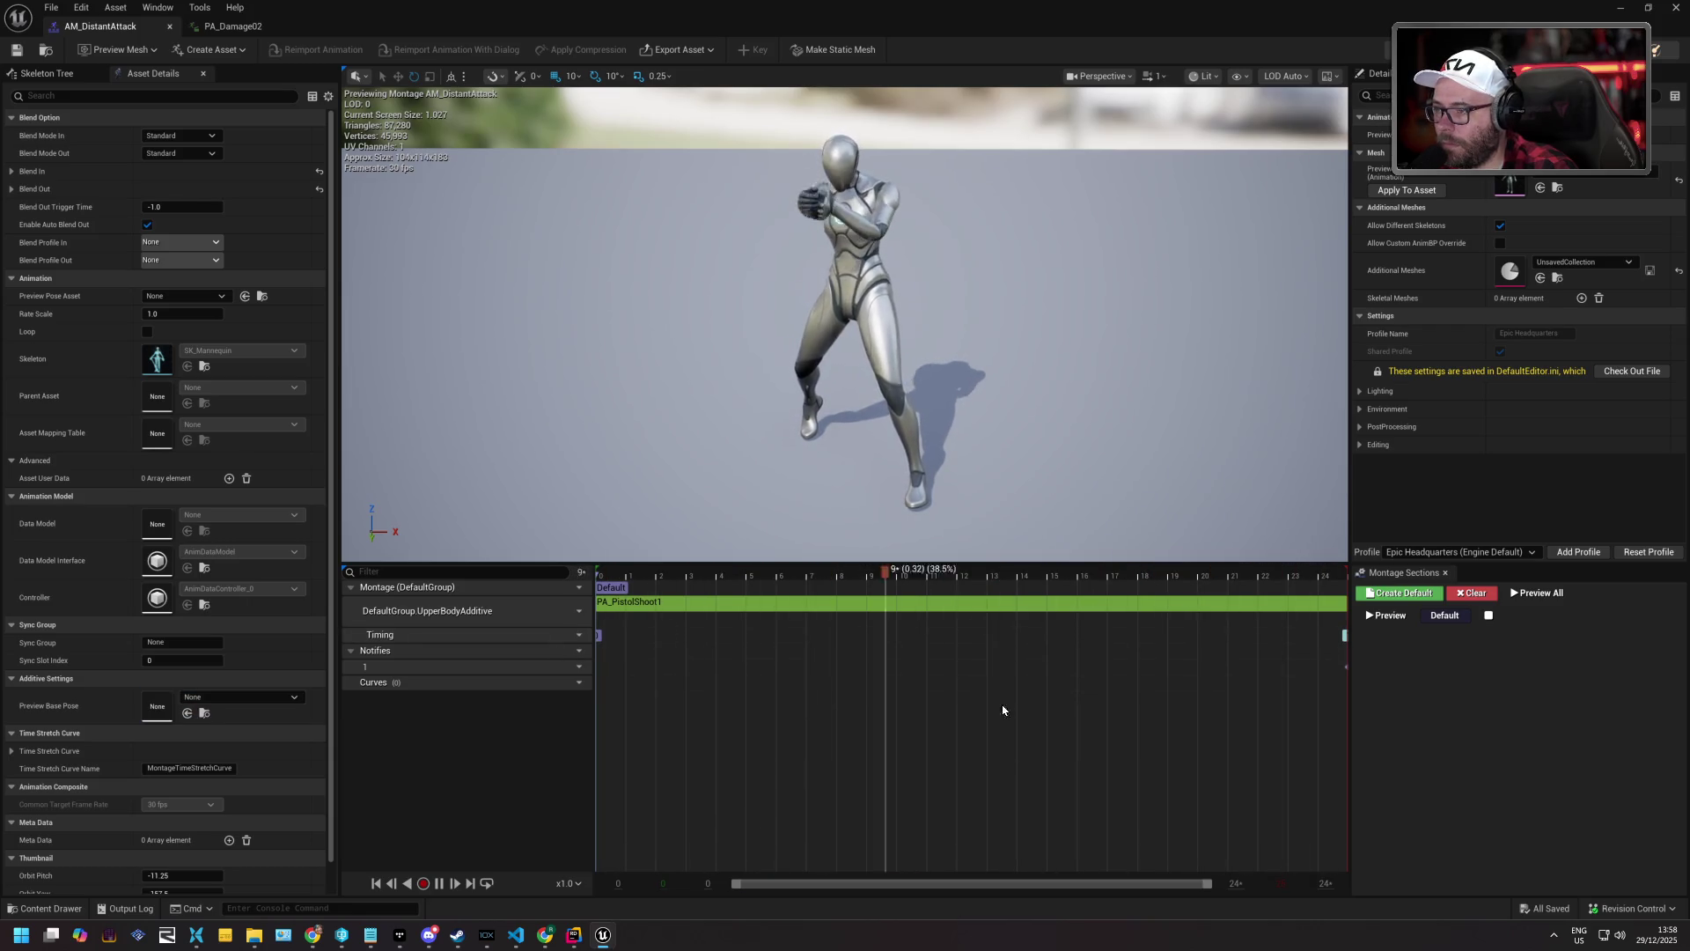
{"action": "left_click_drag", "start_coordinate": [841, 665], "coordinate": [654, 615]}
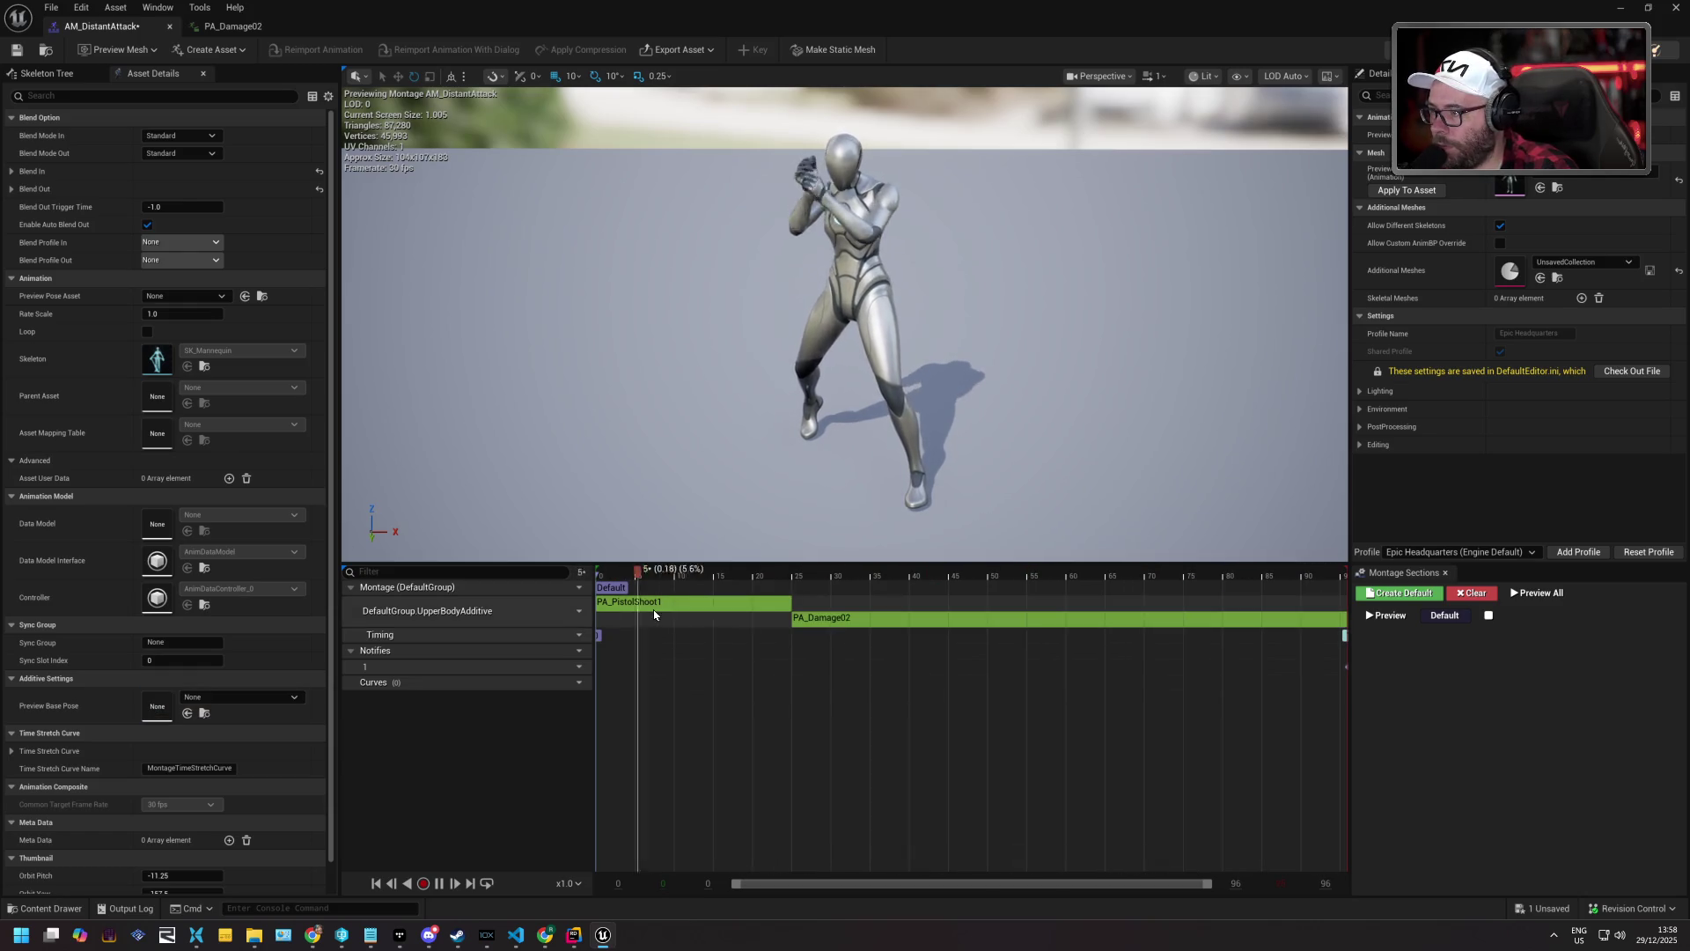
{"action": "left_click", "coordinate": [735, 604]}
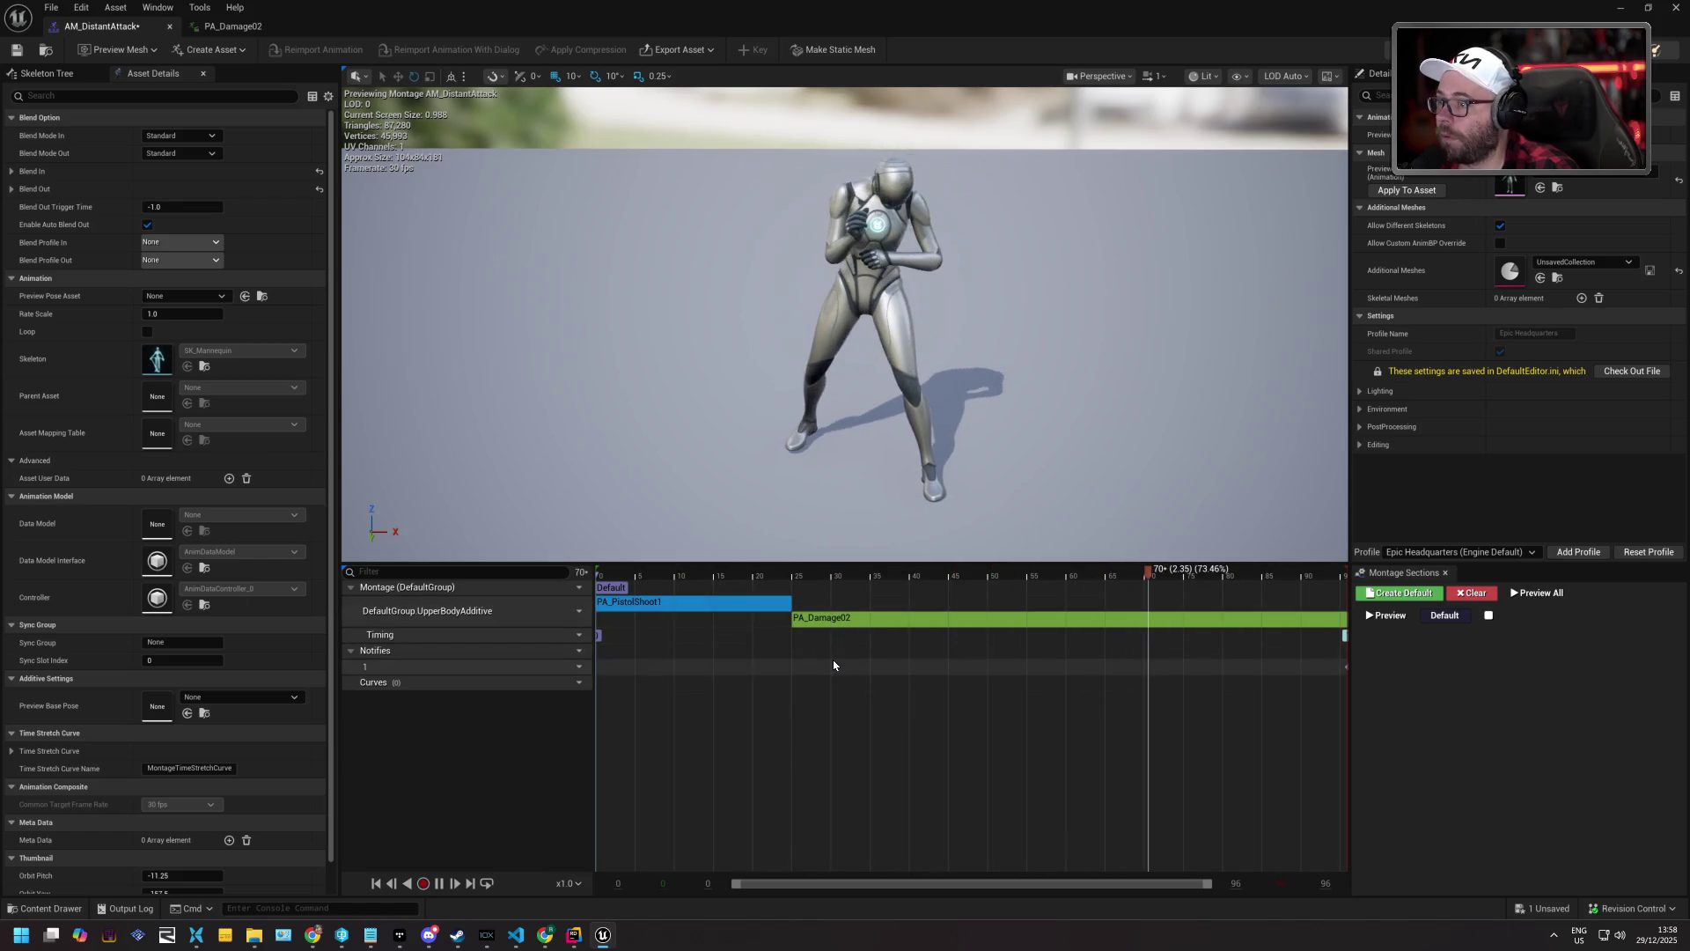
{"action": "key", "text": "ctrl+z"}
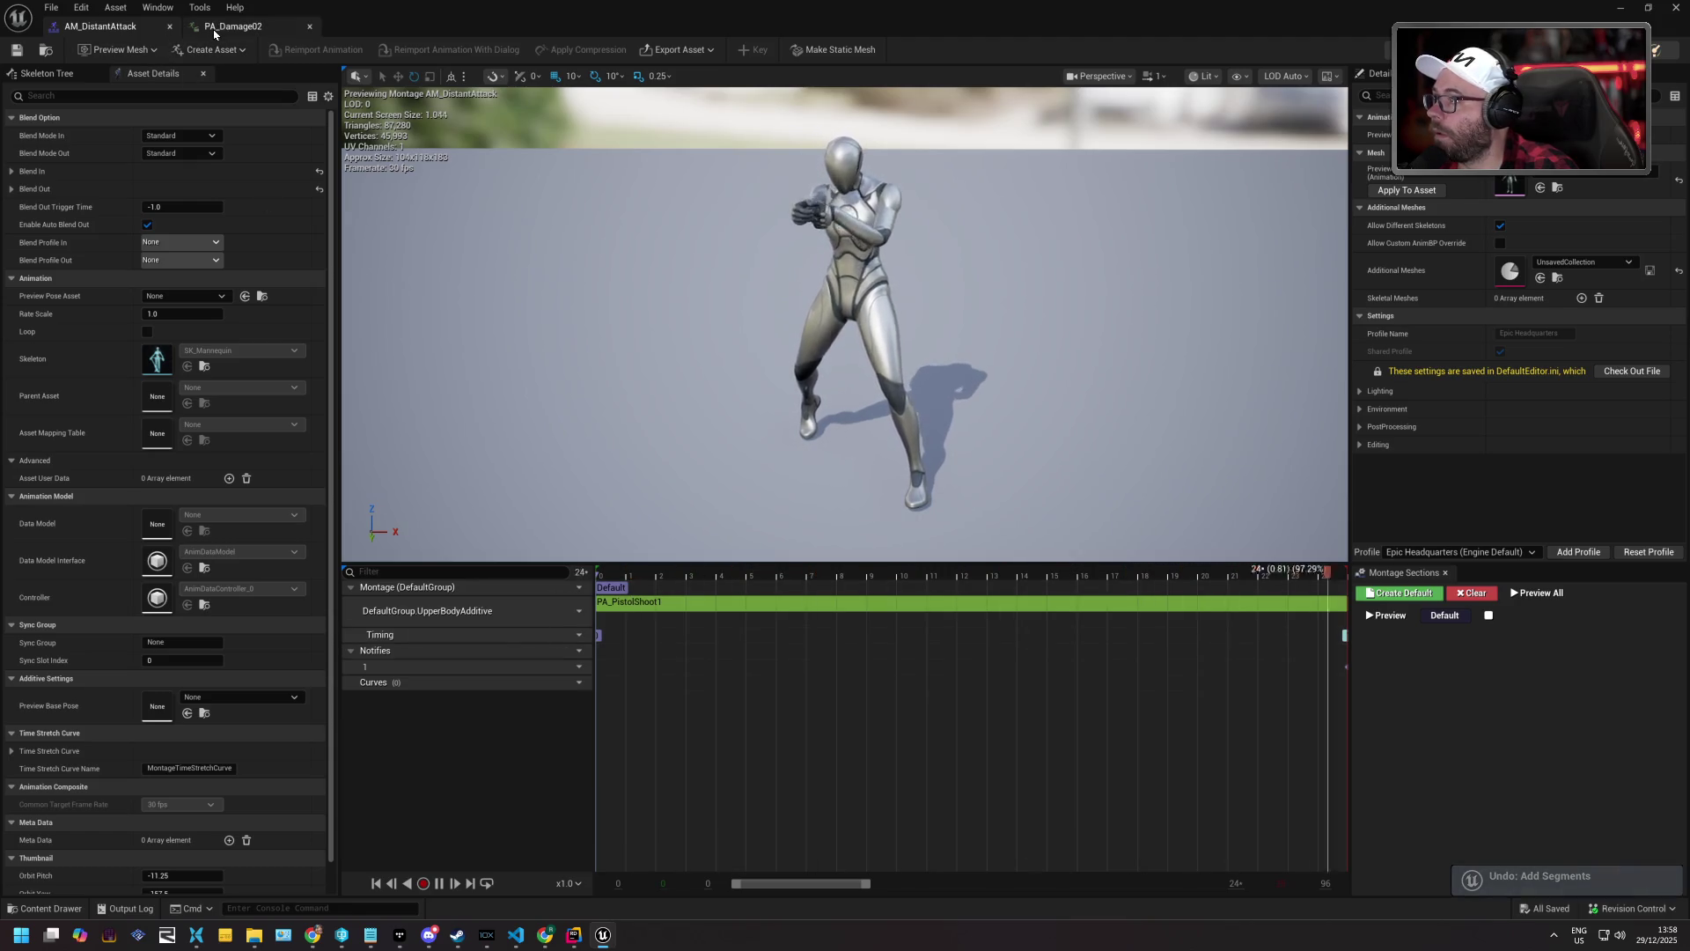
{"action": "left_click", "coordinate": [50, 907]}
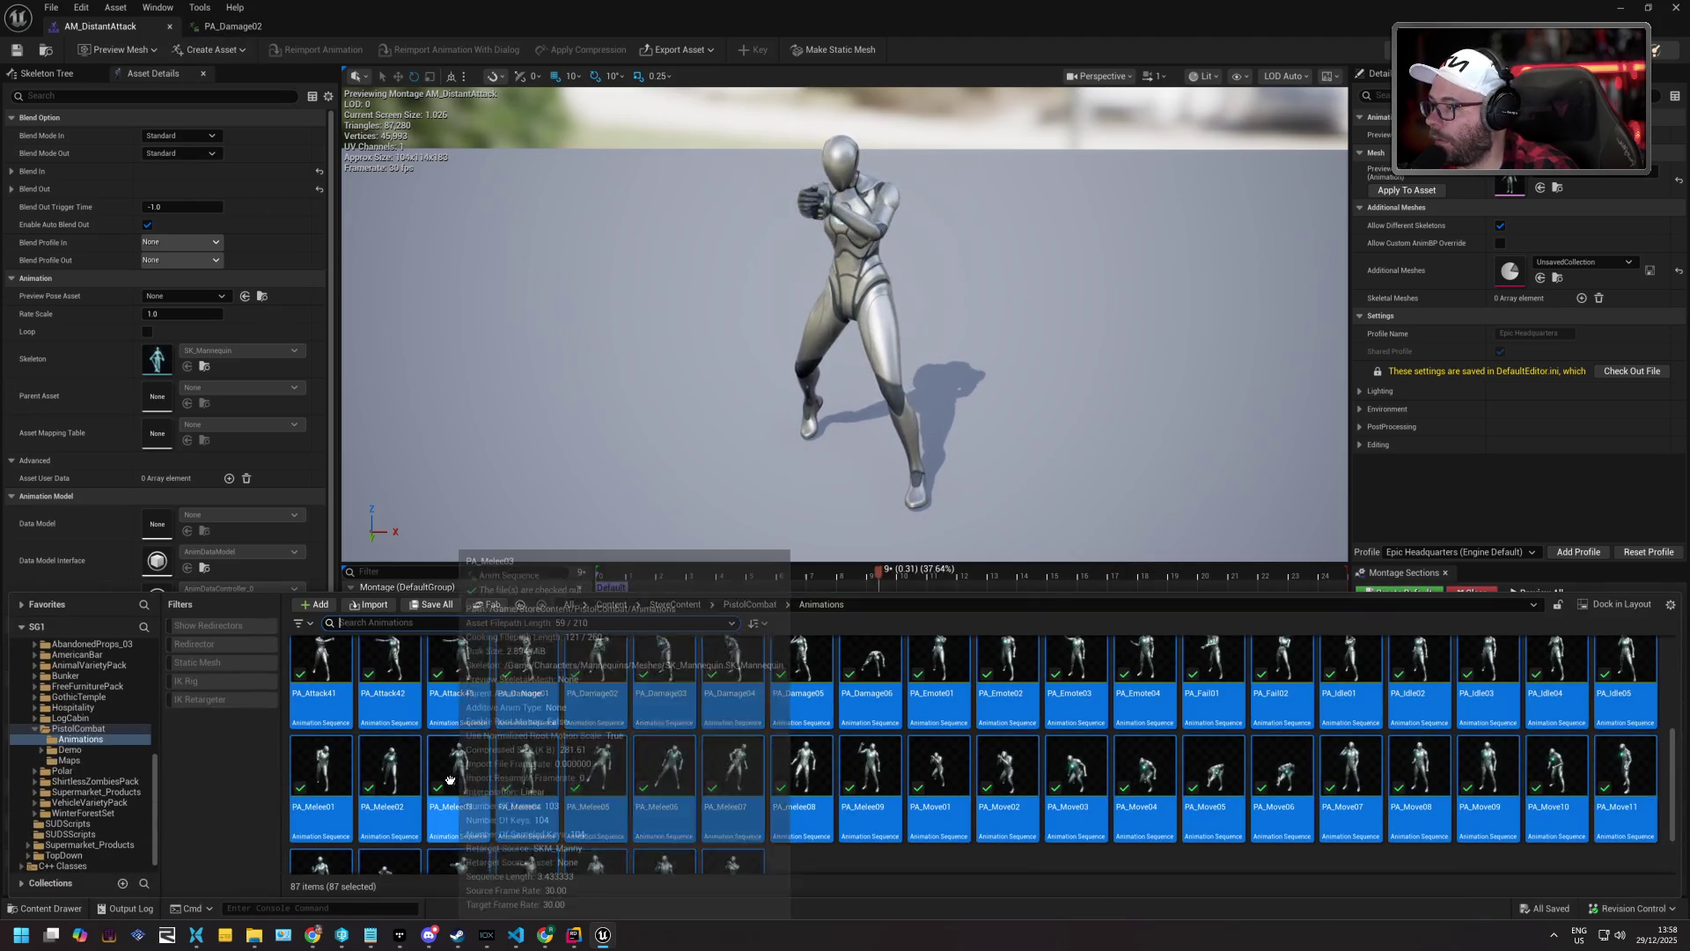
In the SG1 folder, filter for 'AM_' and open AM_ReceiveAttack.
{"action": "scroll", "coordinate": [103, 676], "scroll_direction": "up", "scroll_amount": 10}
{"action": "left_click", "coordinate": [91, 659]}
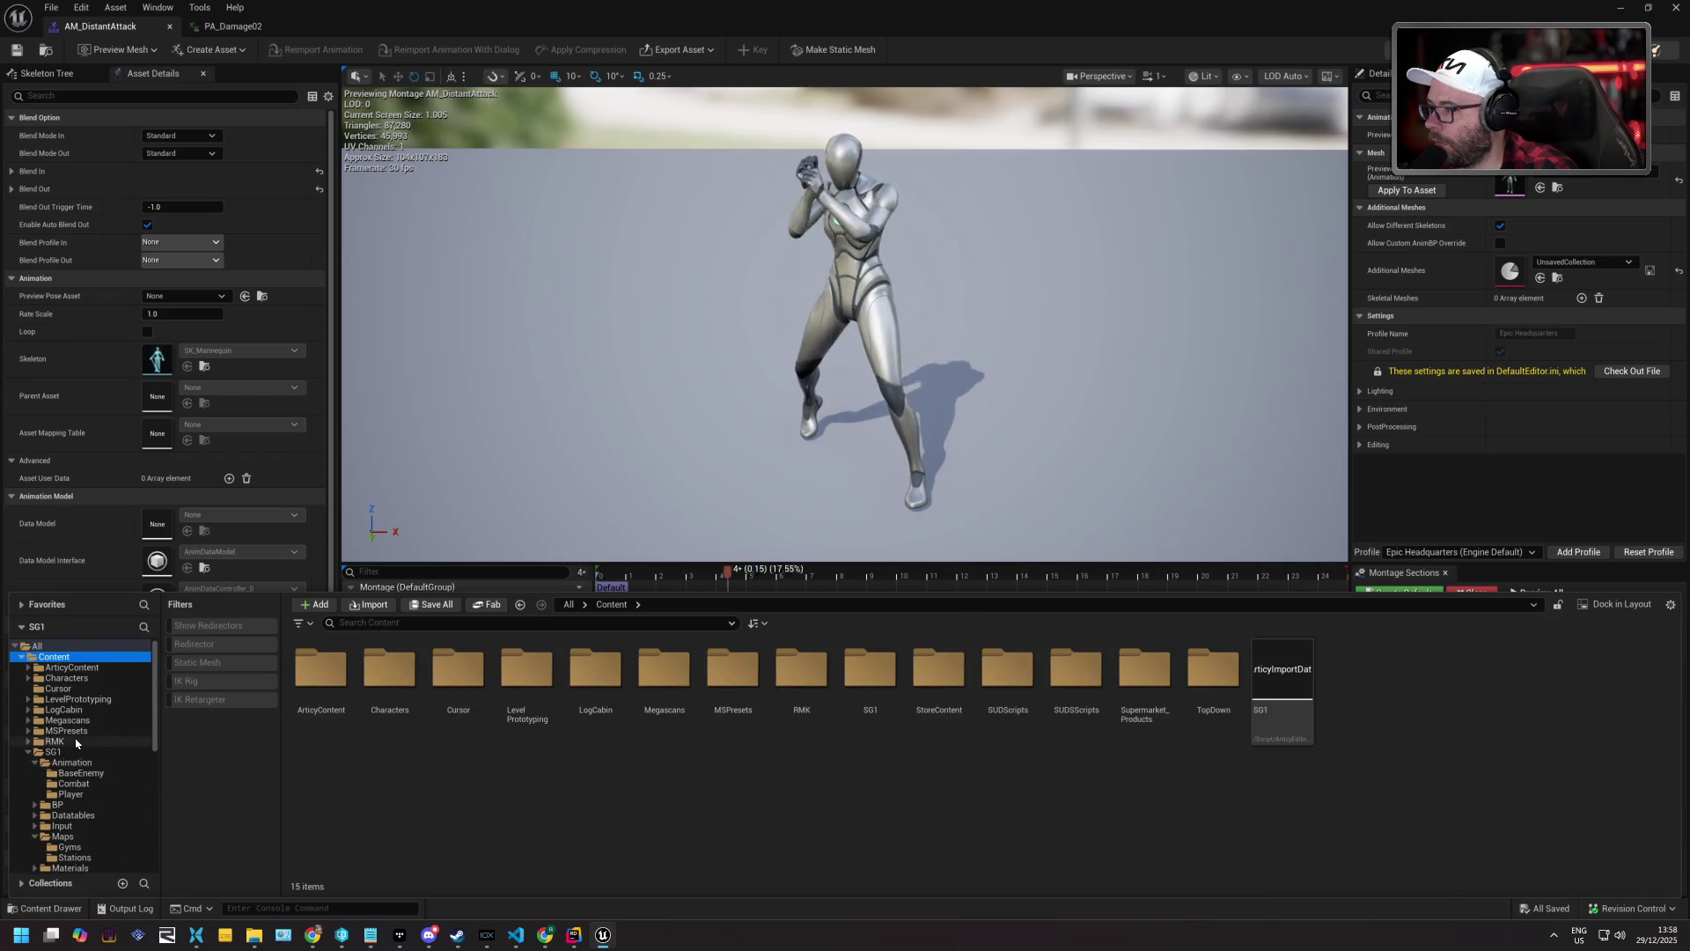
{"action": "left_click", "coordinate": [55, 751]}
{"action": "type", "text": "AM"}
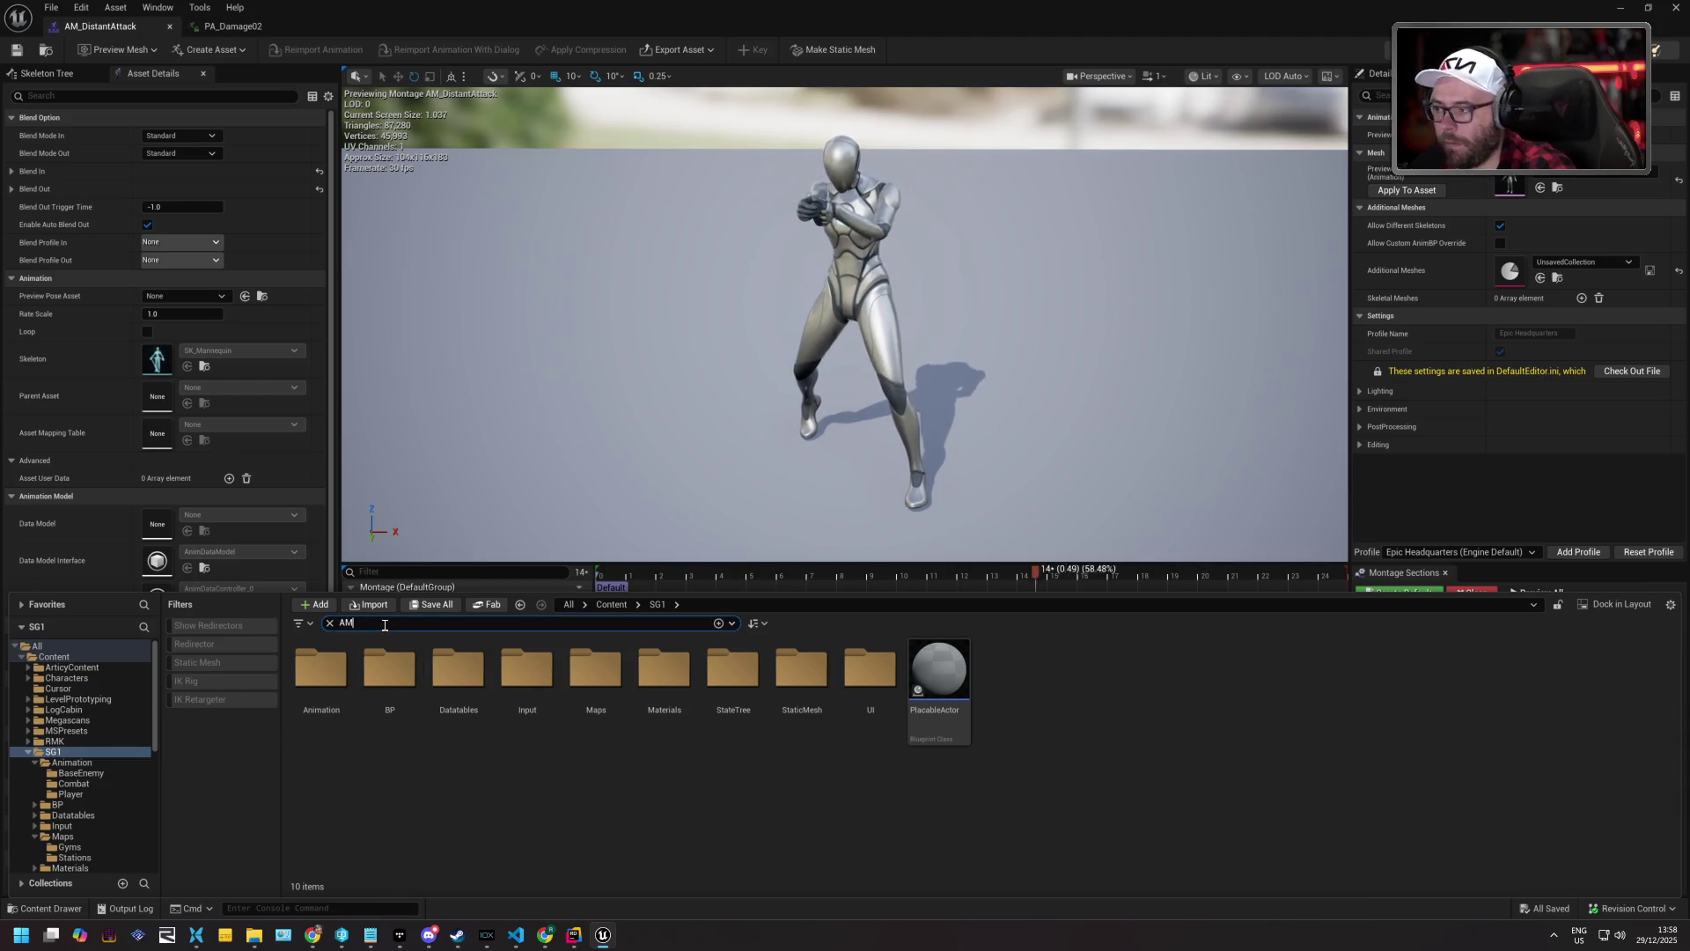
{"action": "type", "text": "_"}
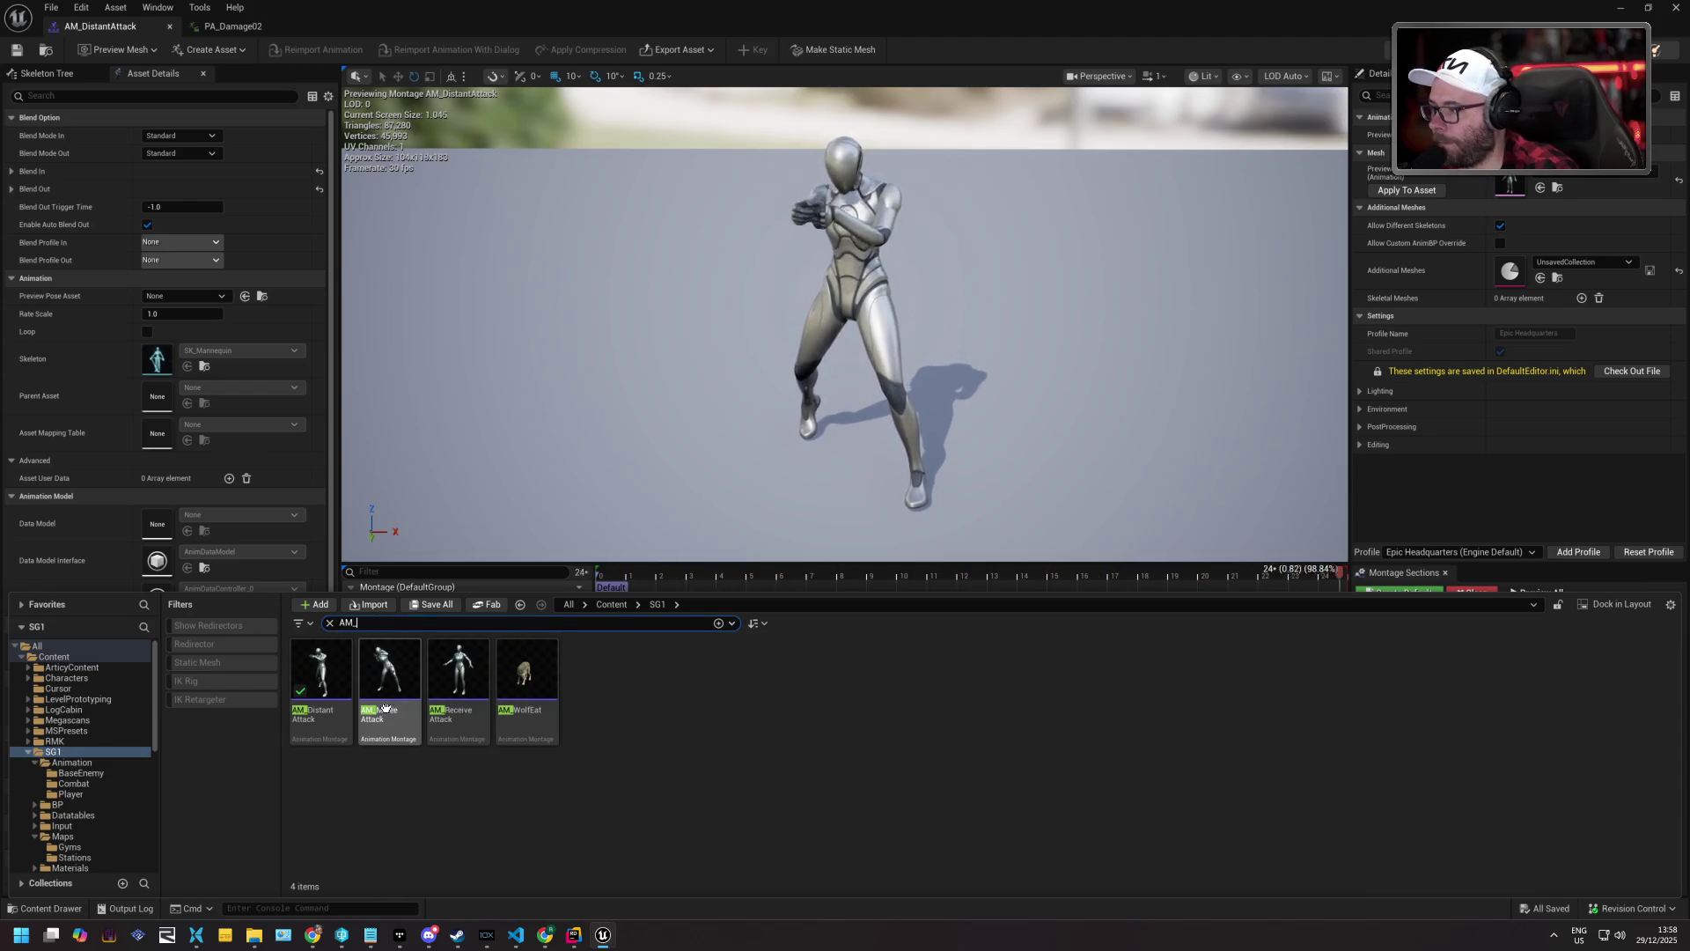
{"action": "double_click", "coordinate": [458, 671]}
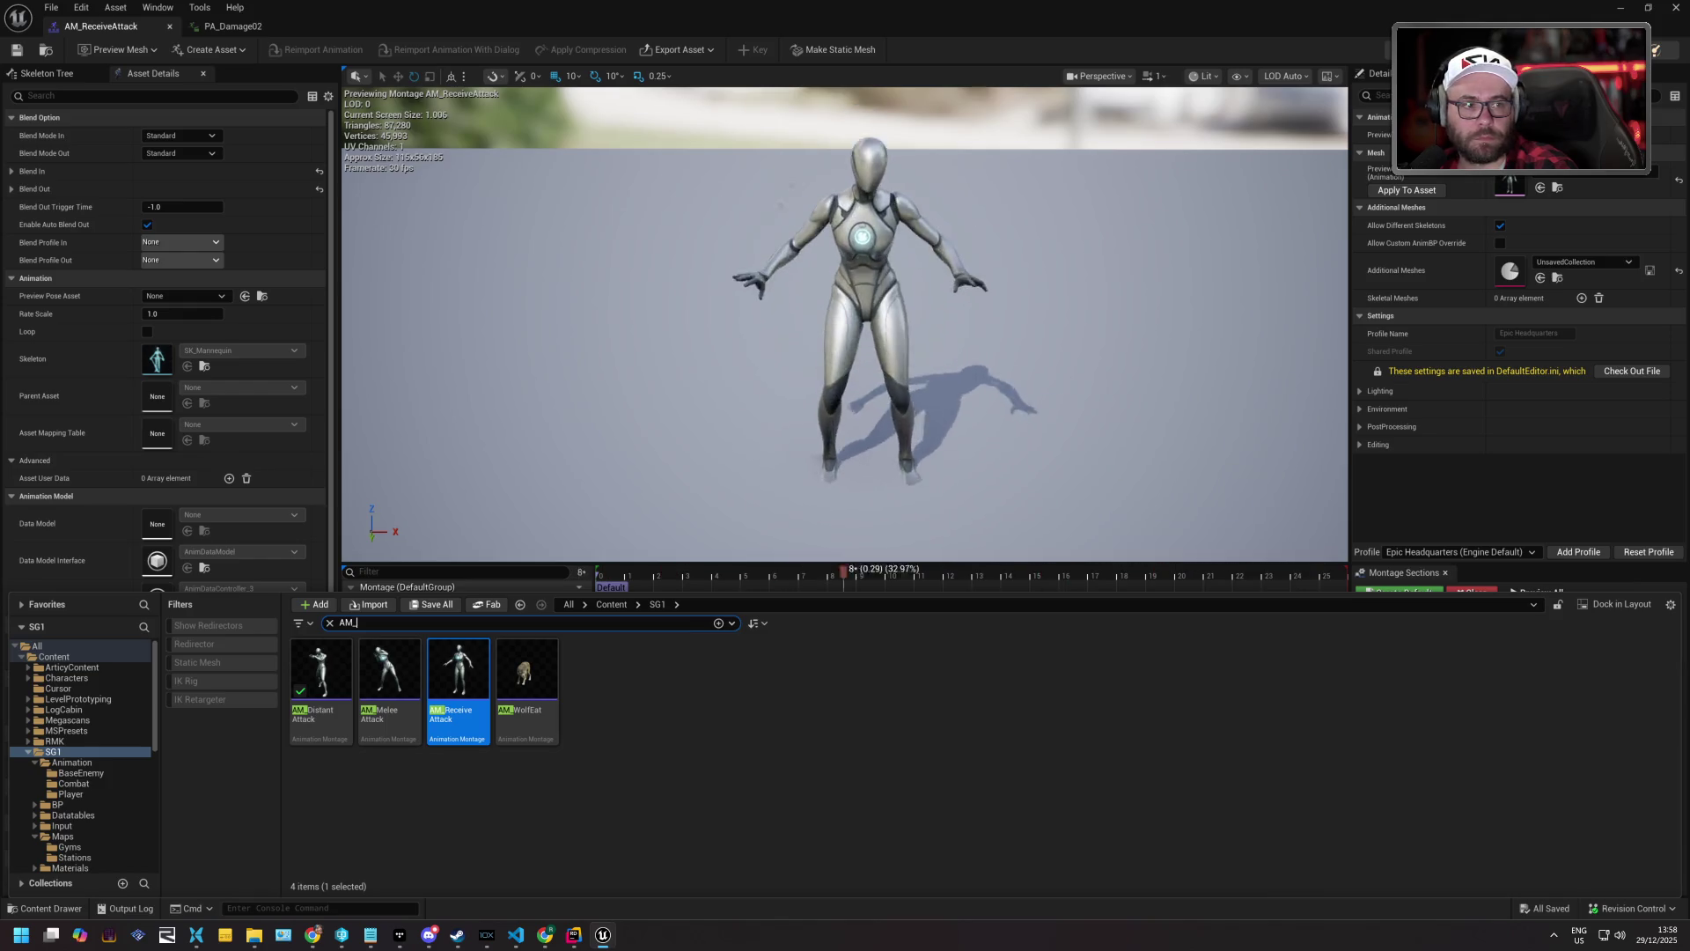
Try dropping PA_Damage02 onto the slot track; it's refused for AAT_None vs AAT_LocalSpaceBase.
{"action": "left_click", "coordinate": [1248, 531]}
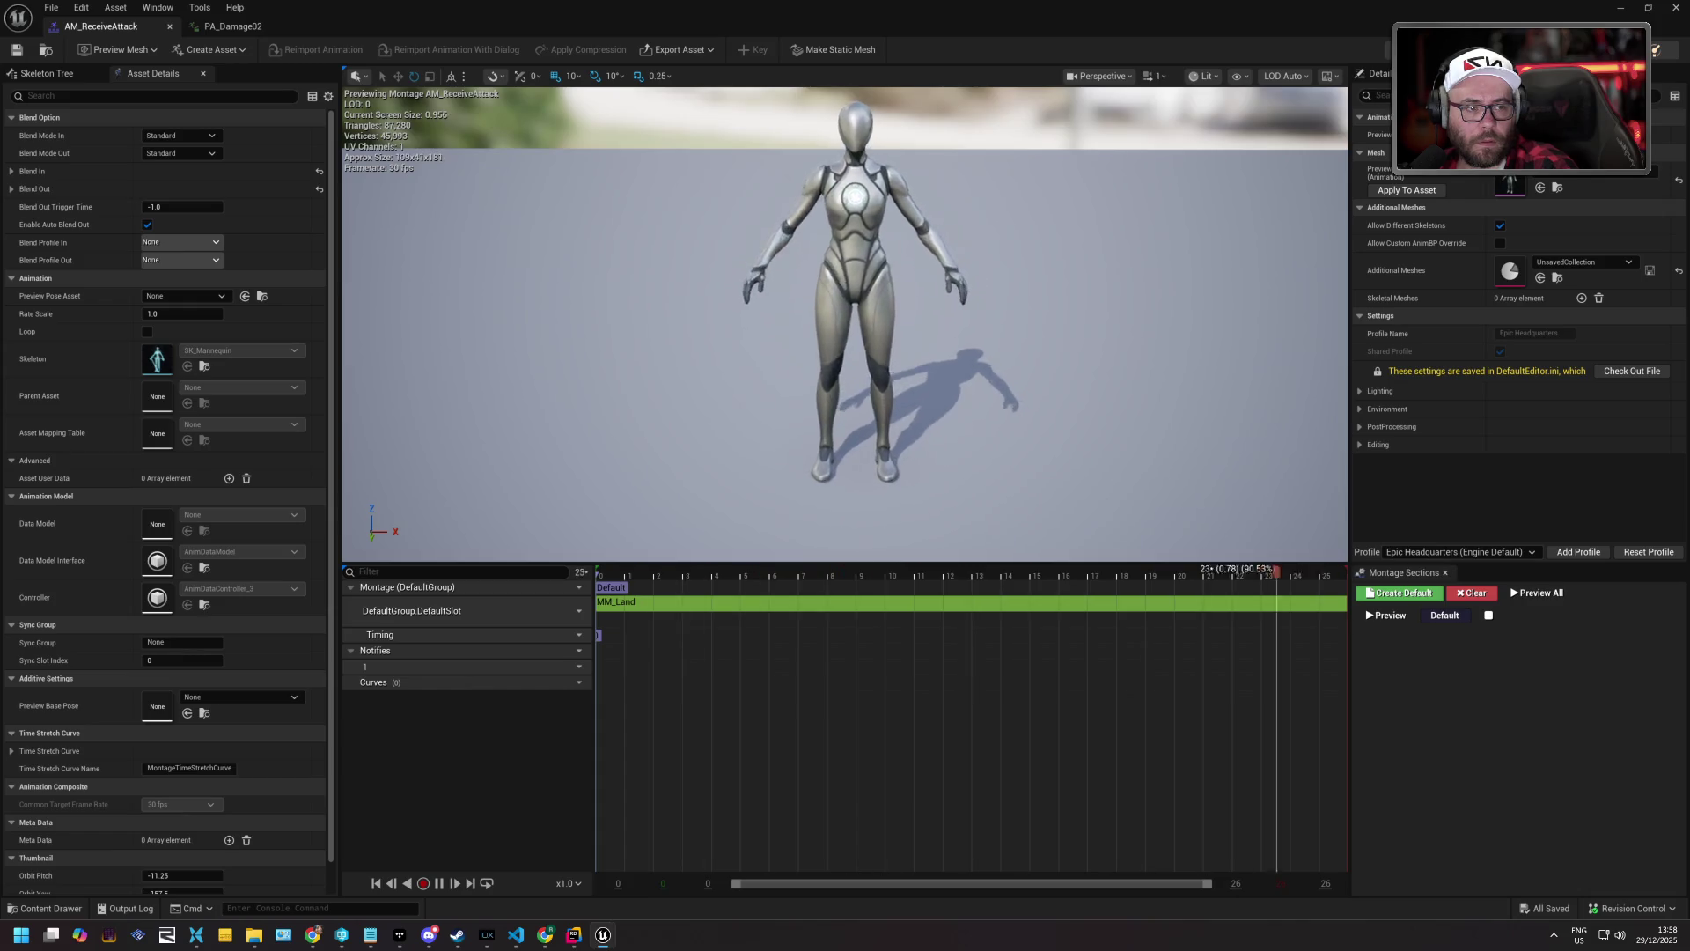
{"action": "mouse_move", "coordinate": [1524, 669]}
{"action": "left_mouse_down"}
{"action": "mouse_move", "coordinate": [662, 672]}
{"action": "mouse_move", "coordinate": [606, 605]}
{"action": "left_mouse_up"}
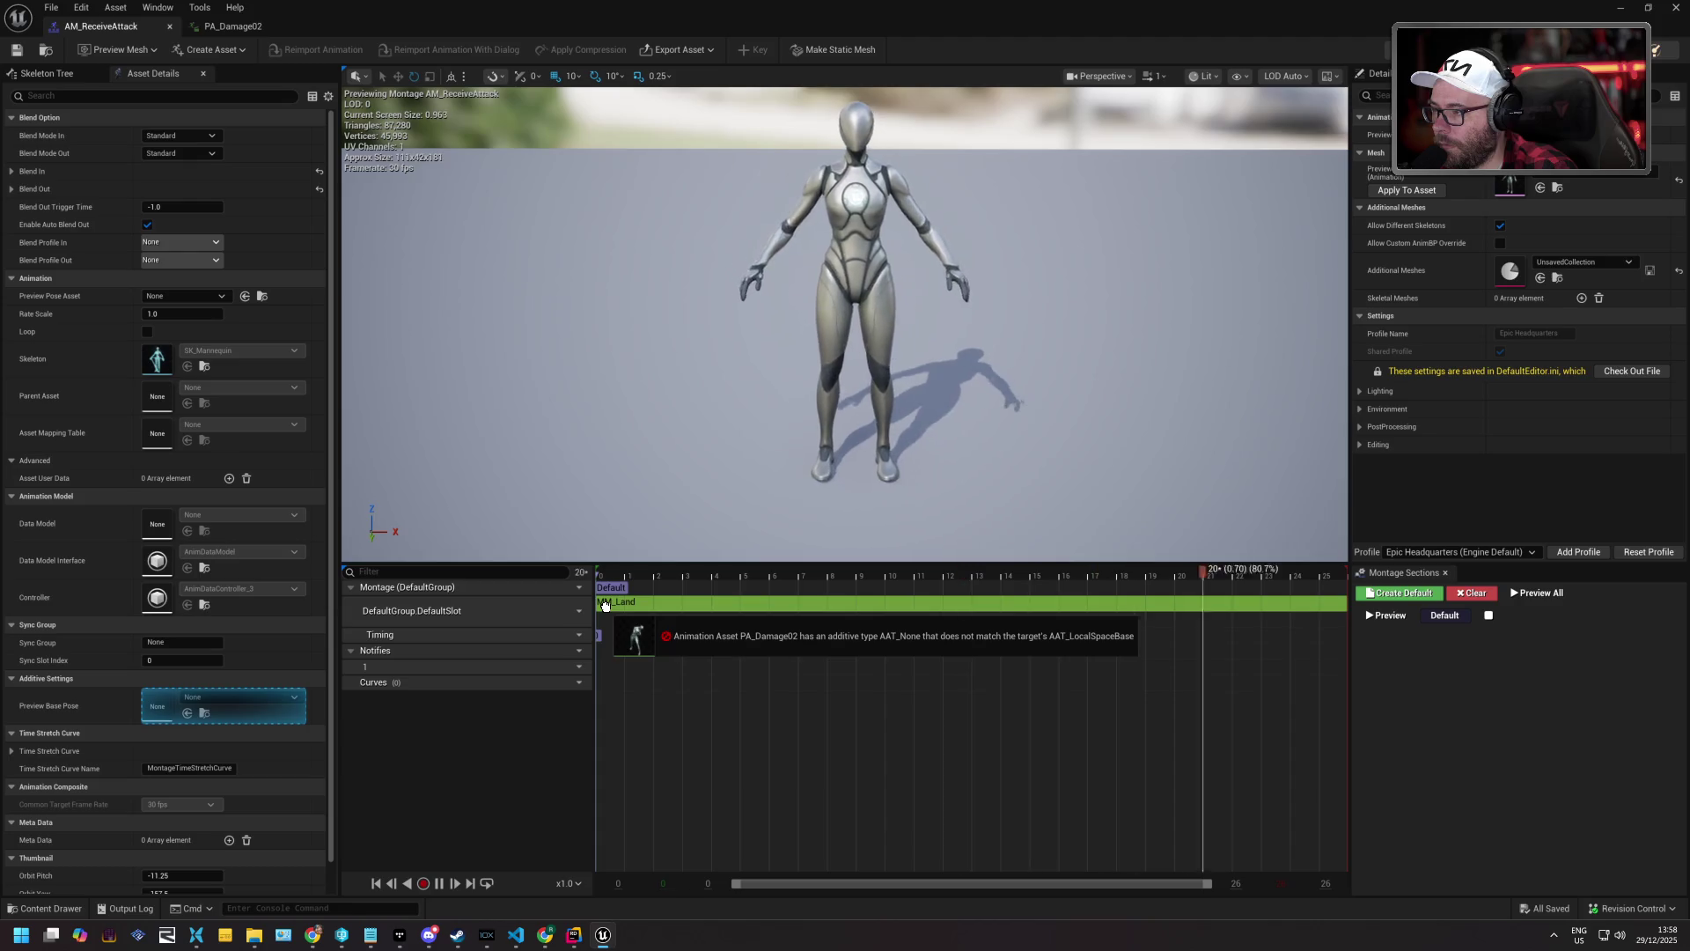
{"action": "left_click_drag", "start_coordinate": [605, 605], "coordinate": [605, 605]}
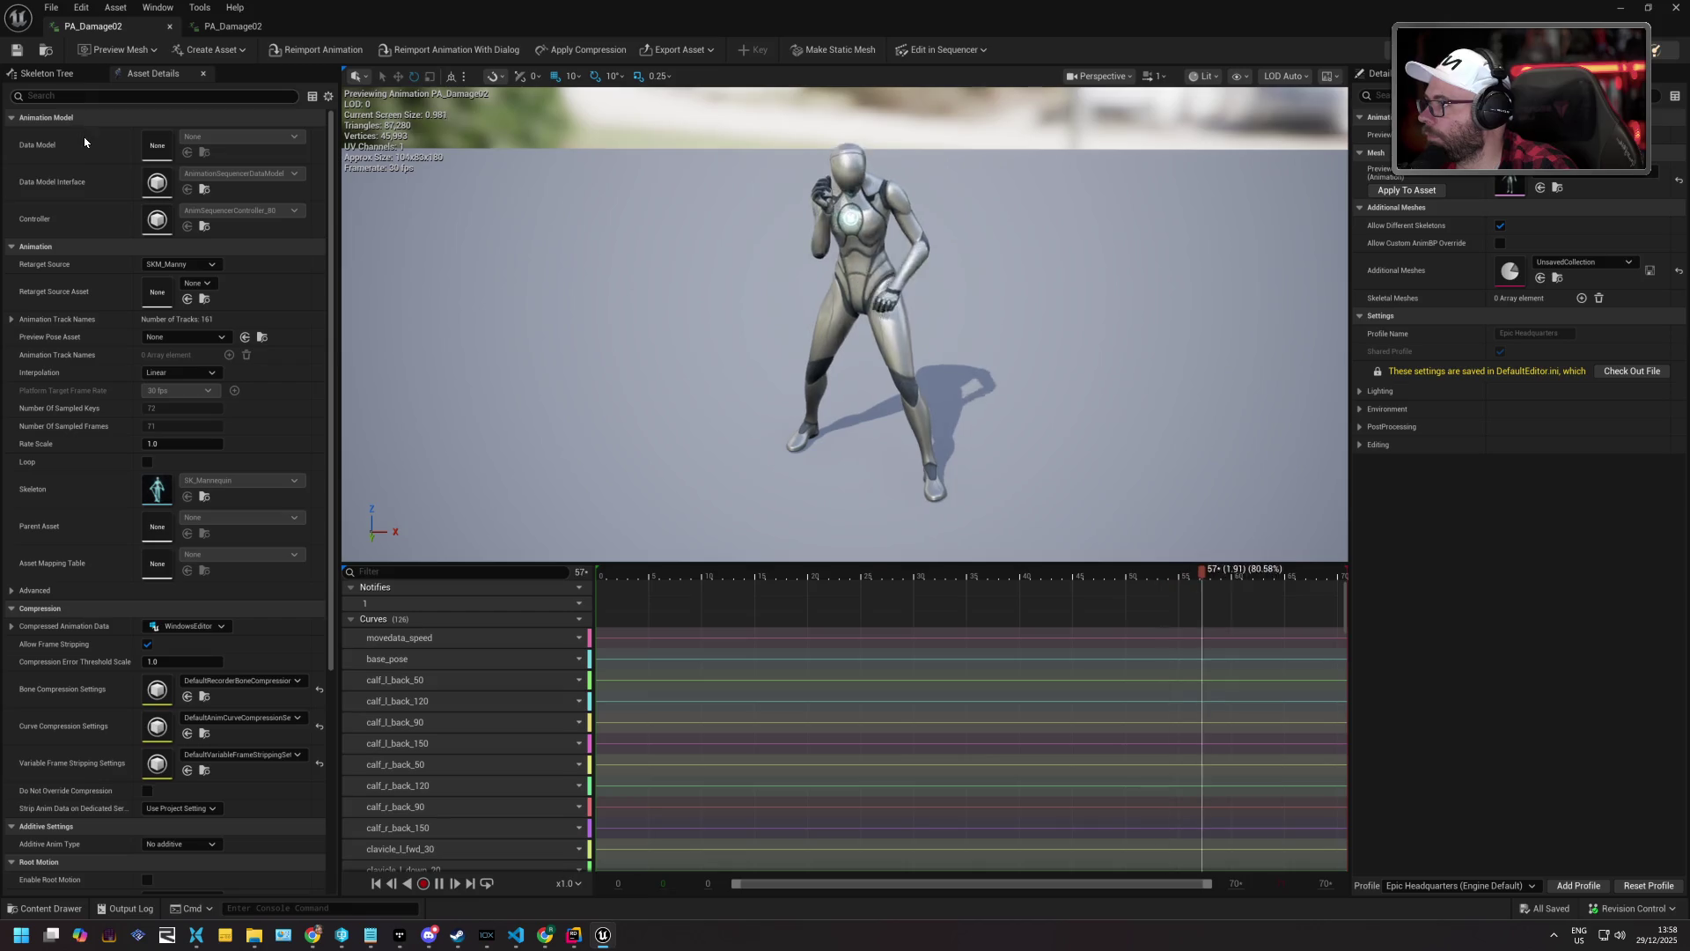
Set PA_Damage02's additive animation type to Local Space and save it.
{"action": "scroll", "coordinate": [65, 240], "scroll_direction": "down", "scroll_amount": 3}
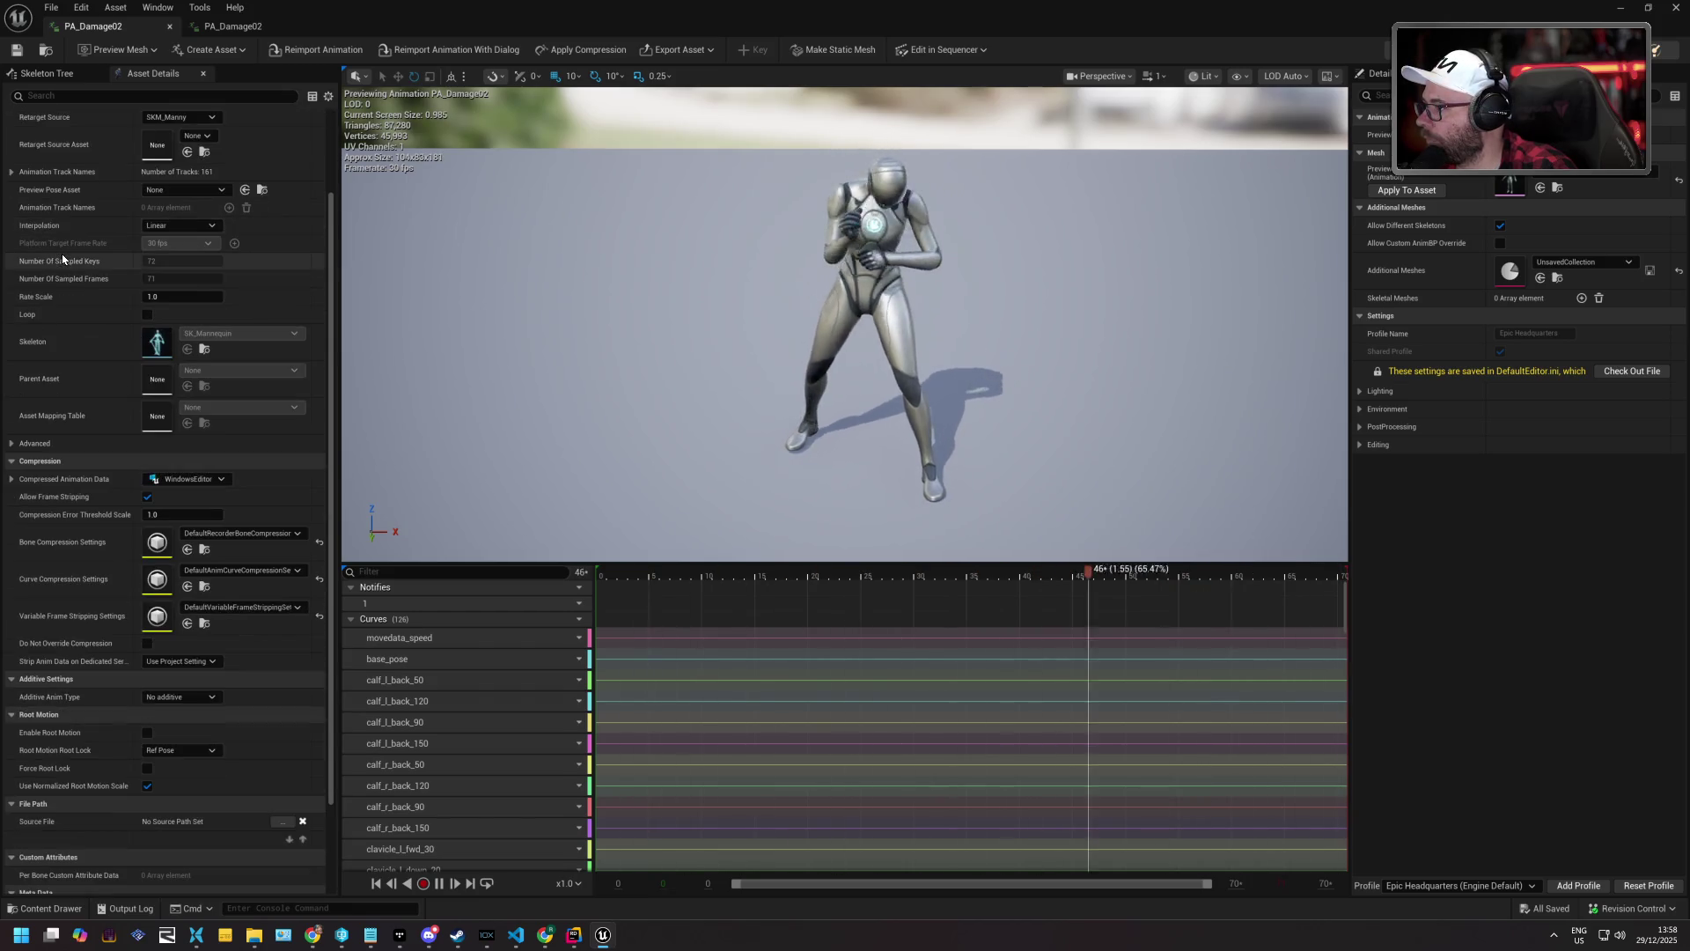
{"action": "scroll", "coordinate": [62, 259], "scroll_direction": "down", "scroll_amount": 2}
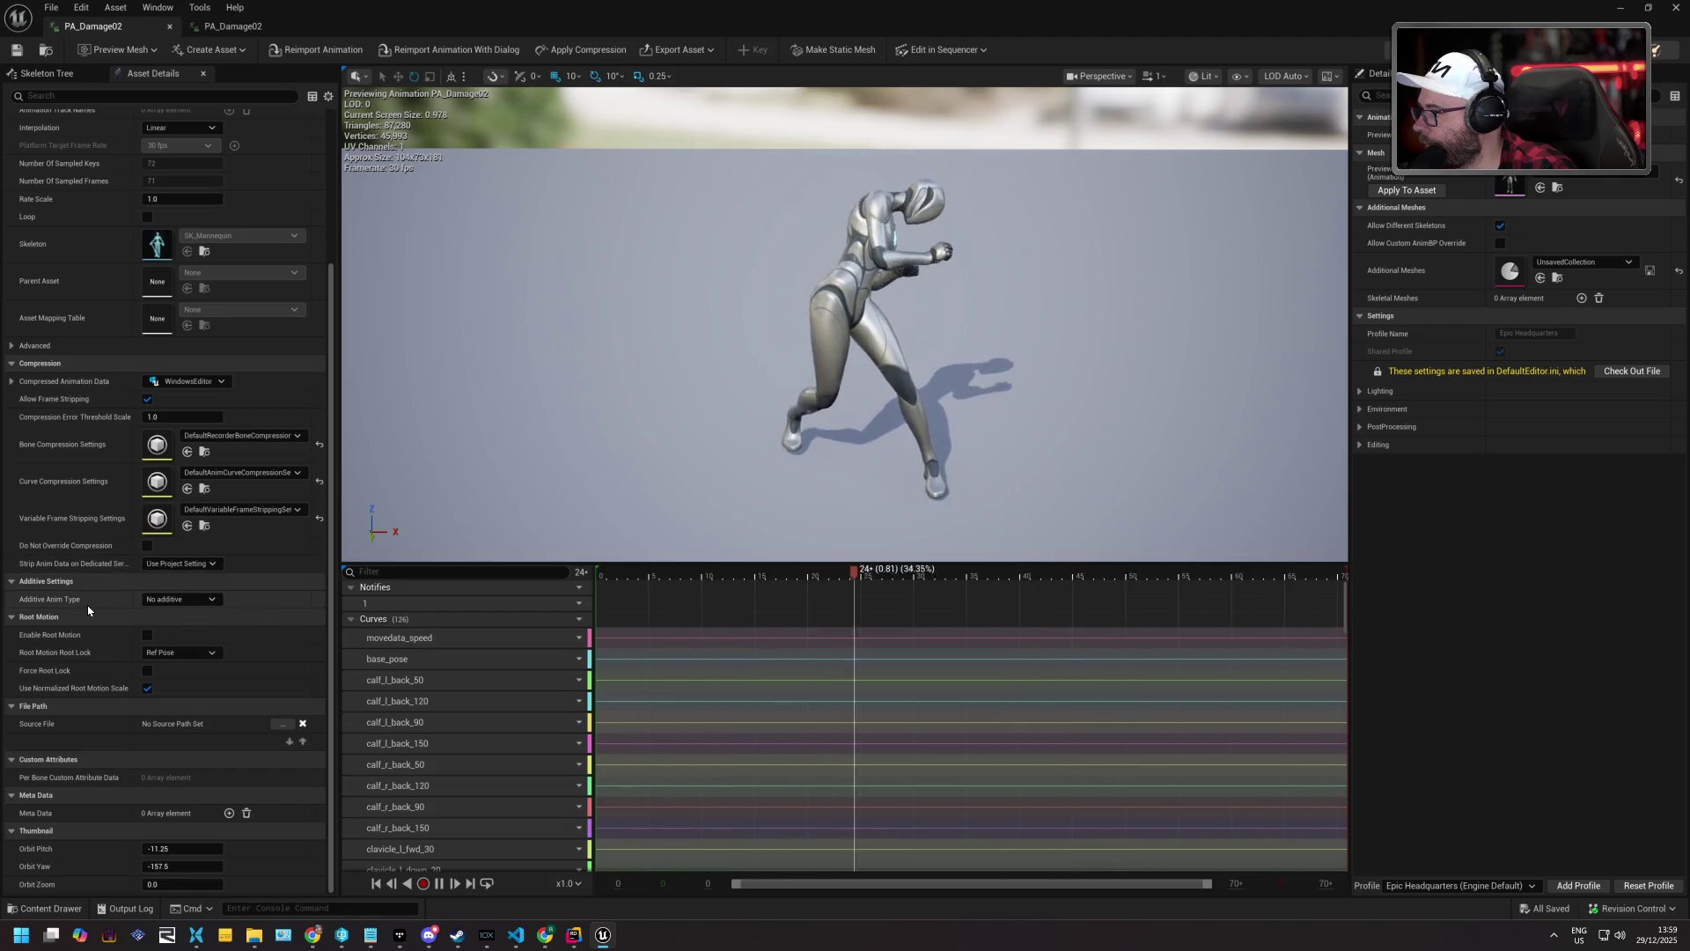
{"action": "left_click", "coordinate": [181, 602]}
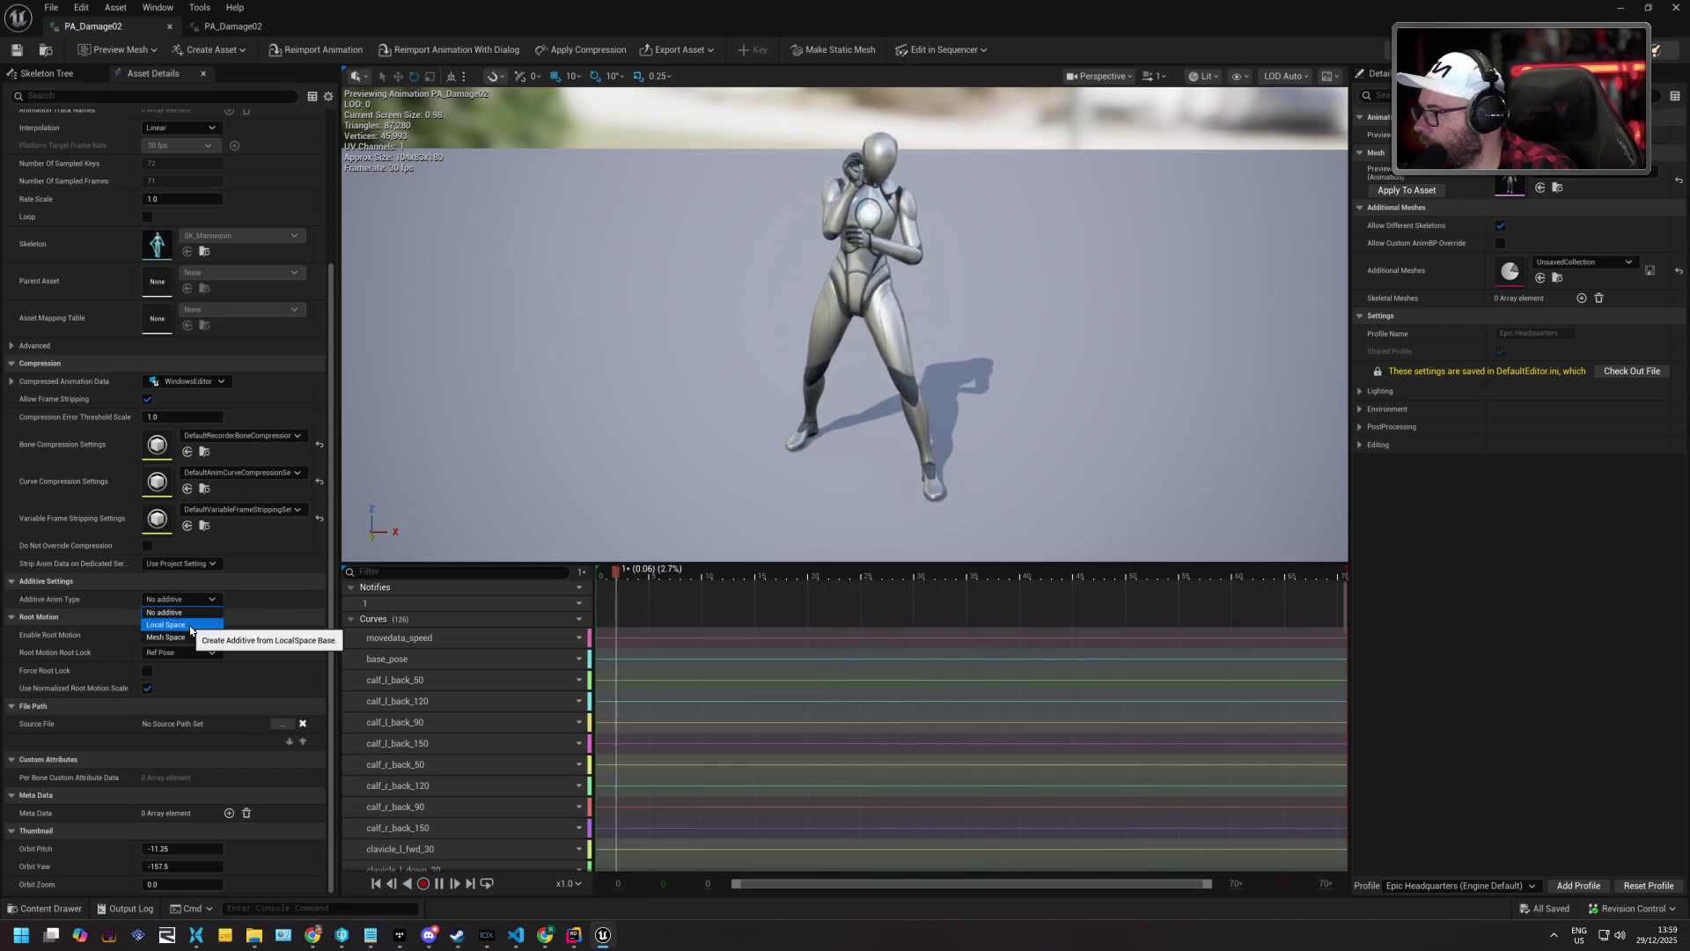
{"action": "left_click", "coordinate": [190, 625]}
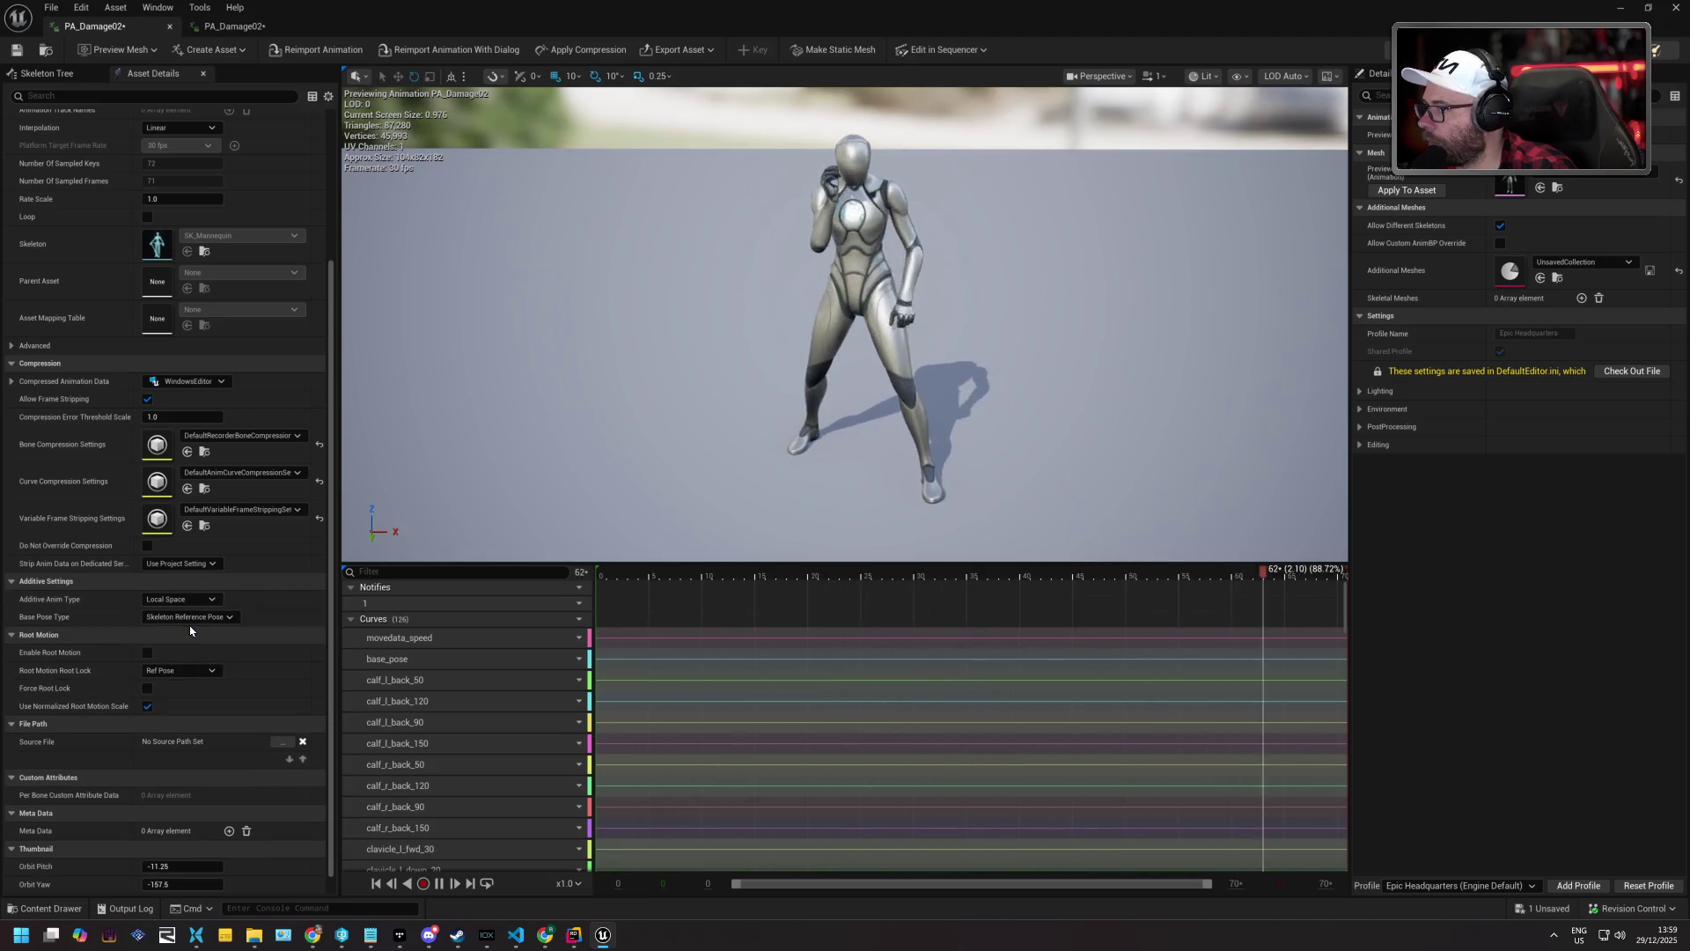
{"action": "left_click", "coordinate": [17, 51]}
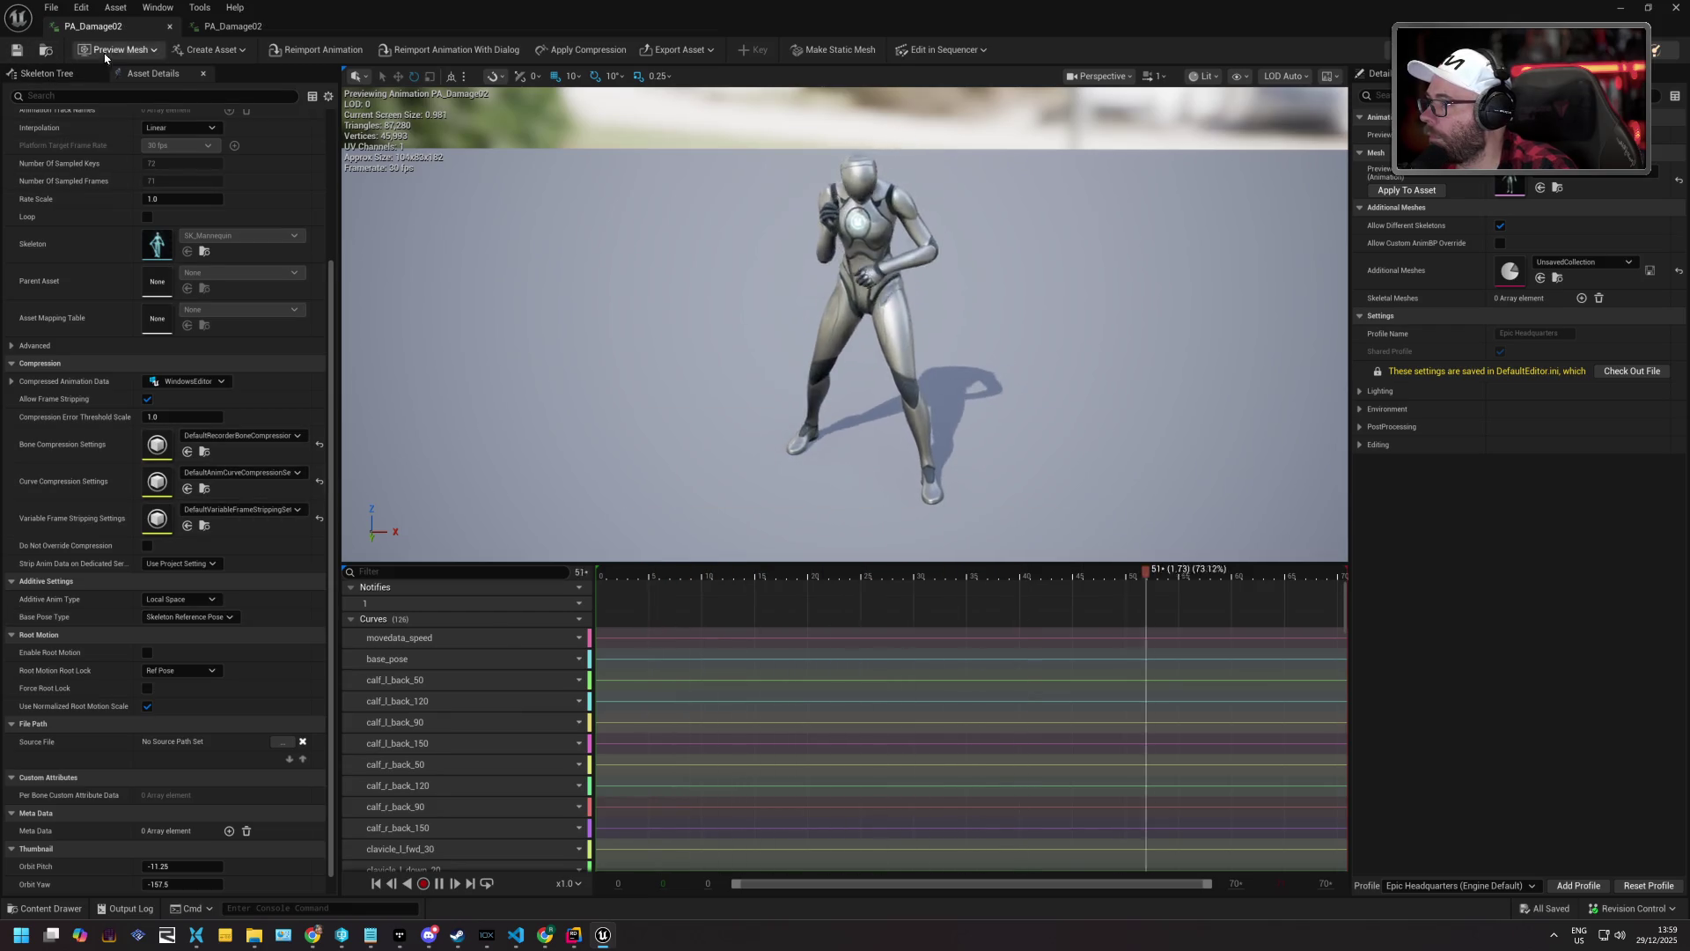
Compare the two PA_Damage02 tabs, then reopen the AM_ReceiveAttack montage.
{"action": "left_click", "coordinate": [250, 32]}
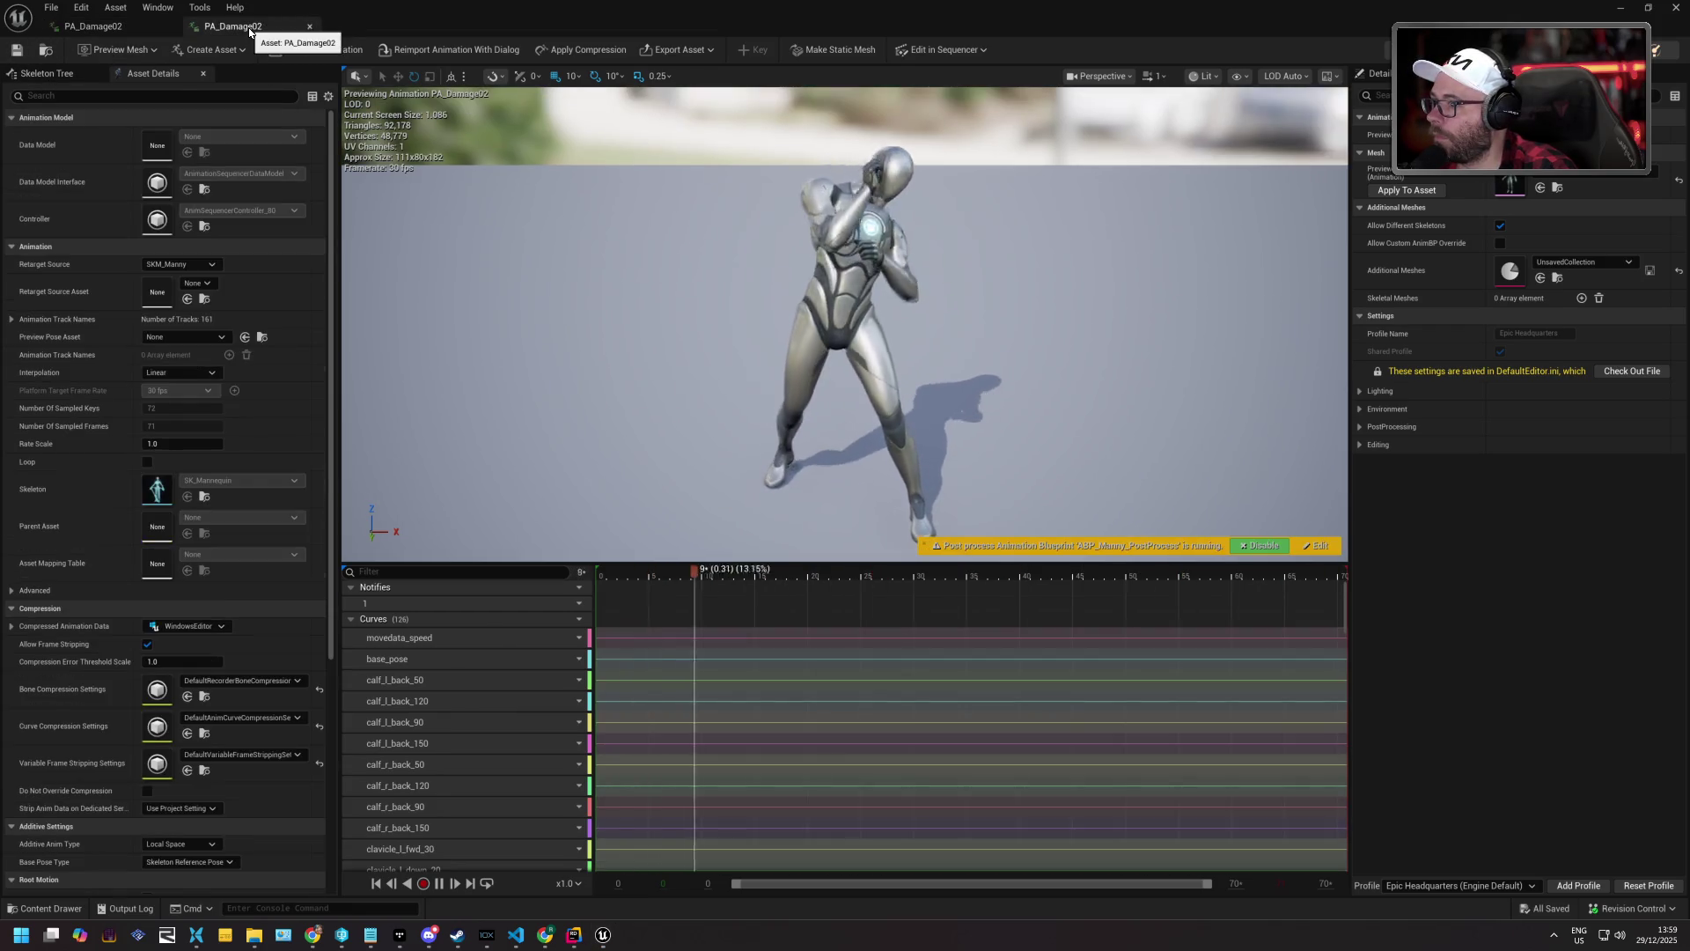
{"action": "left_click", "coordinate": [123, 26]}
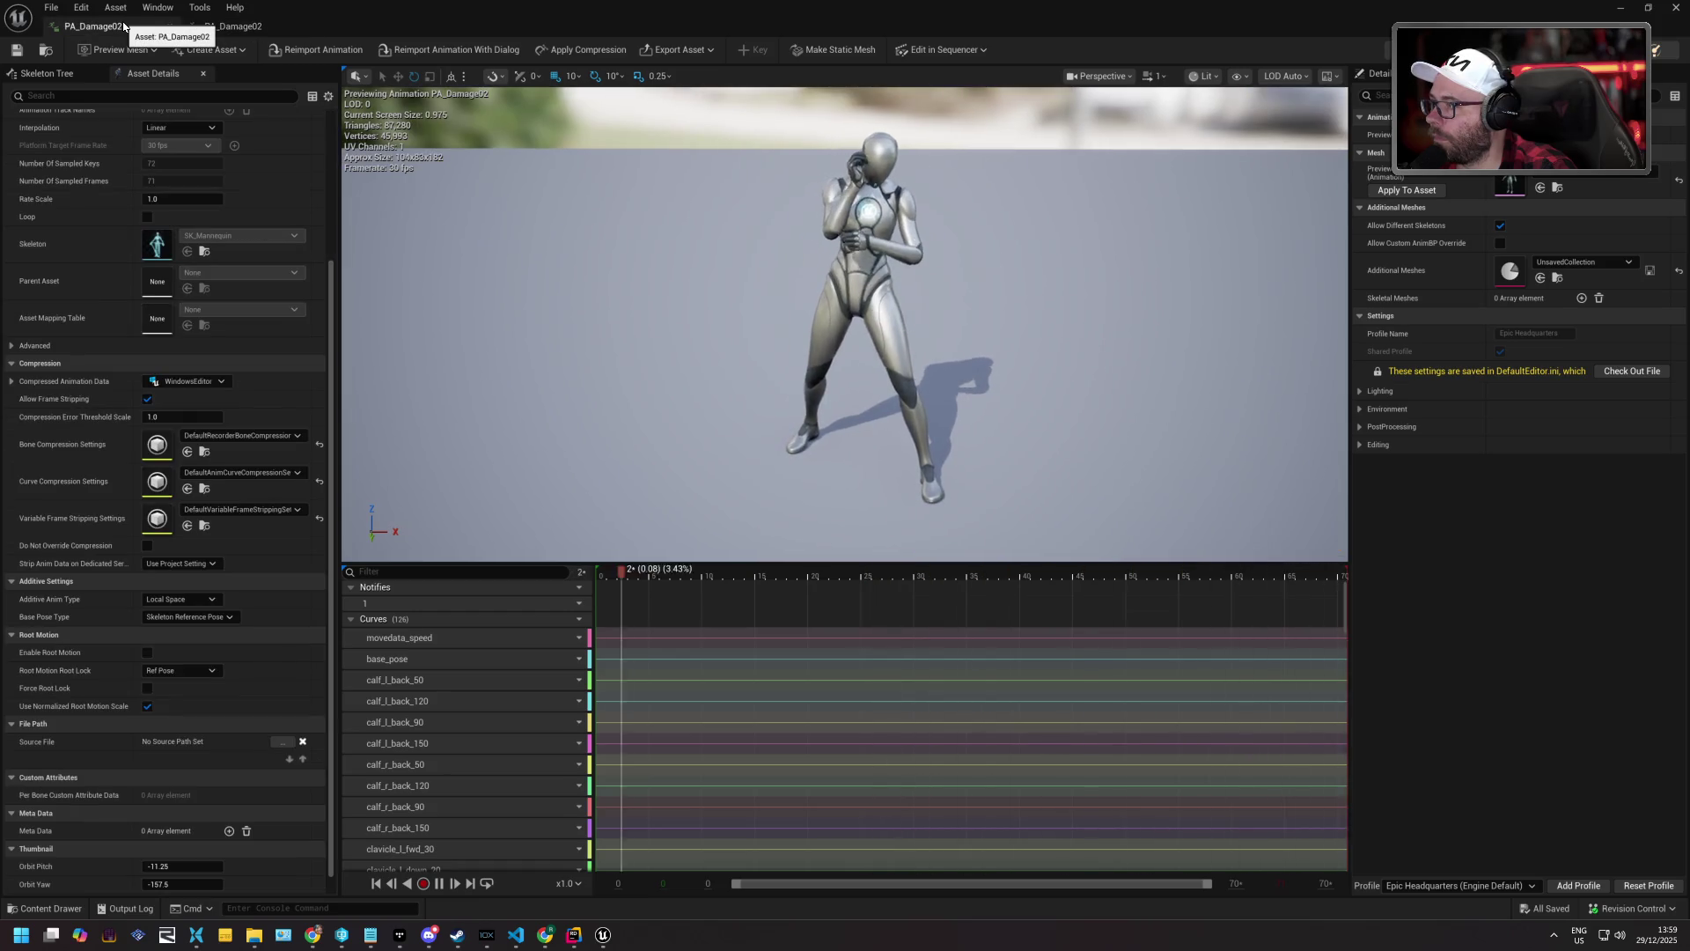
{"action": "left_click", "coordinate": [236, 27]}
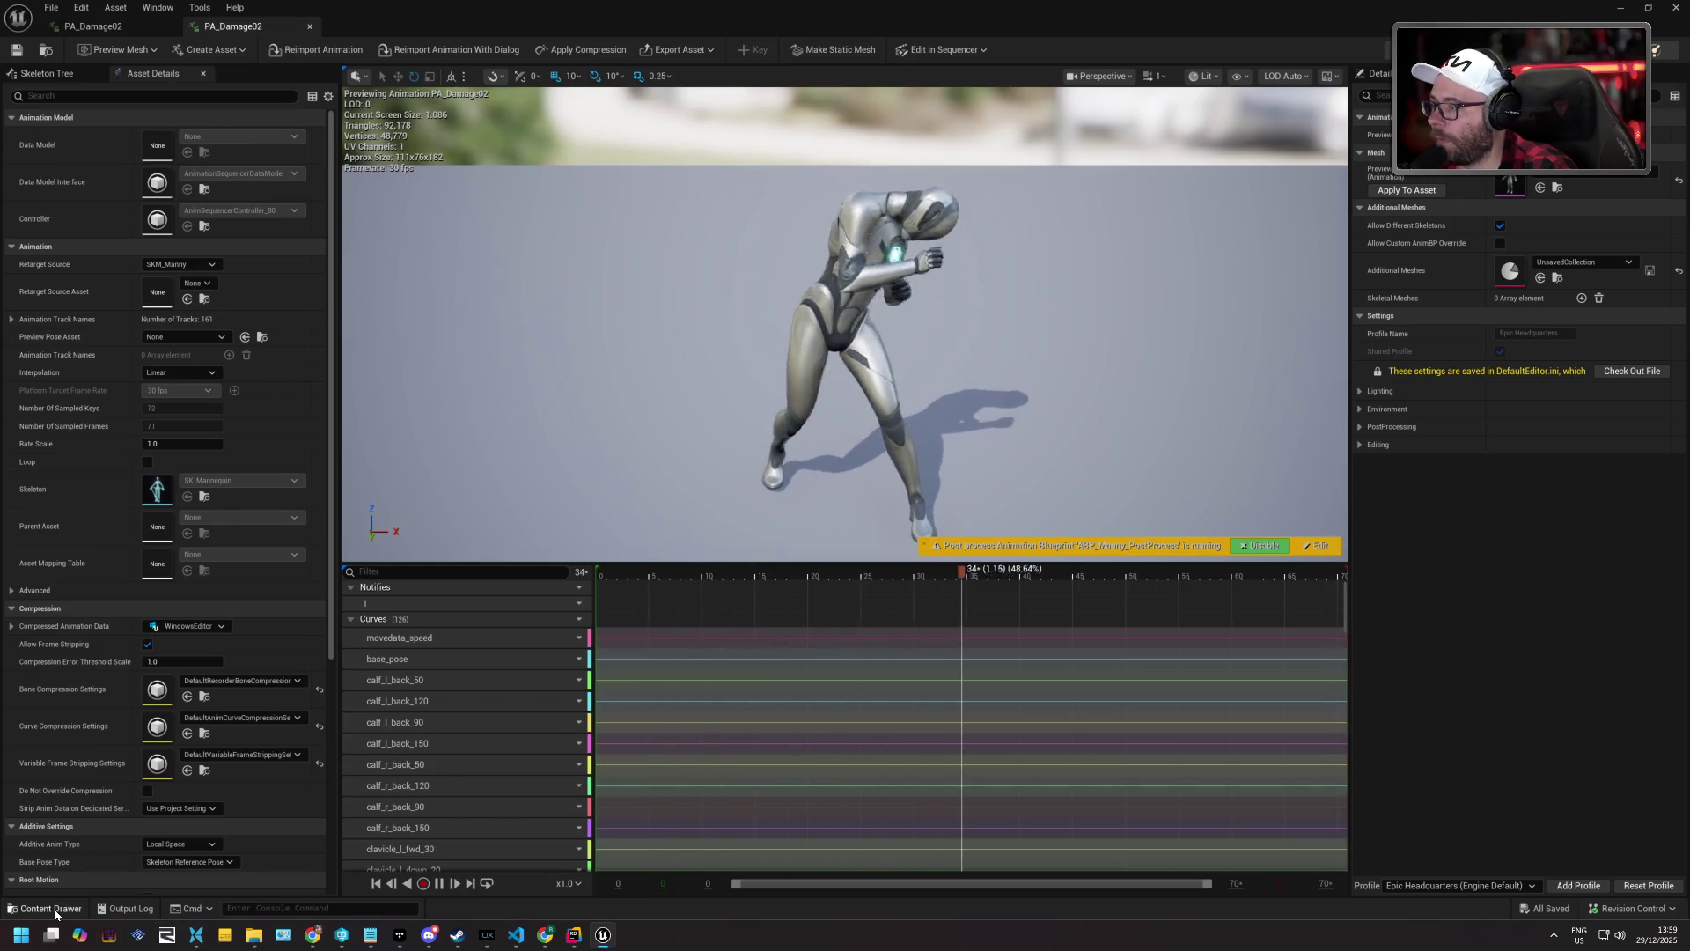
{"action": "left_click", "coordinate": [51, 909]}
{"action": "double_click", "coordinate": [451, 660]}
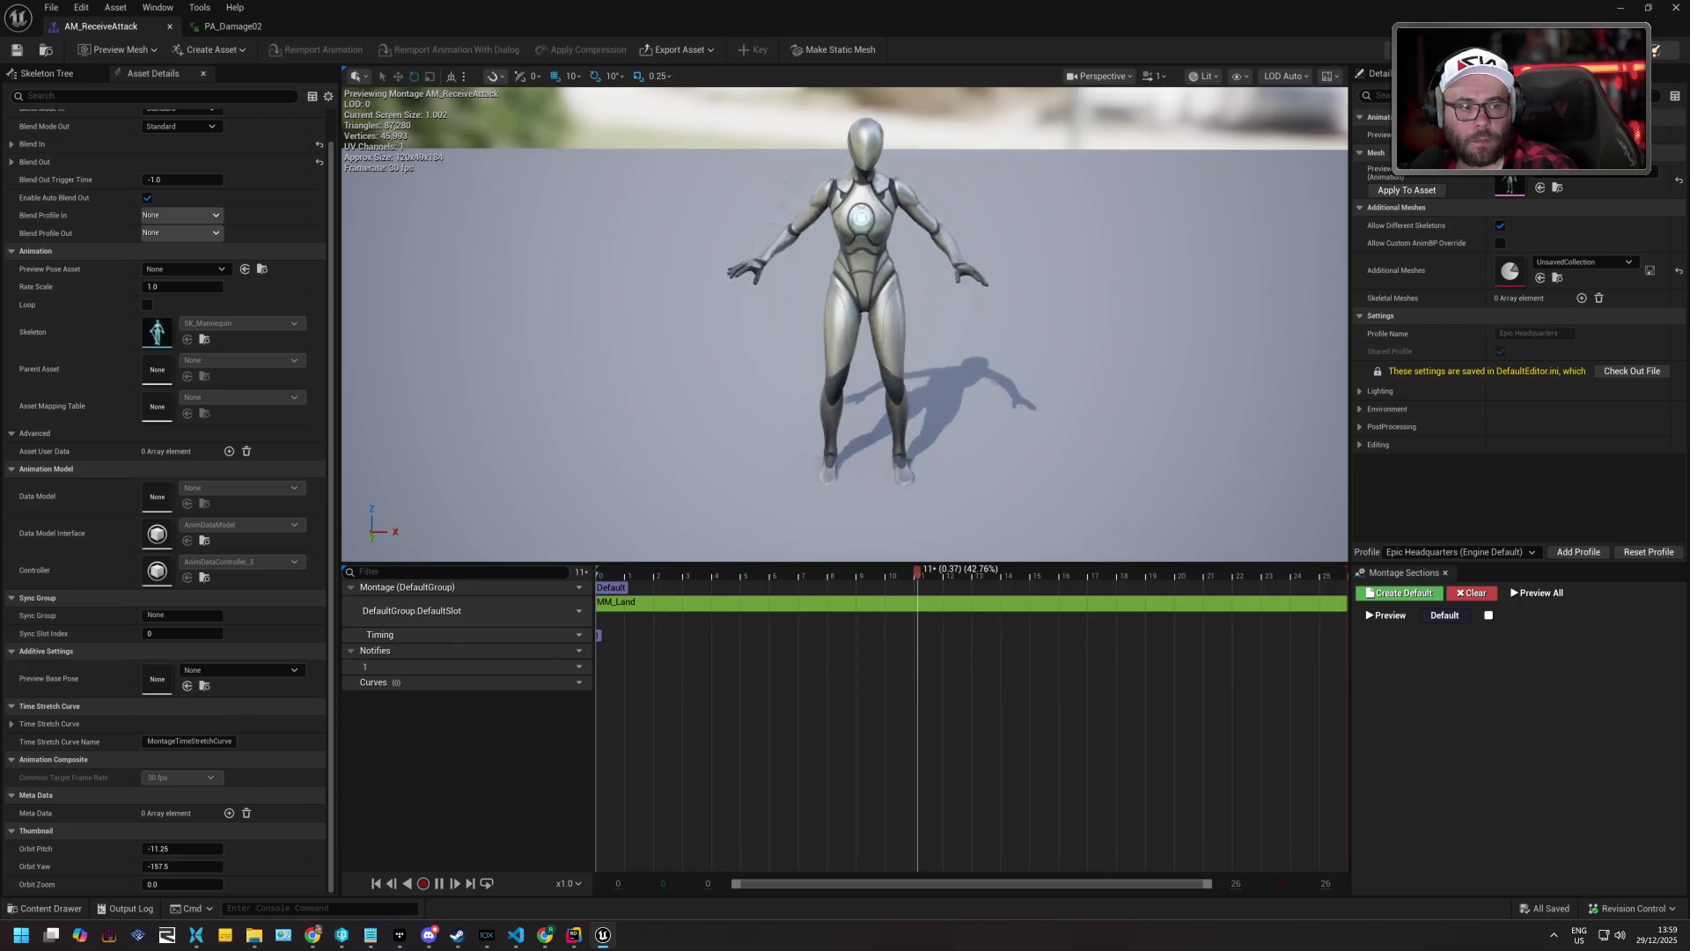
Replace MM_Land with PA_Damage02 in AM_ReceiveAttack's slot track, then check out and save.
{"action": "mouse_move", "coordinate": [845, 775]}
{"action": "left_mouse_down"}
{"action": "mouse_move", "coordinate": [669, 612]}
{"action": "mouse_move", "coordinate": [616, 612]}
{"action": "left_mouse_up"}
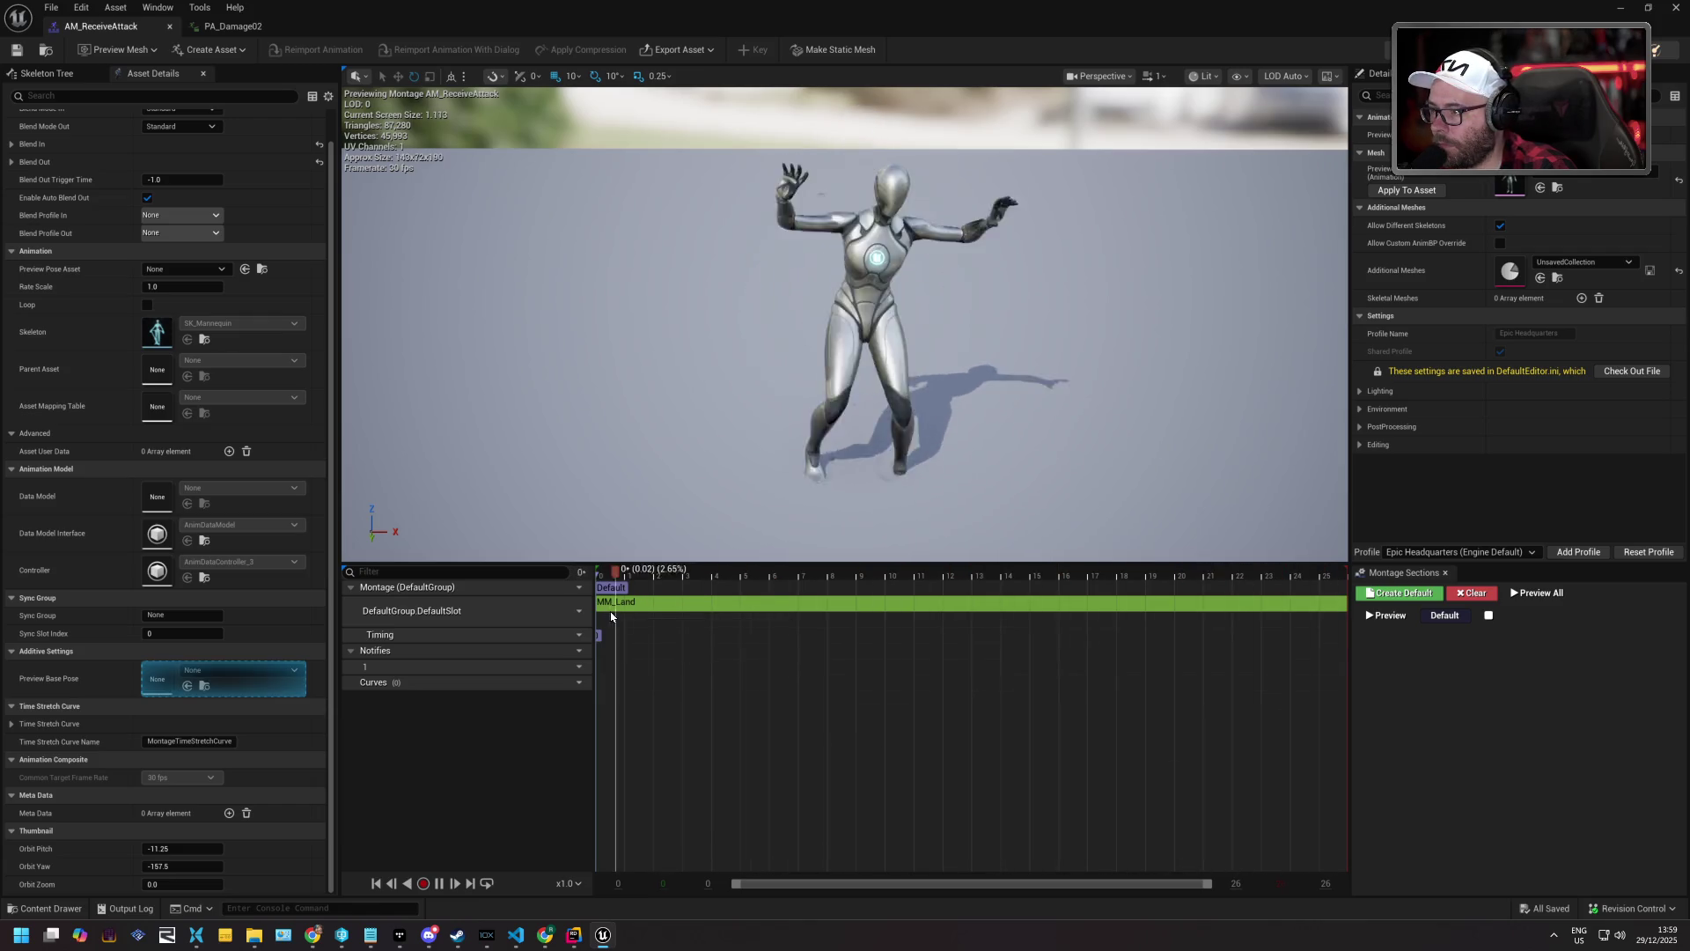
{"action": "left_click", "coordinate": [701, 612]}
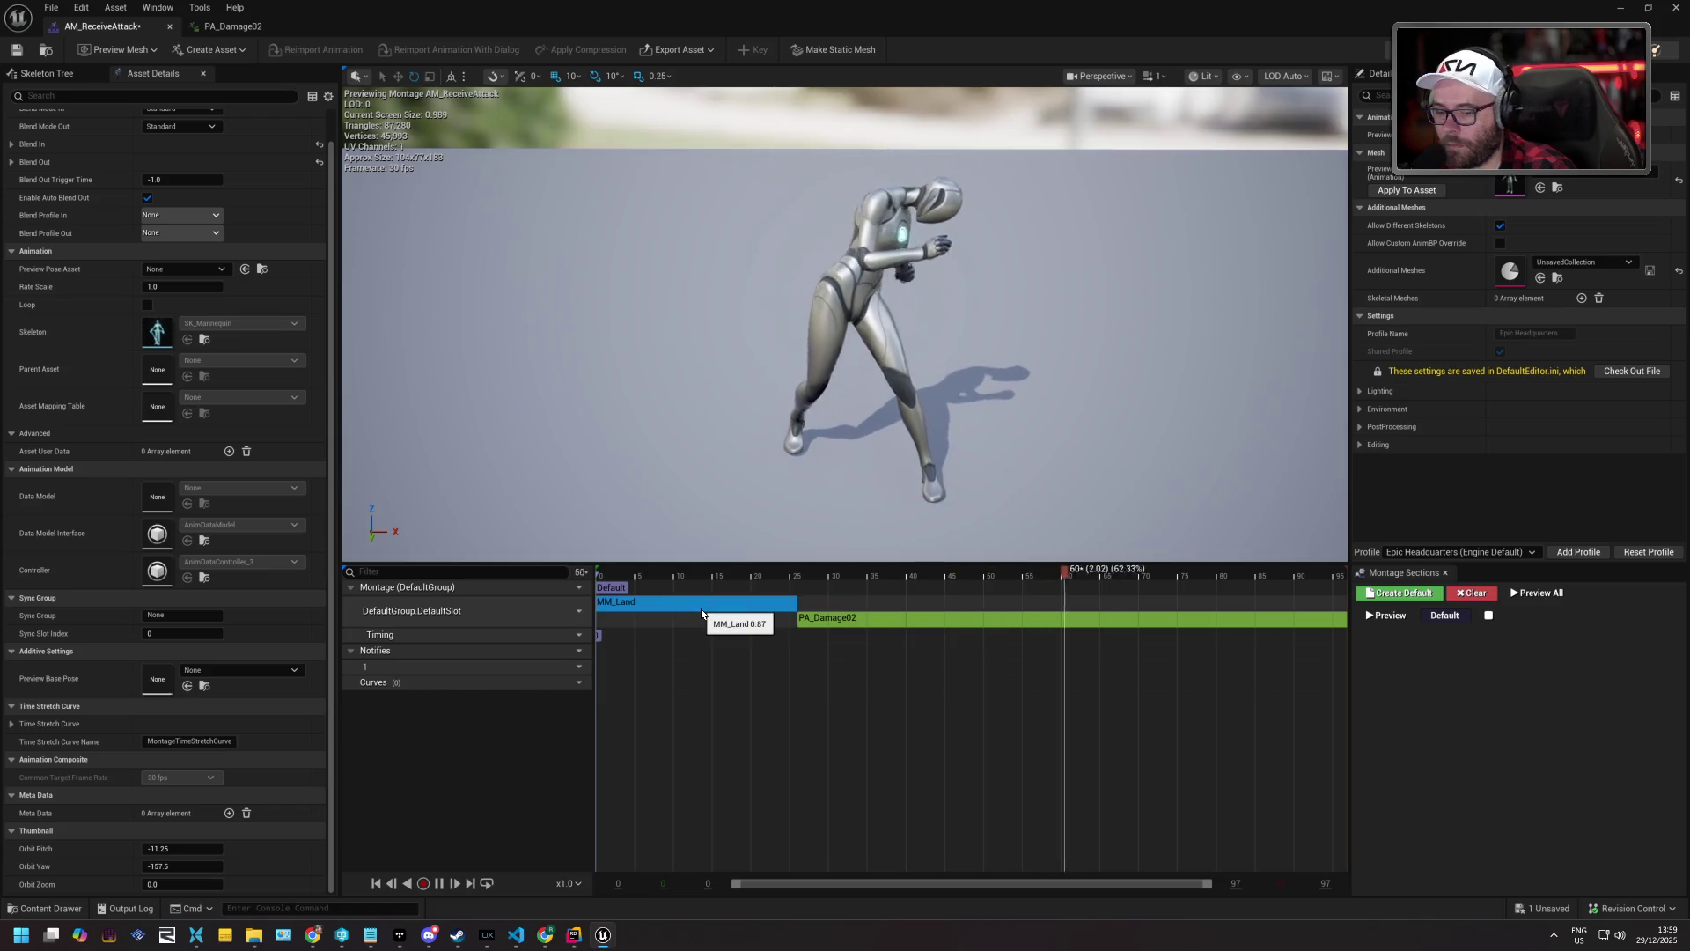
{"action": "key", "text": "Delete"}
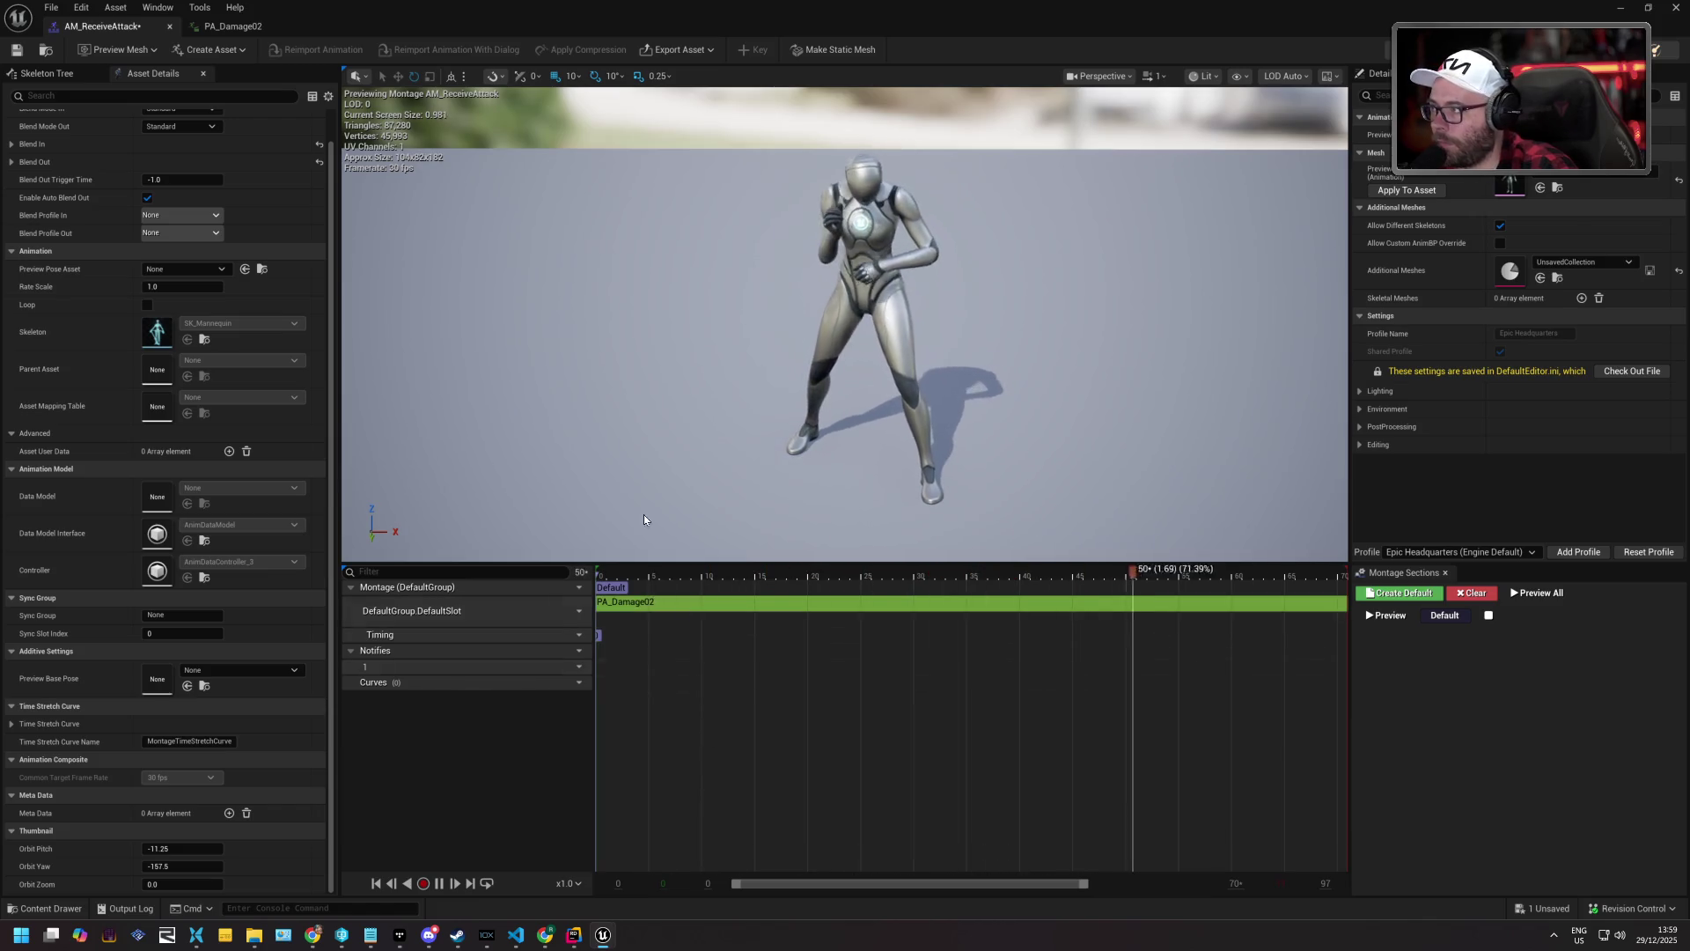
{"action": "left_click", "coordinate": [18, 51]}
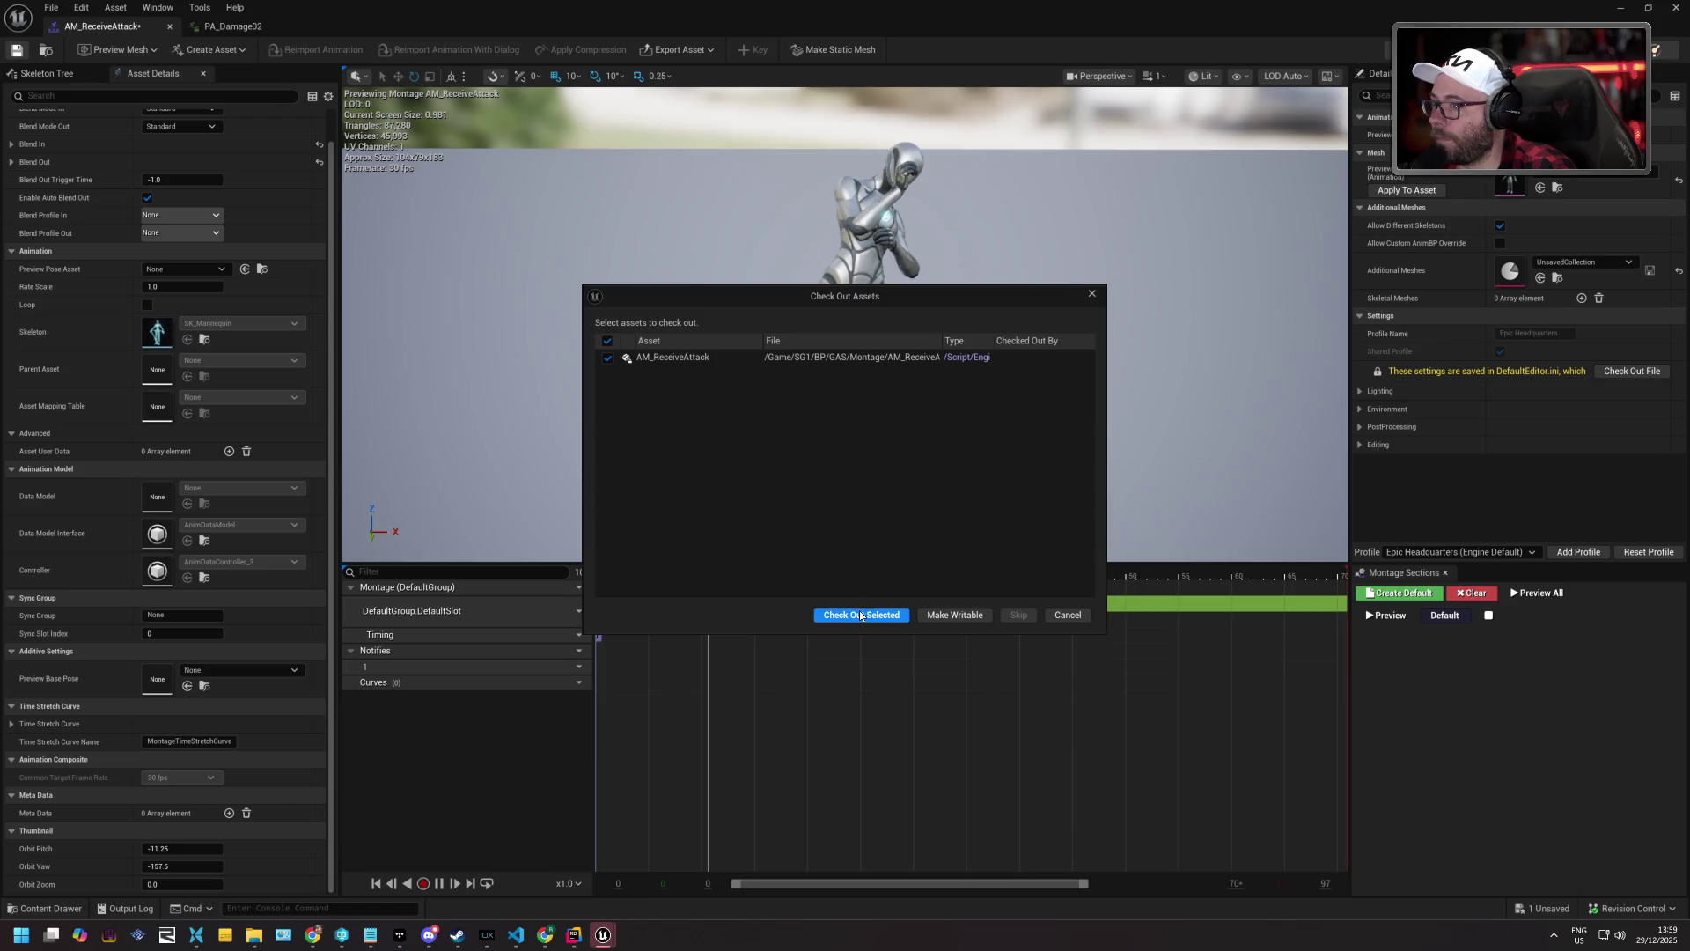
{"action": "left_click", "coordinate": [861, 615]}
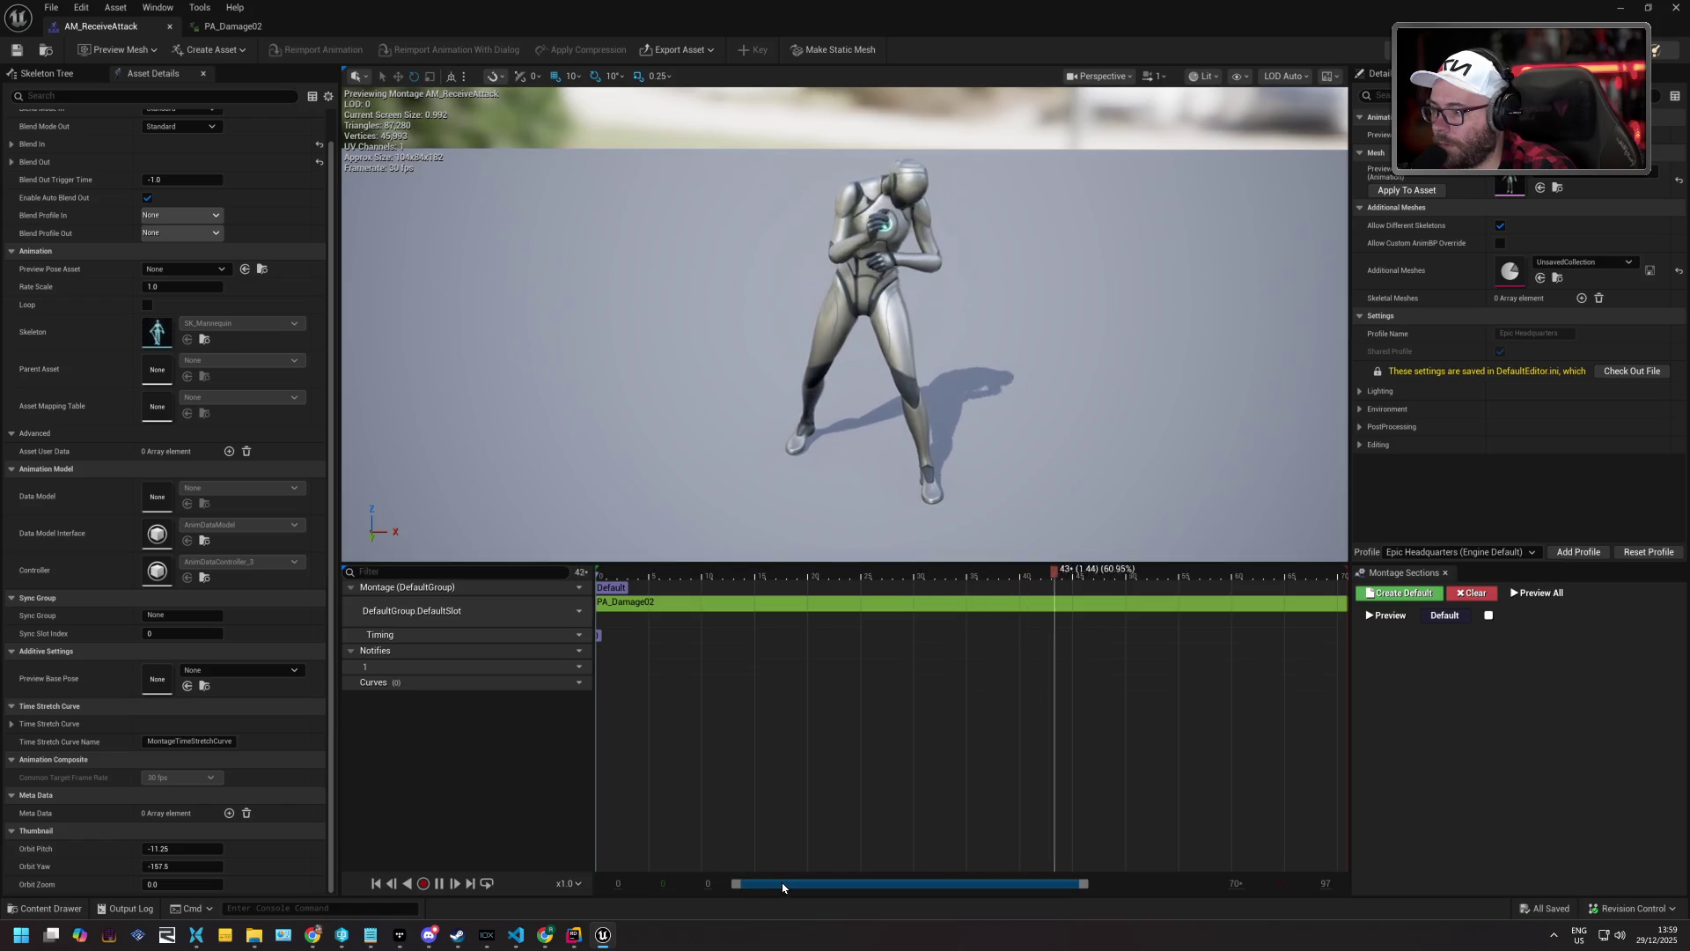
Set the montage's Rate Scale to 2.0, save, and close the montage editor.
{"action": "scroll", "coordinate": [264, 278], "scroll_direction": "up", "scroll_amount": 1}
{"action": "left_click", "coordinate": [201, 314]}
{"action": "type", "text": "2"}
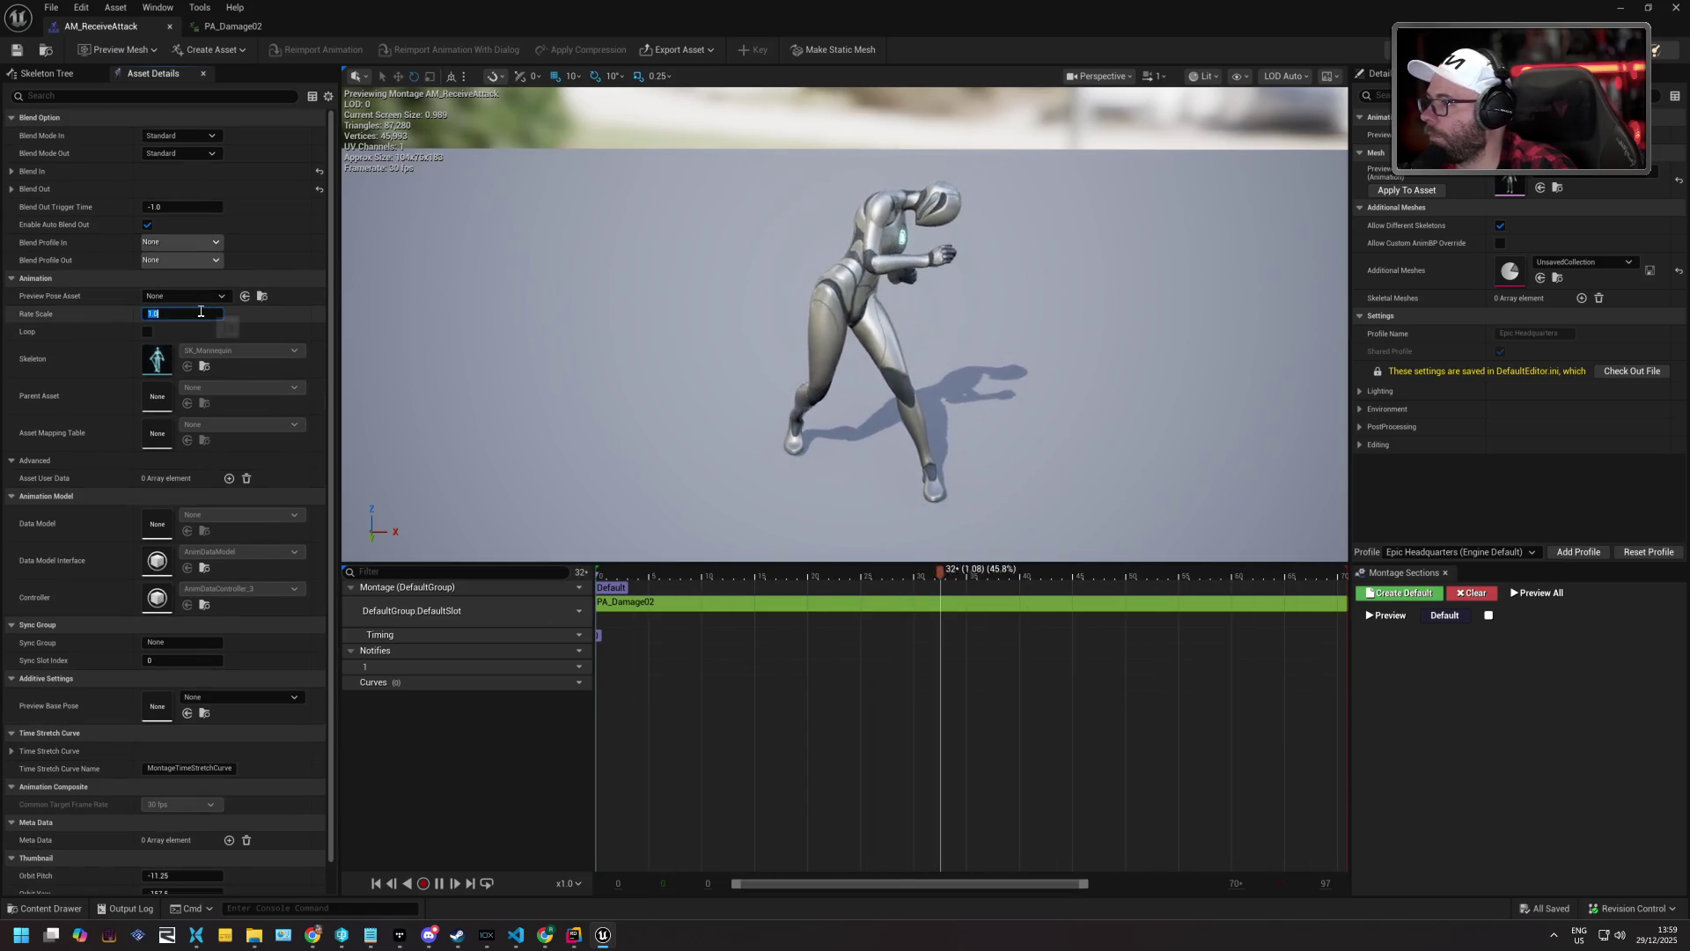
{"action": "key", "text": "Return"}
{"action": "key", "text": "ctrl+s"}
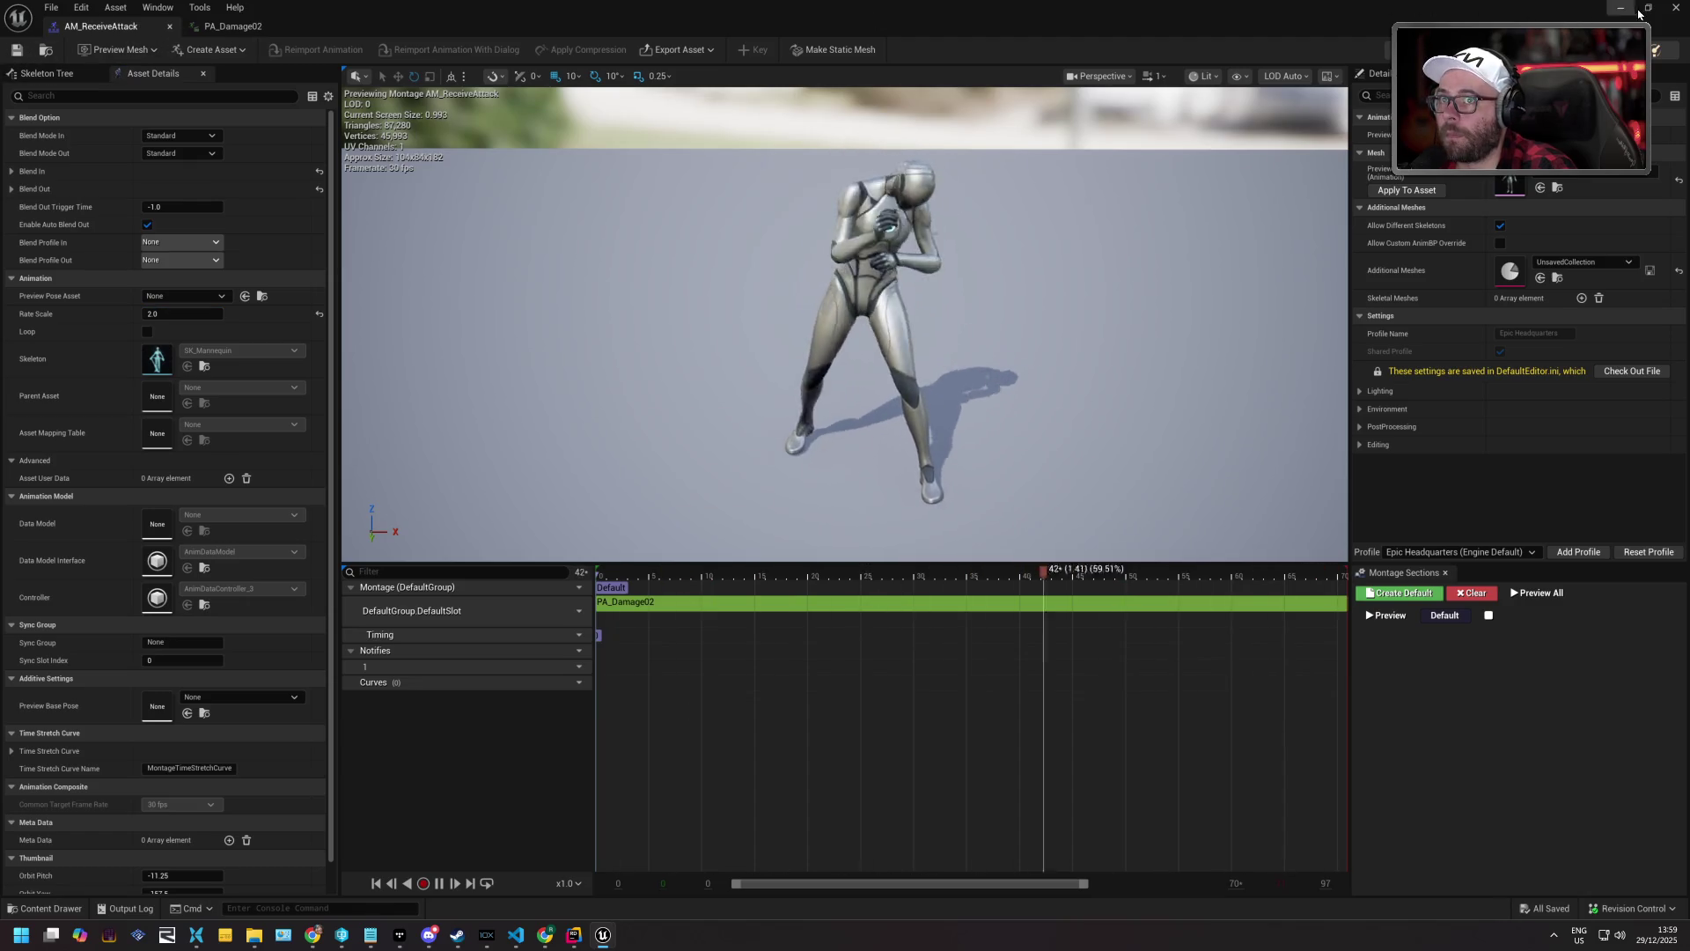
{"action": "left_click", "coordinate": [1666, 9]}
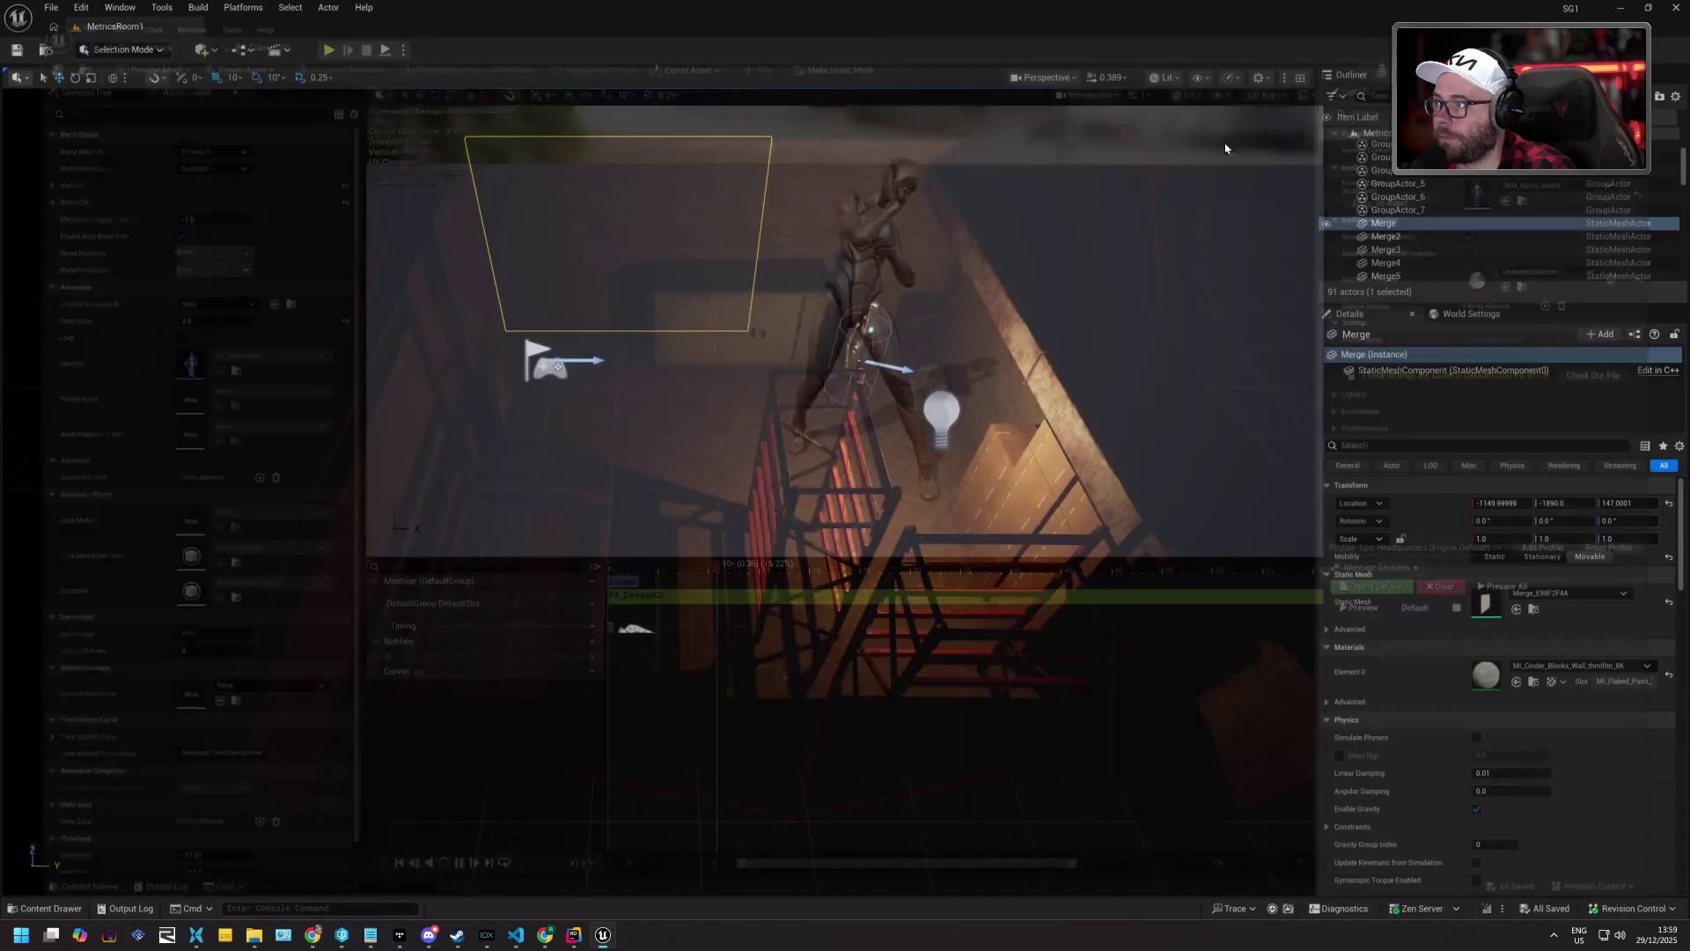
{"action": "left_click", "coordinate": [331, 50]}
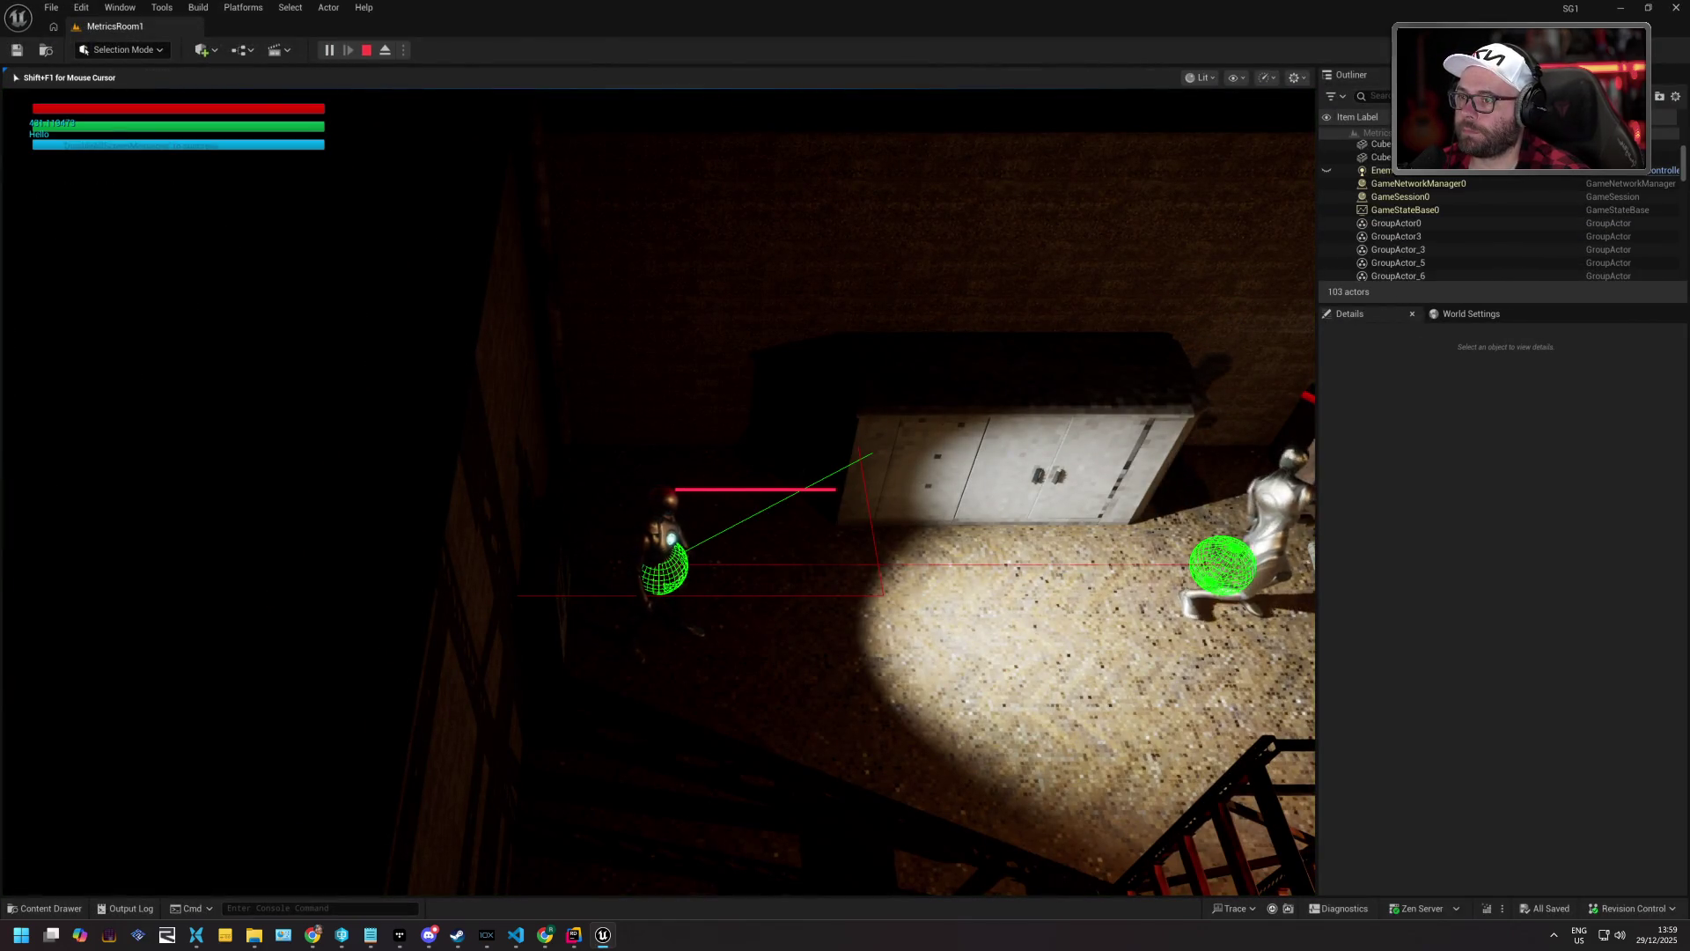
{"action": "key", "text": "d"}
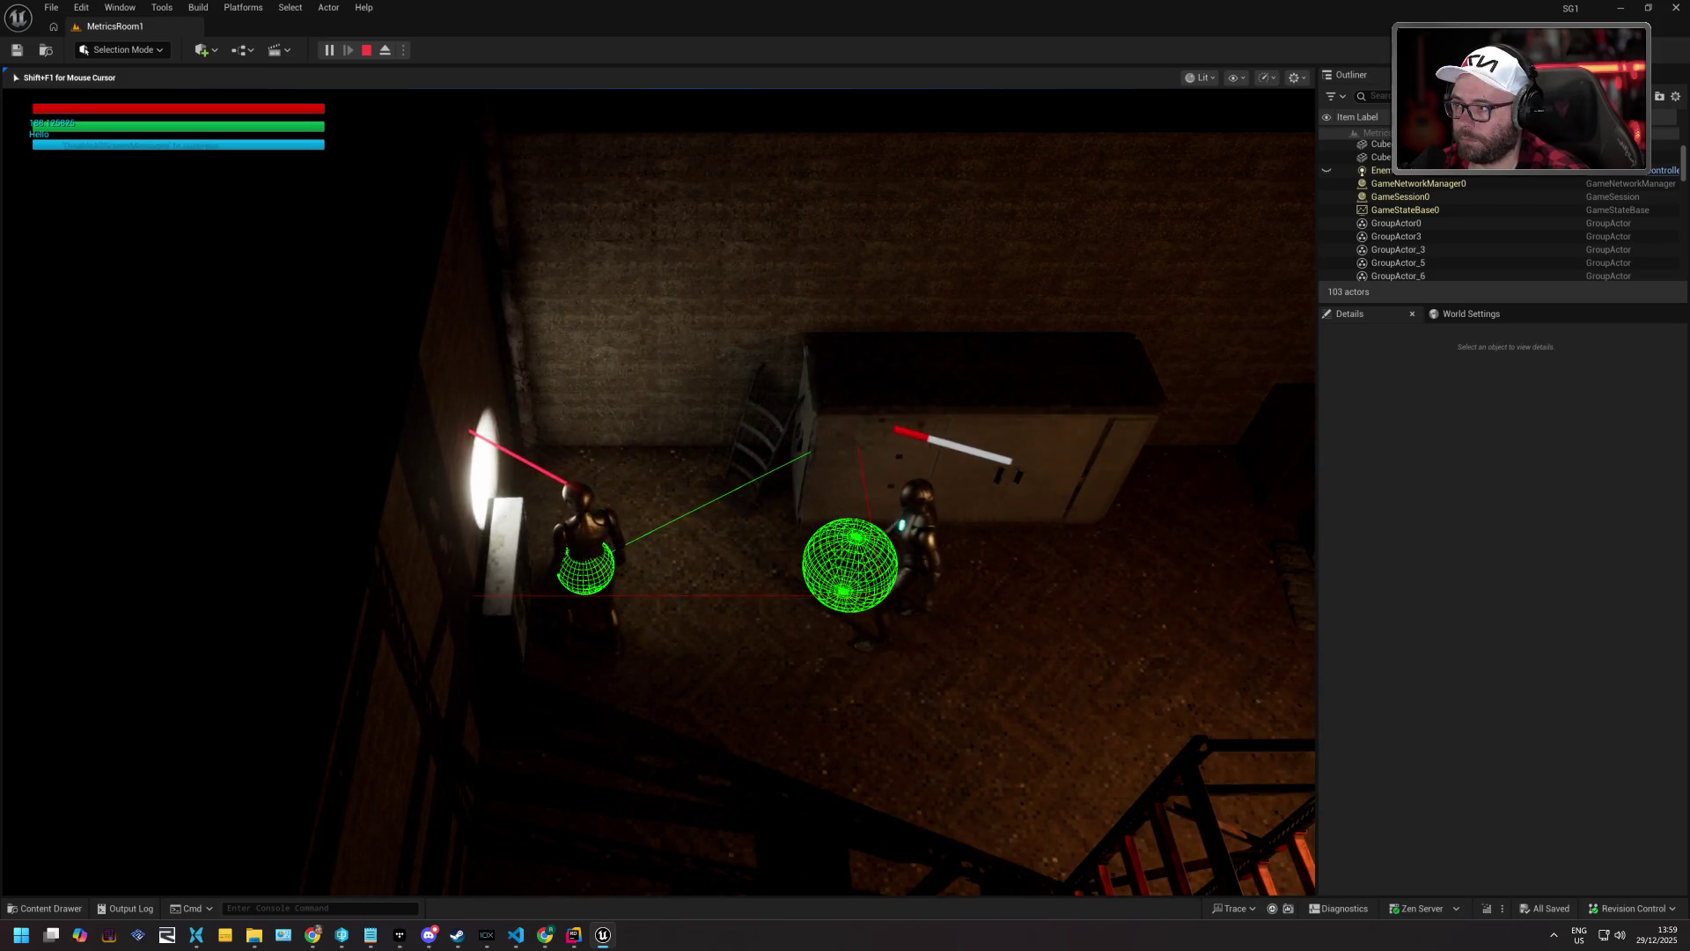
{"action": "key", "text": "s"}
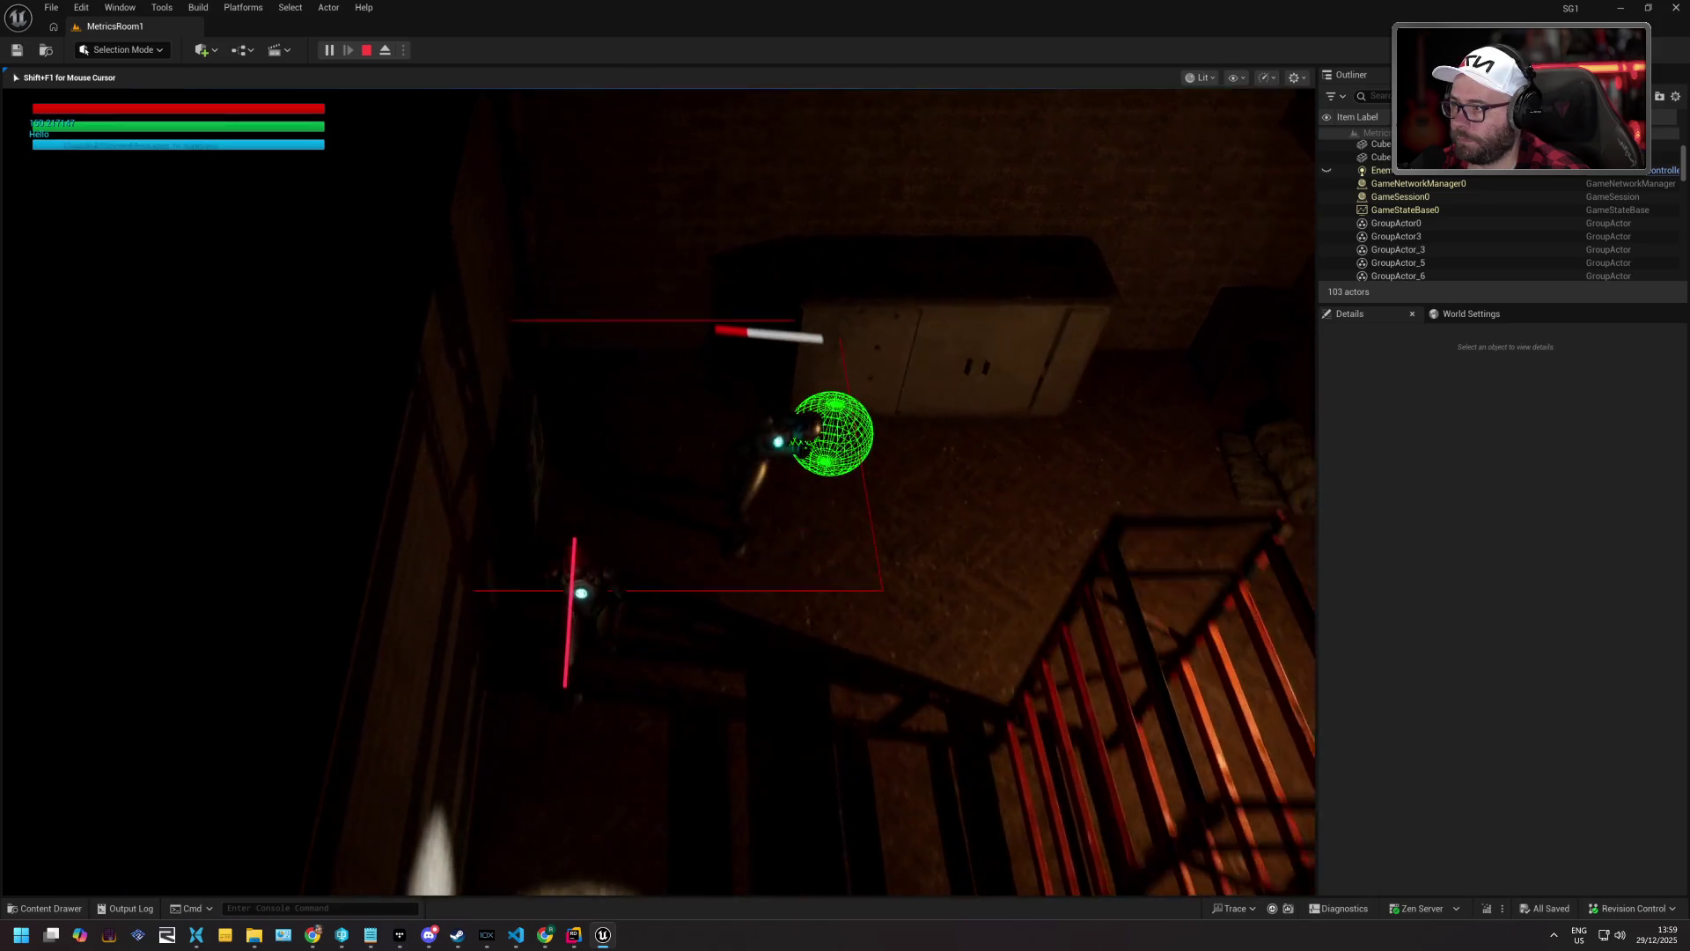
{"action": "key", "text": "d"}
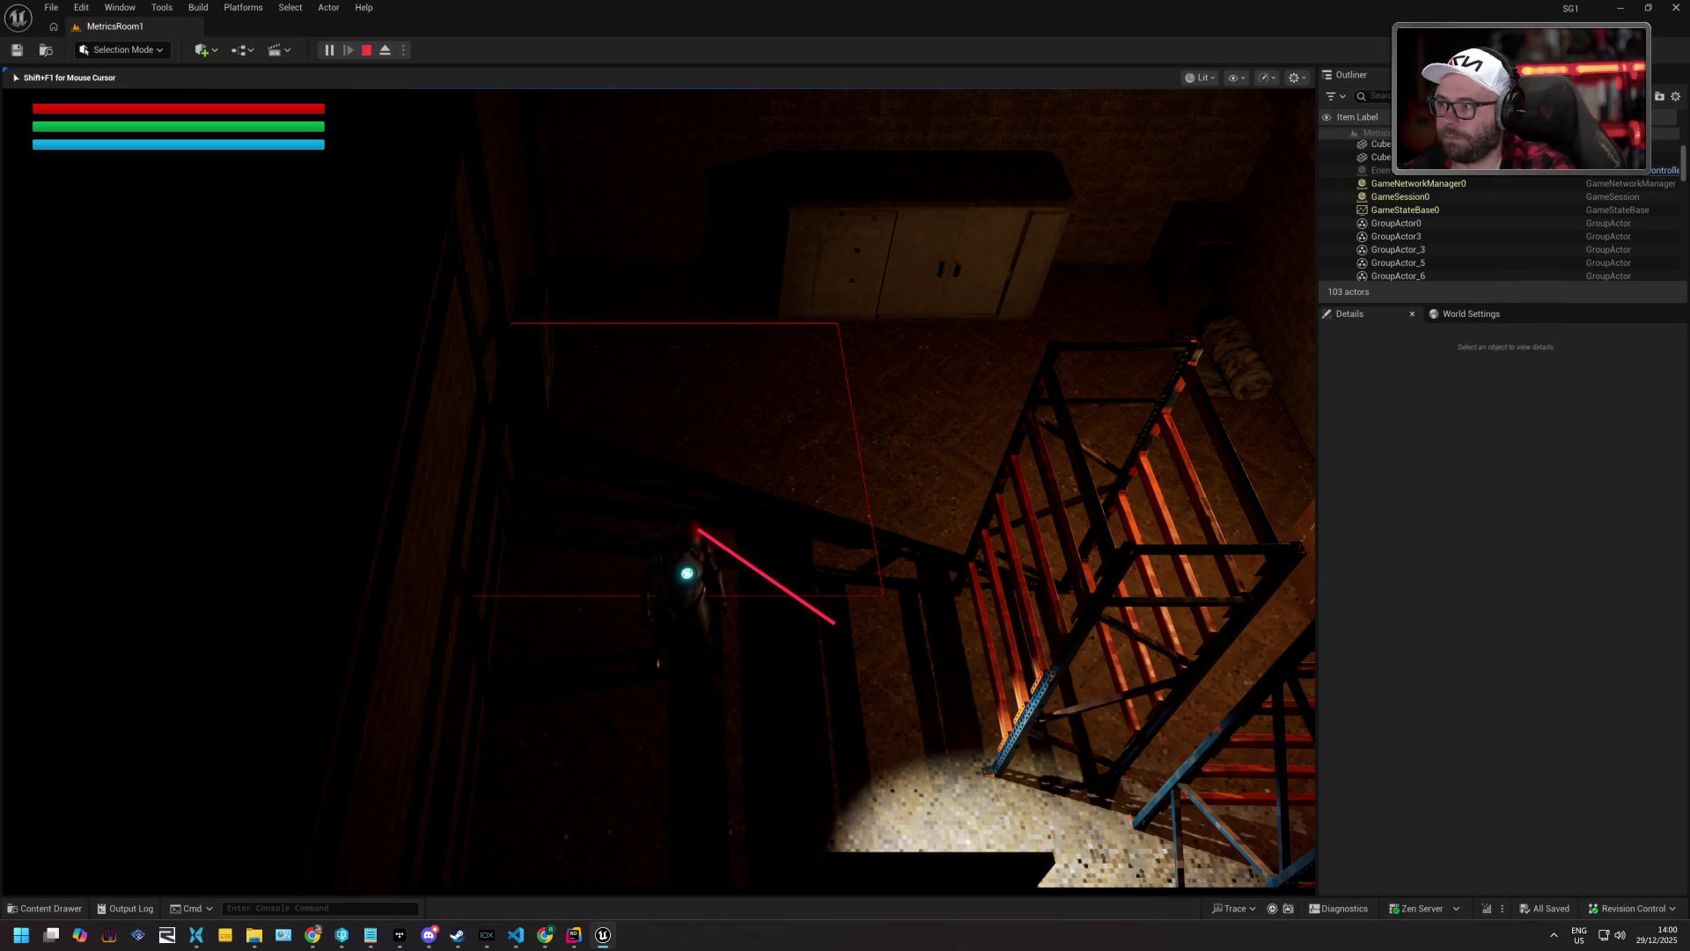
{"action": "key", "text": "Escape"}
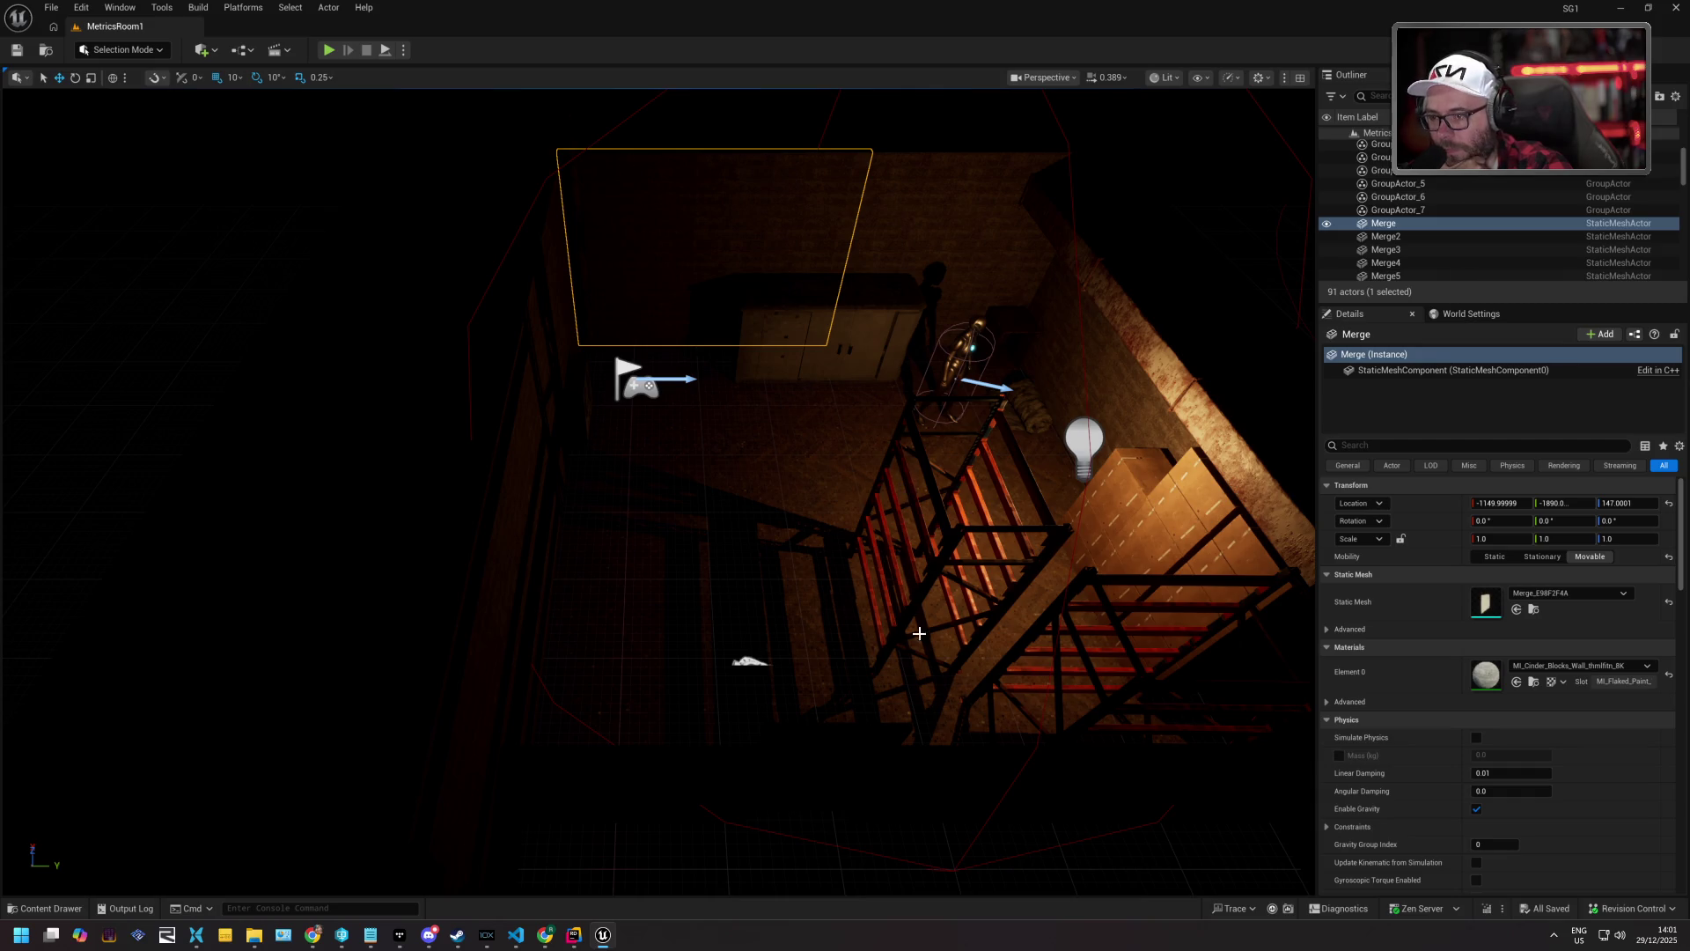
Open the Content Drawer and browse from SG1 into the BP and Entities folders.
{"action": "left_click", "coordinate": [52, 907]}
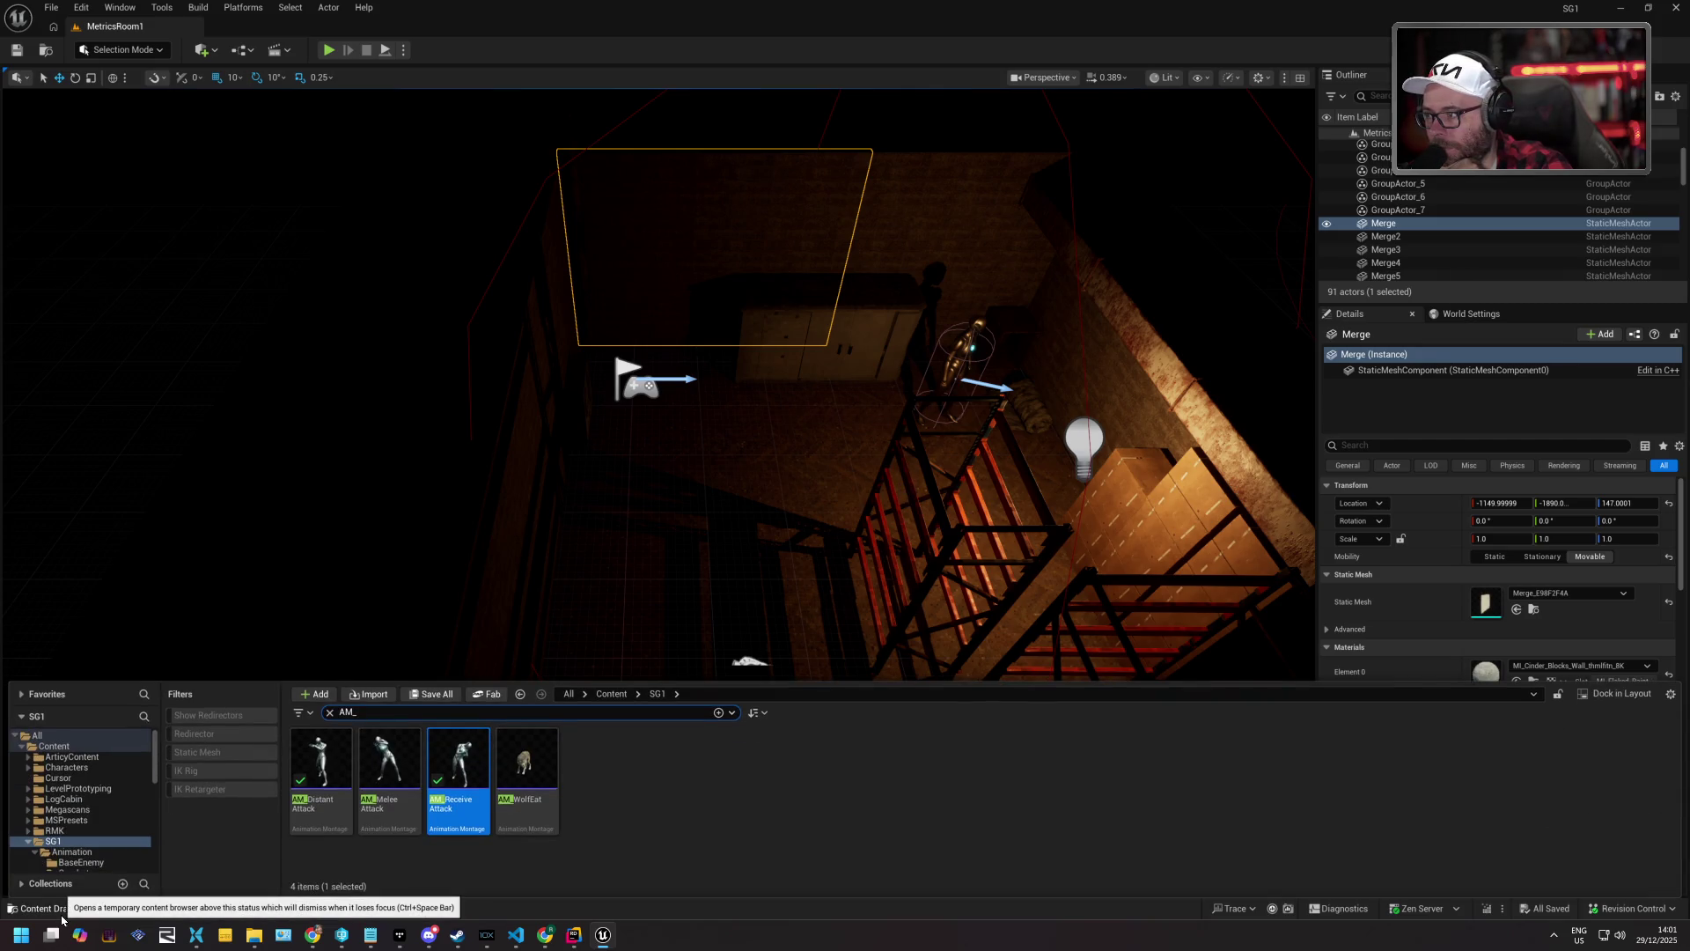
{"action": "key", "text": "ctrl+b"}
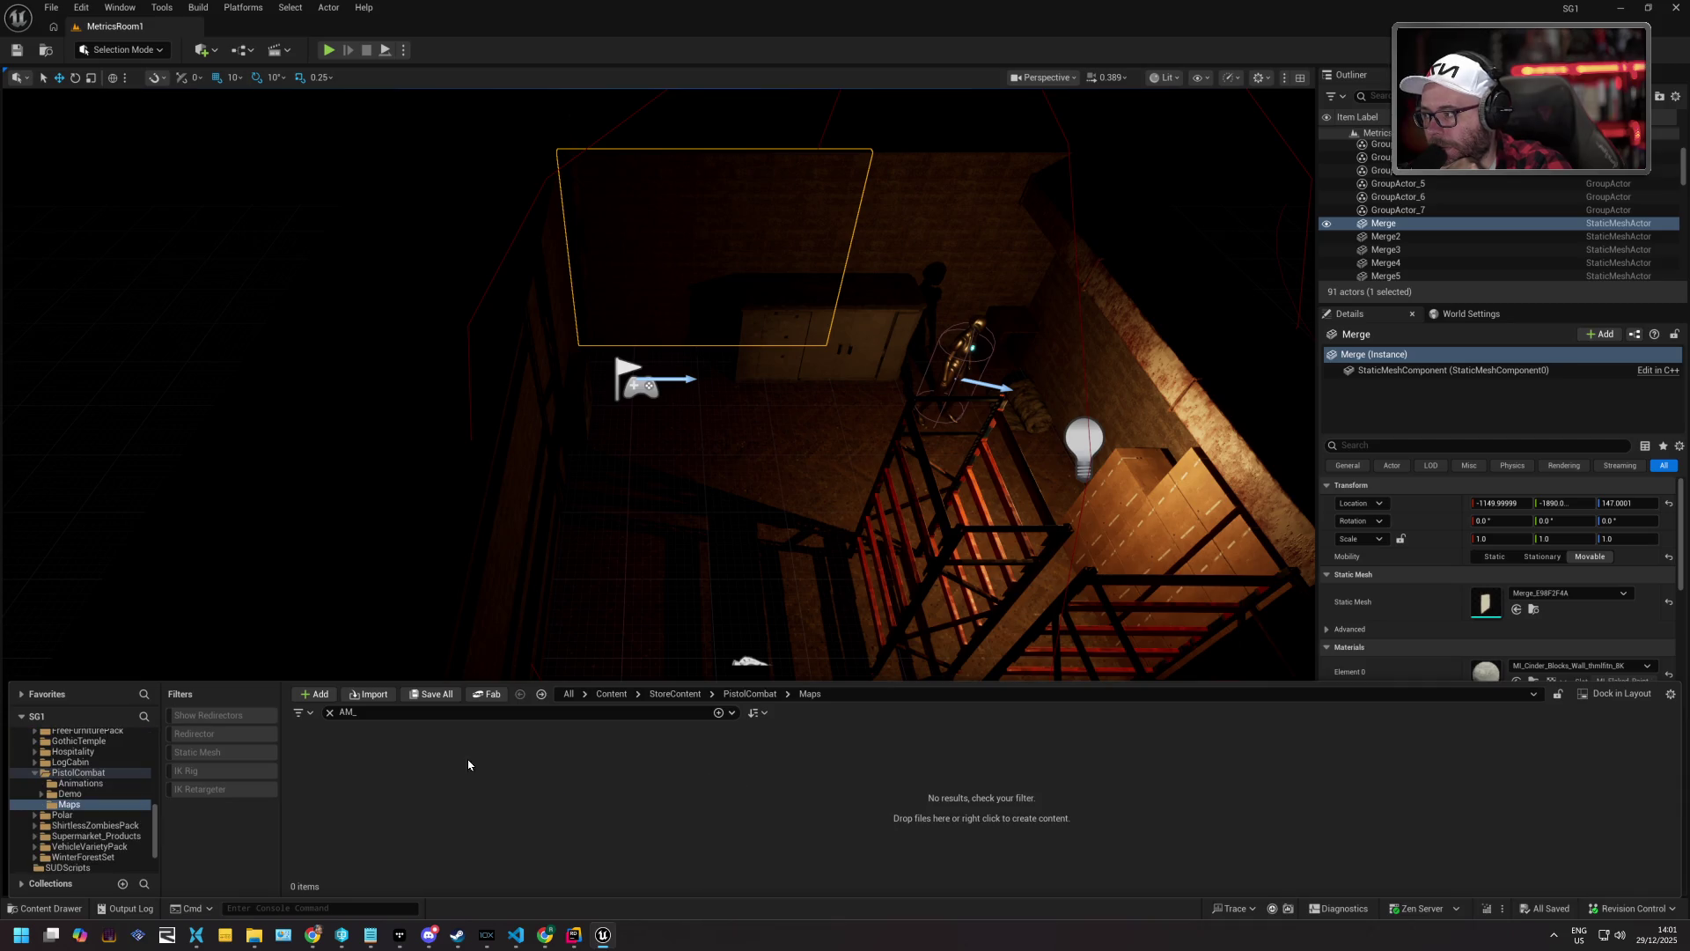
{"action": "scroll", "coordinate": [110, 779], "scroll_direction": "up", "scroll_amount": 10}
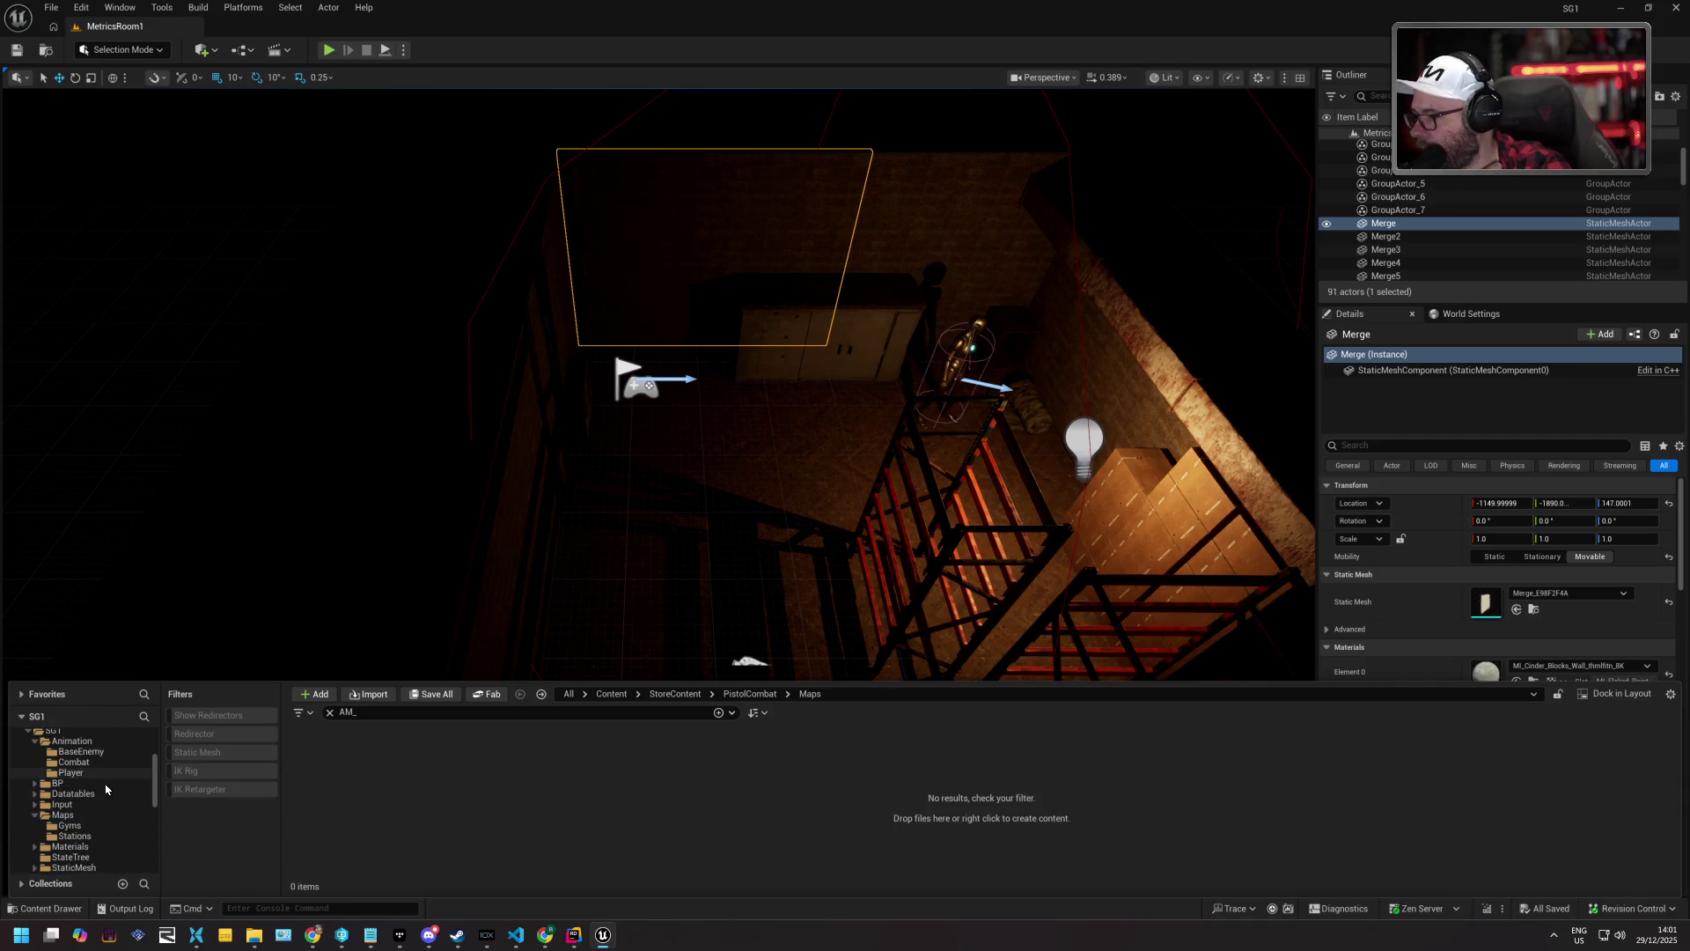
{"action": "scroll", "coordinate": [107, 778], "scroll_direction": "down", "scroll_amount": 2}
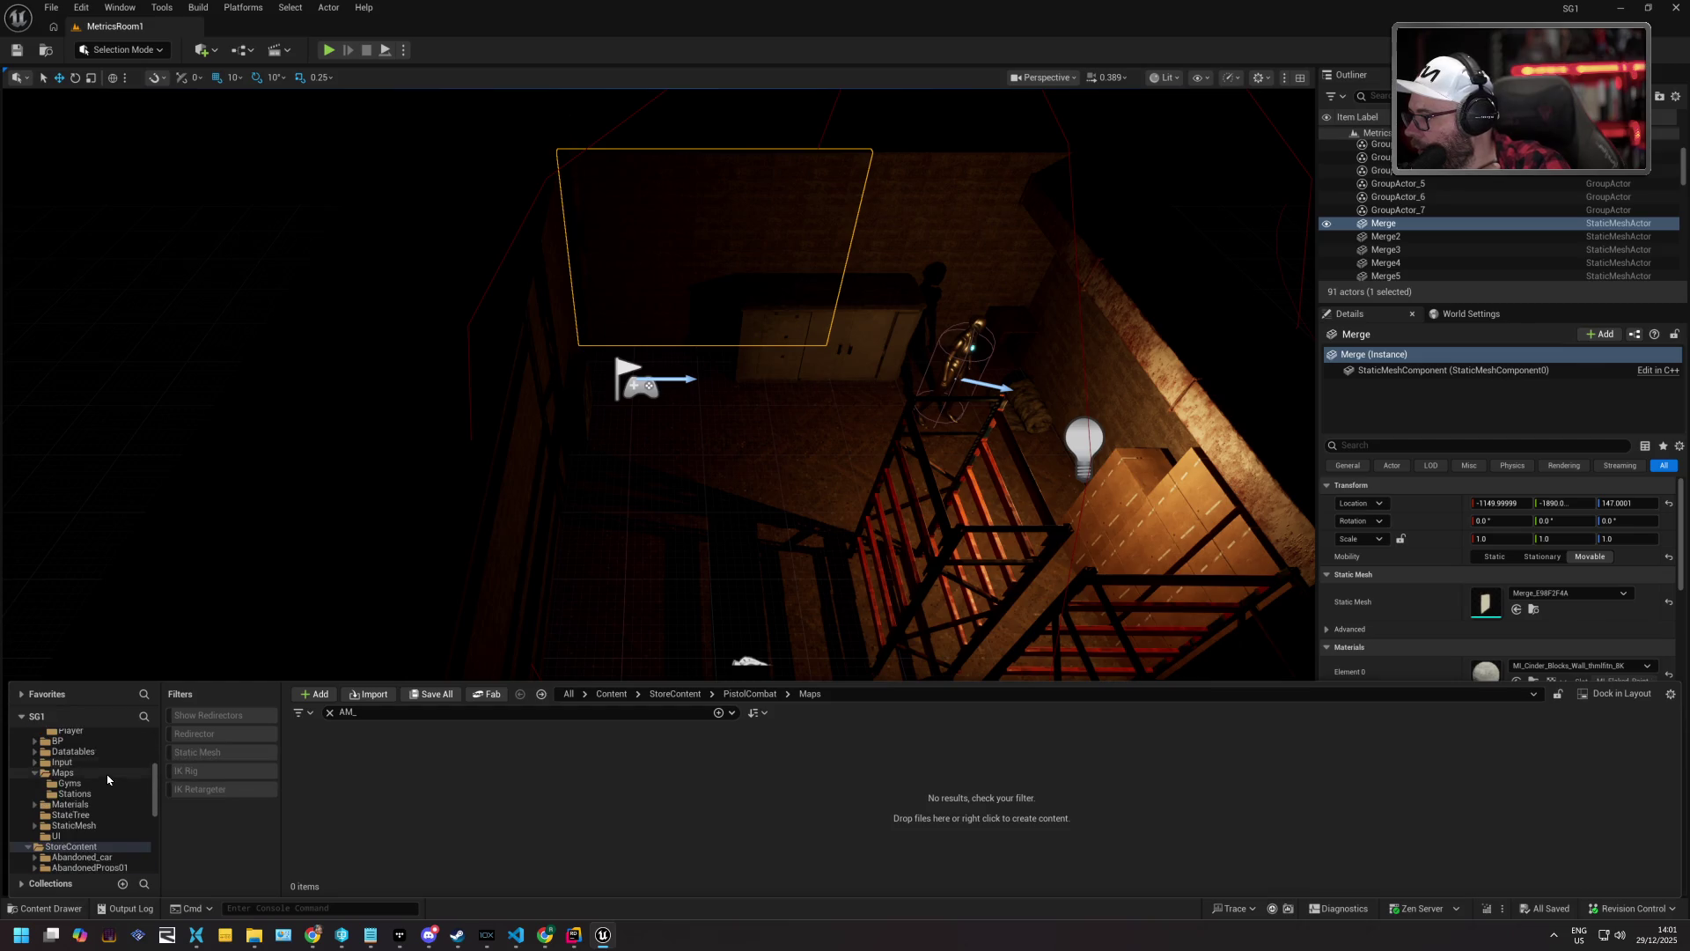
{"action": "scroll", "coordinate": [108, 797], "scroll_direction": "up", "scroll_amount": 5}
{"action": "left_click", "coordinate": [107, 799]}
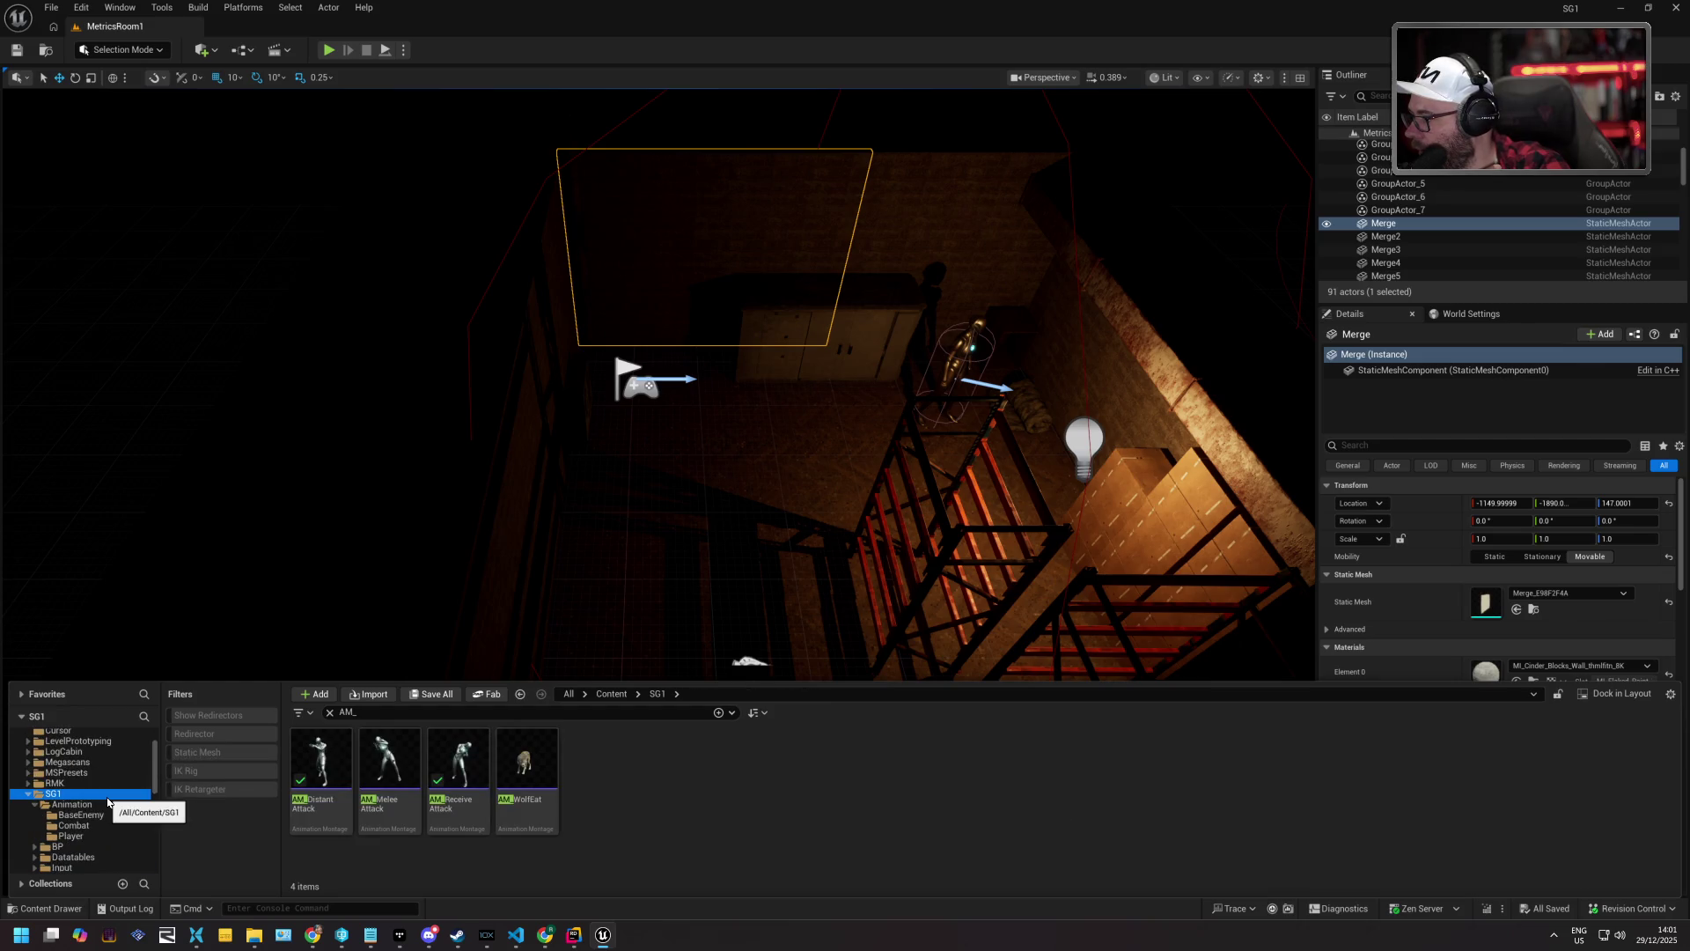
{"action": "scroll", "coordinate": [109, 801], "scroll_direction": "down", "scroll_amount": 2}
{"action": "double_click", "coordinate": [110, 805]}
{"action": "double_click", "coordinate": [111, 835]}
In GAS/GameplayAbilities, clear the AM_ filter and open GA_AttackDistance.
{"action": "scroll", "coordinate": [111, 848], "scroll_direction": "down", "scroll_amount": 1}
{"action": "scroll", "coordinate": [111, 848], "scroll_direction": "down", "scroll_amount": 1}
{"action": "double_click", "coordinate": [111, 836]}
{"action": "left_click", "coordinate": [112, 847]}
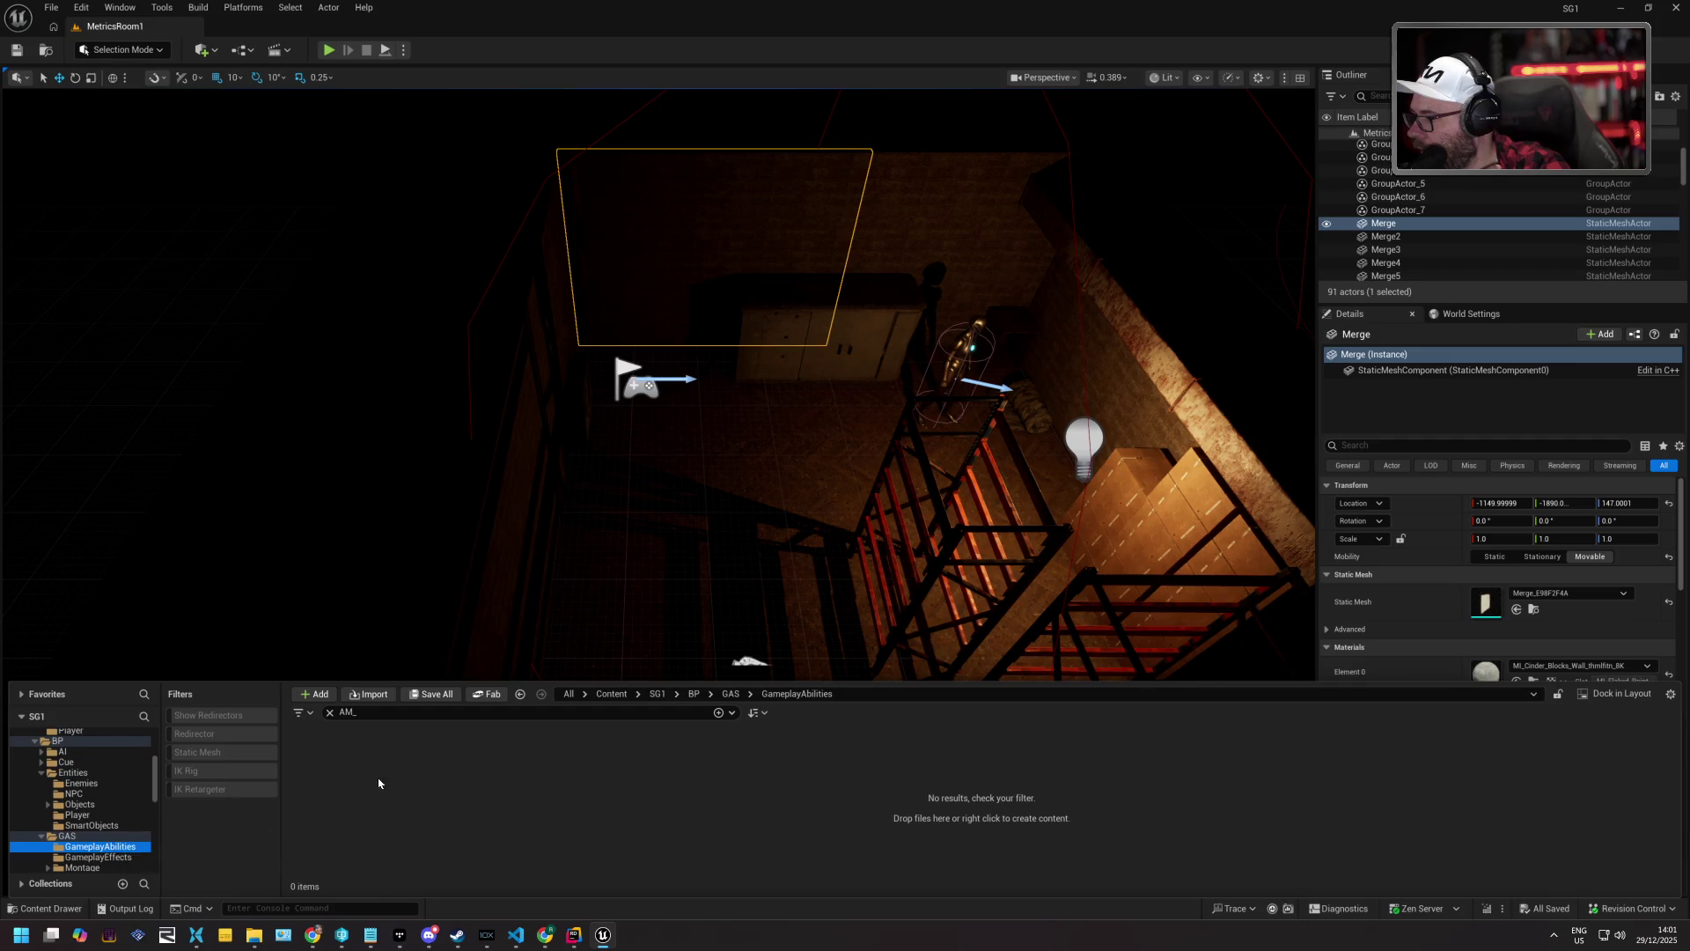
{"action": "left_click", "coordinate": [329, 712]}
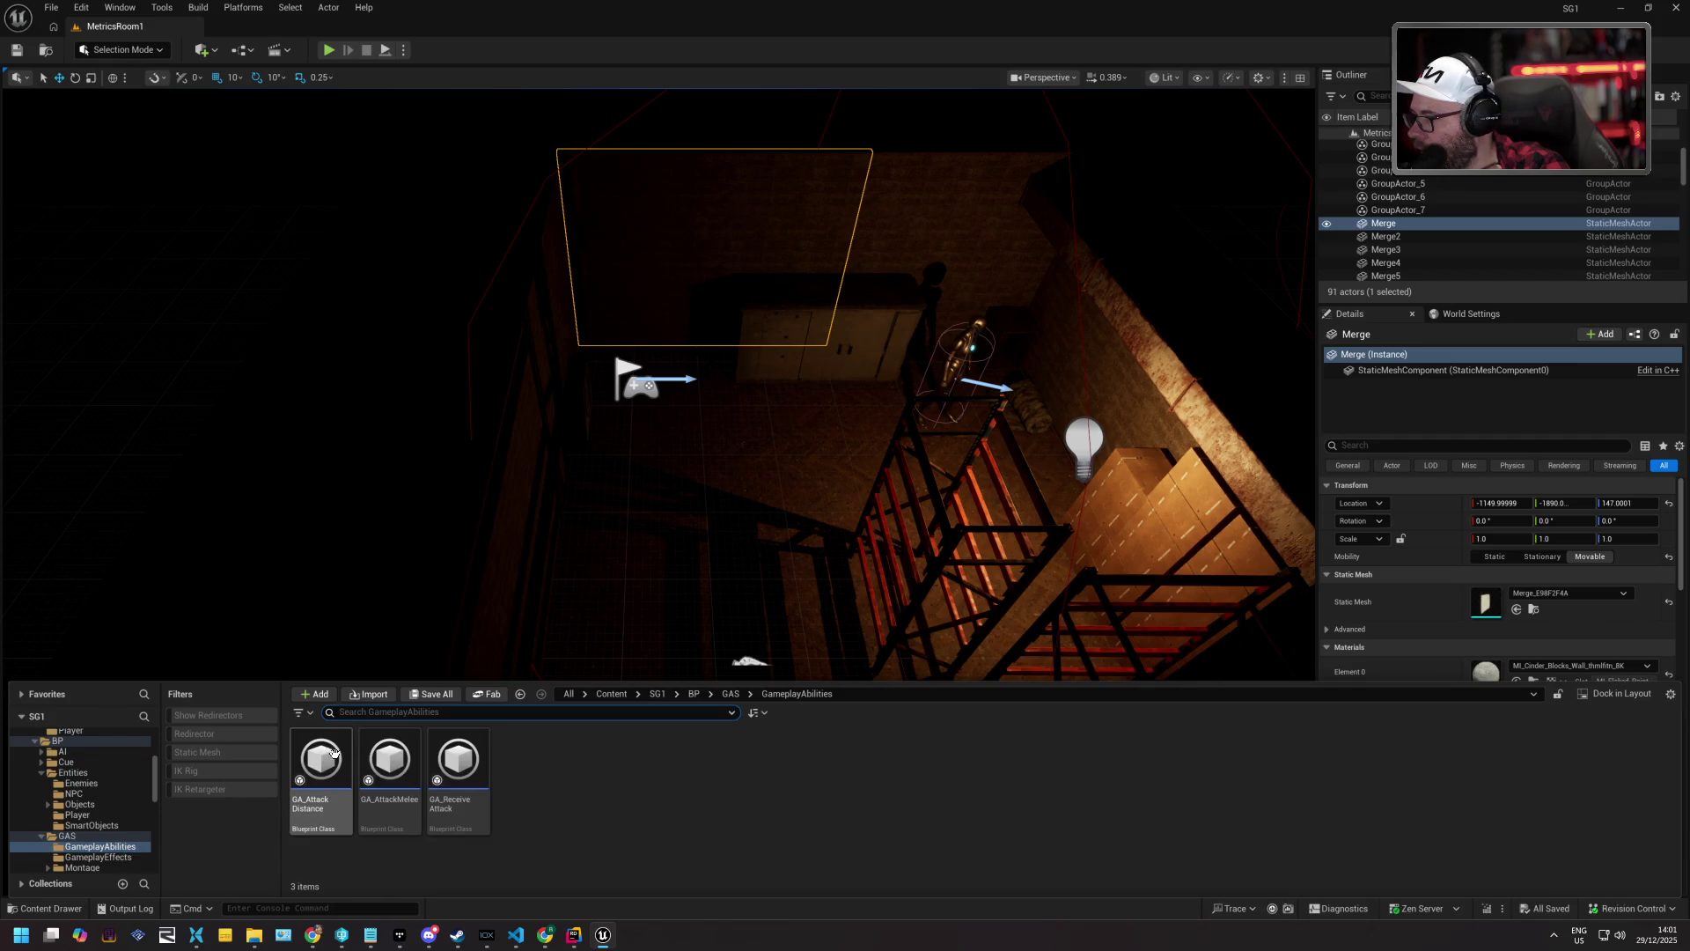
{"action": "double_click", "coordinate": [336, 750]}
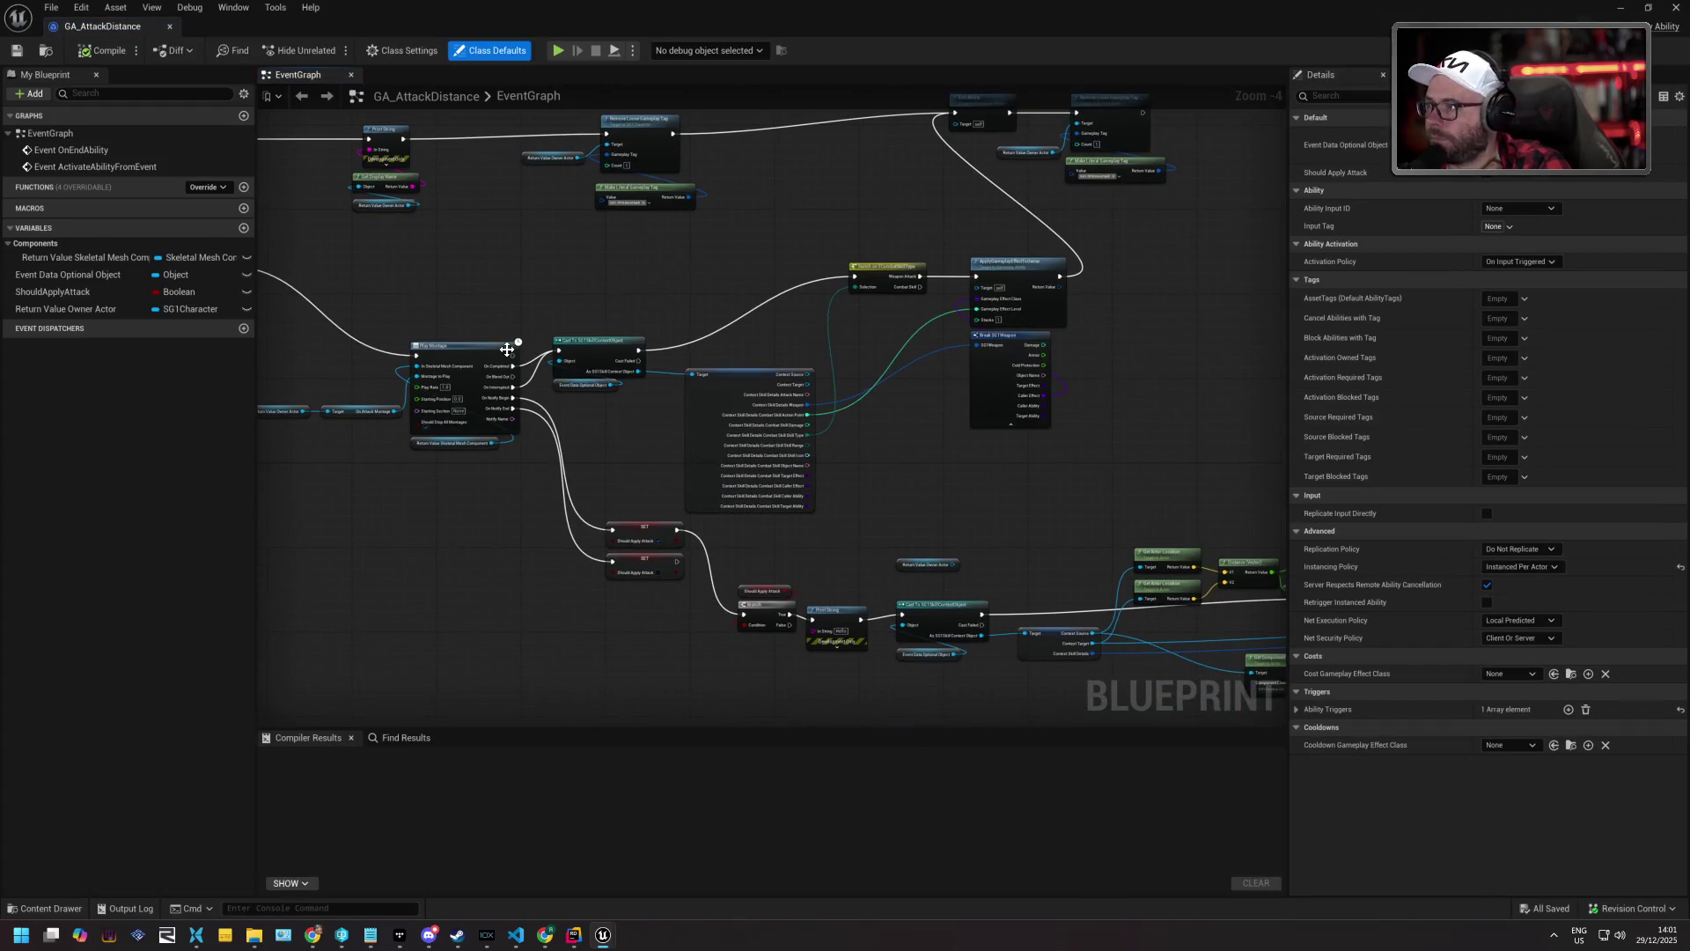
Inspect the SET, Branch and Print String nodes, close GA_AttackDistance, and reopen the Content Drawer.
{"action": "scroll", "coordinate": [507, 349], "scroll_direction": "up", "scroll_amount": 4}
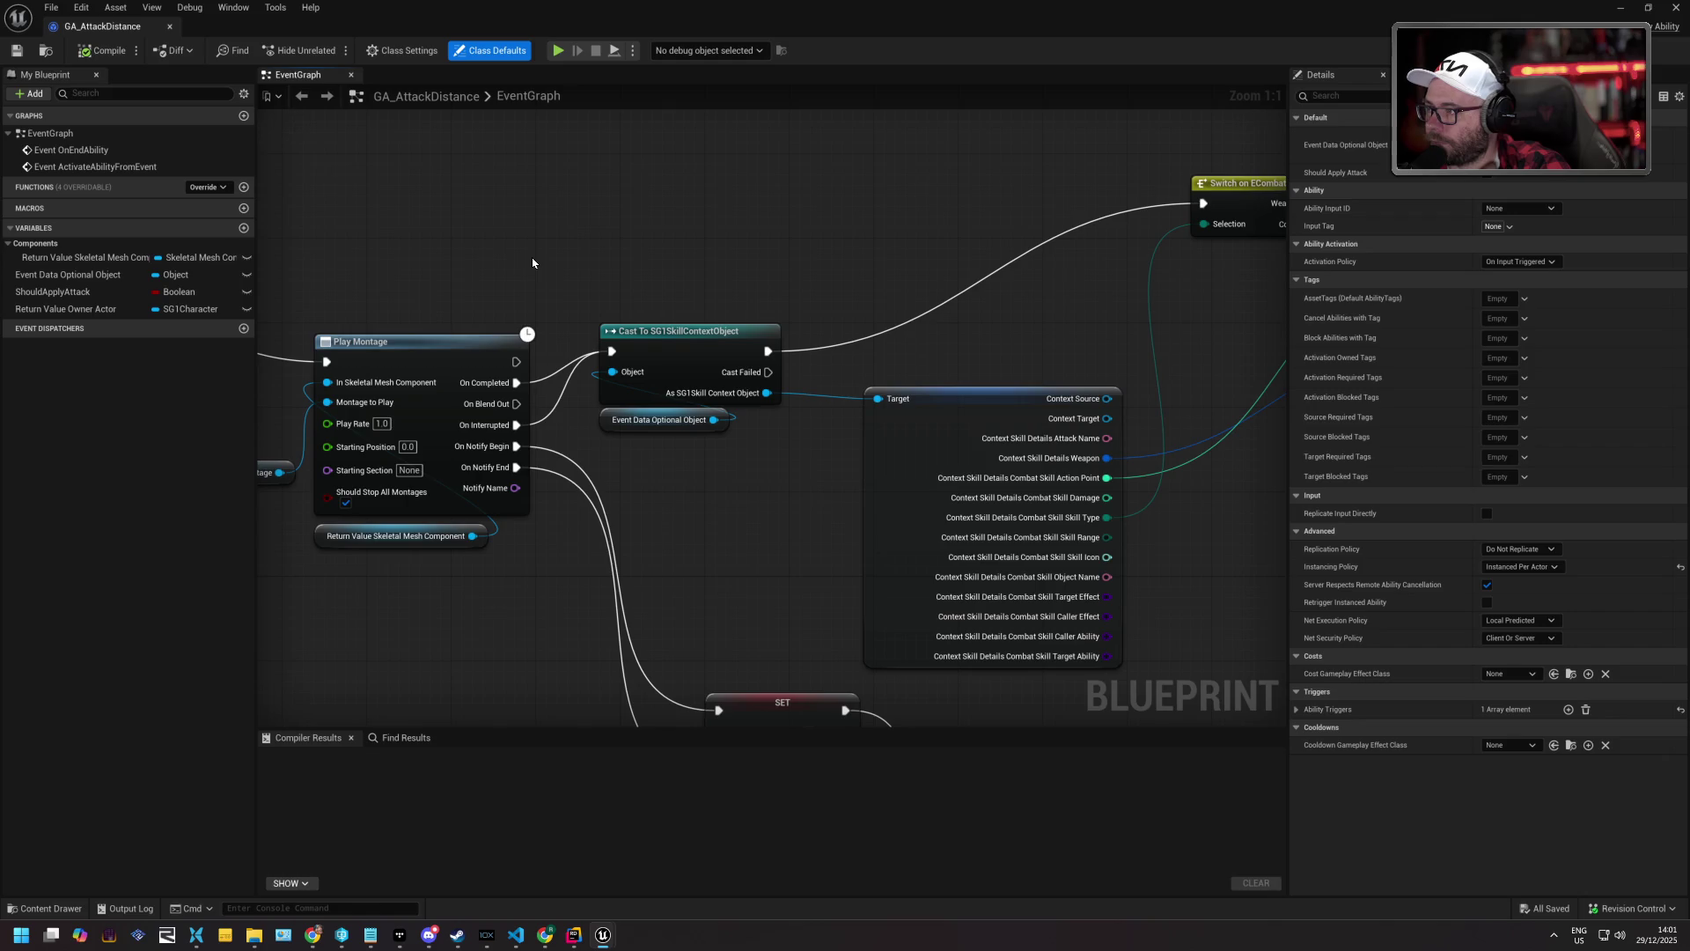
{"action": "mouse_move", "coordinate": [534, 264]}
{"action": "left_mouse_down"}
{"action": "mouse_move", "coordinate": [619, 287]}
{"action": "mouse_move", "coordinate": [598, 266]}
{"action": "left_mouse_up"}
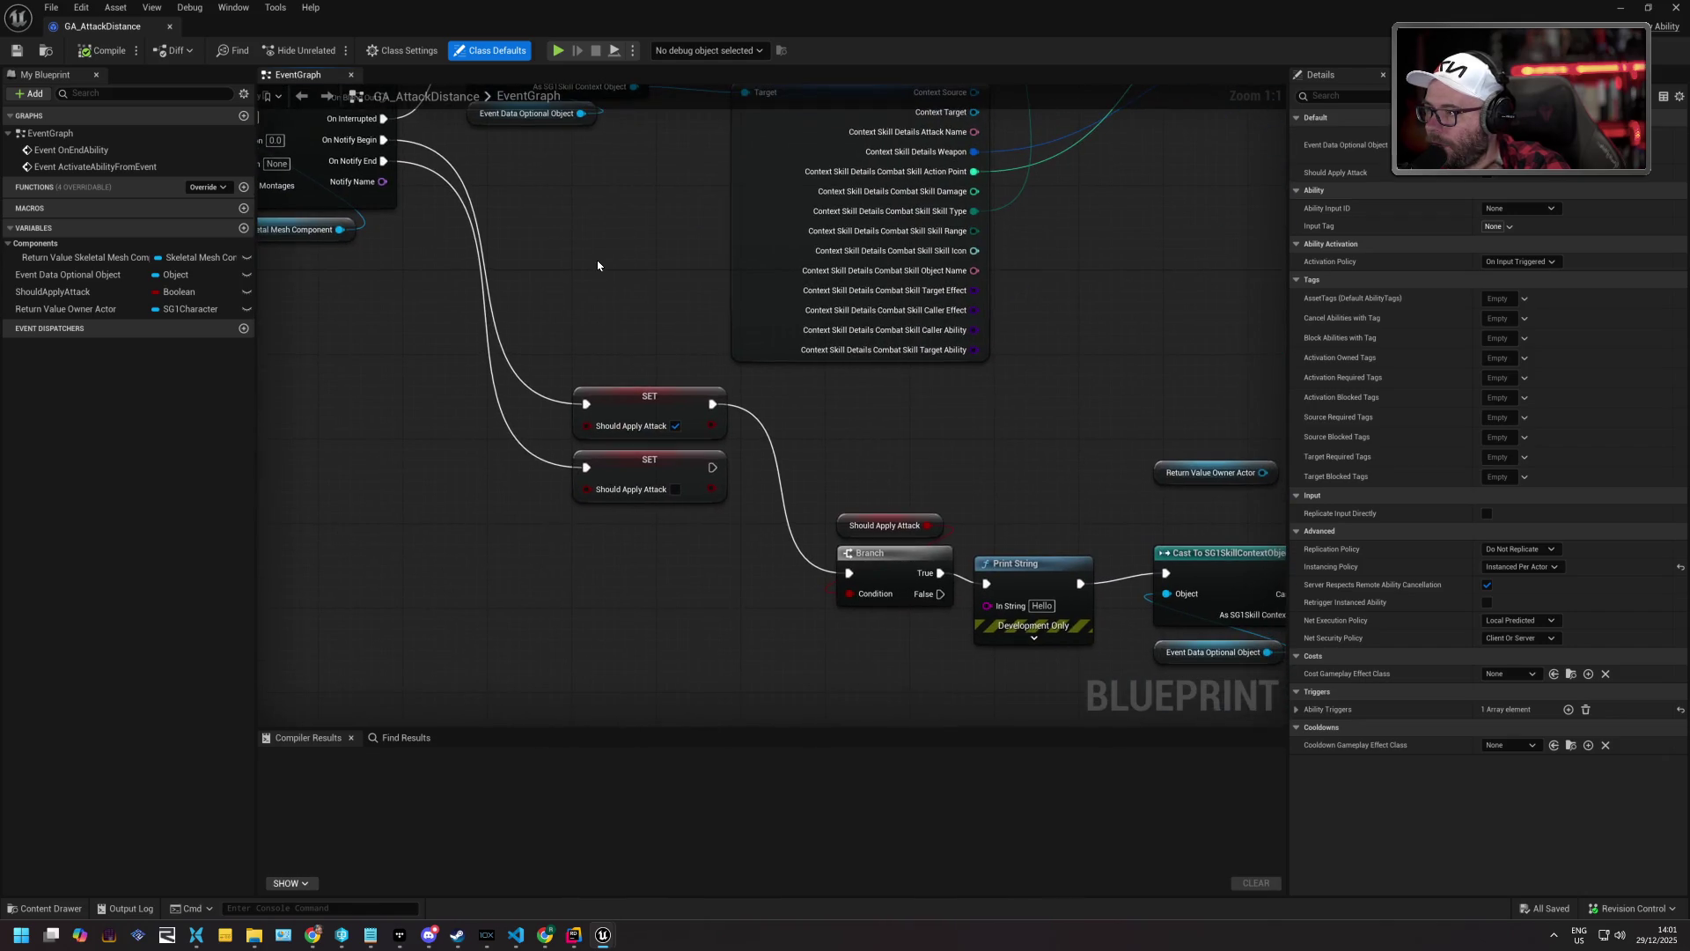
{"action": "scroll", "coordinate": [597, 266], "scroll_direction": "down", "scroll_amount": 2}
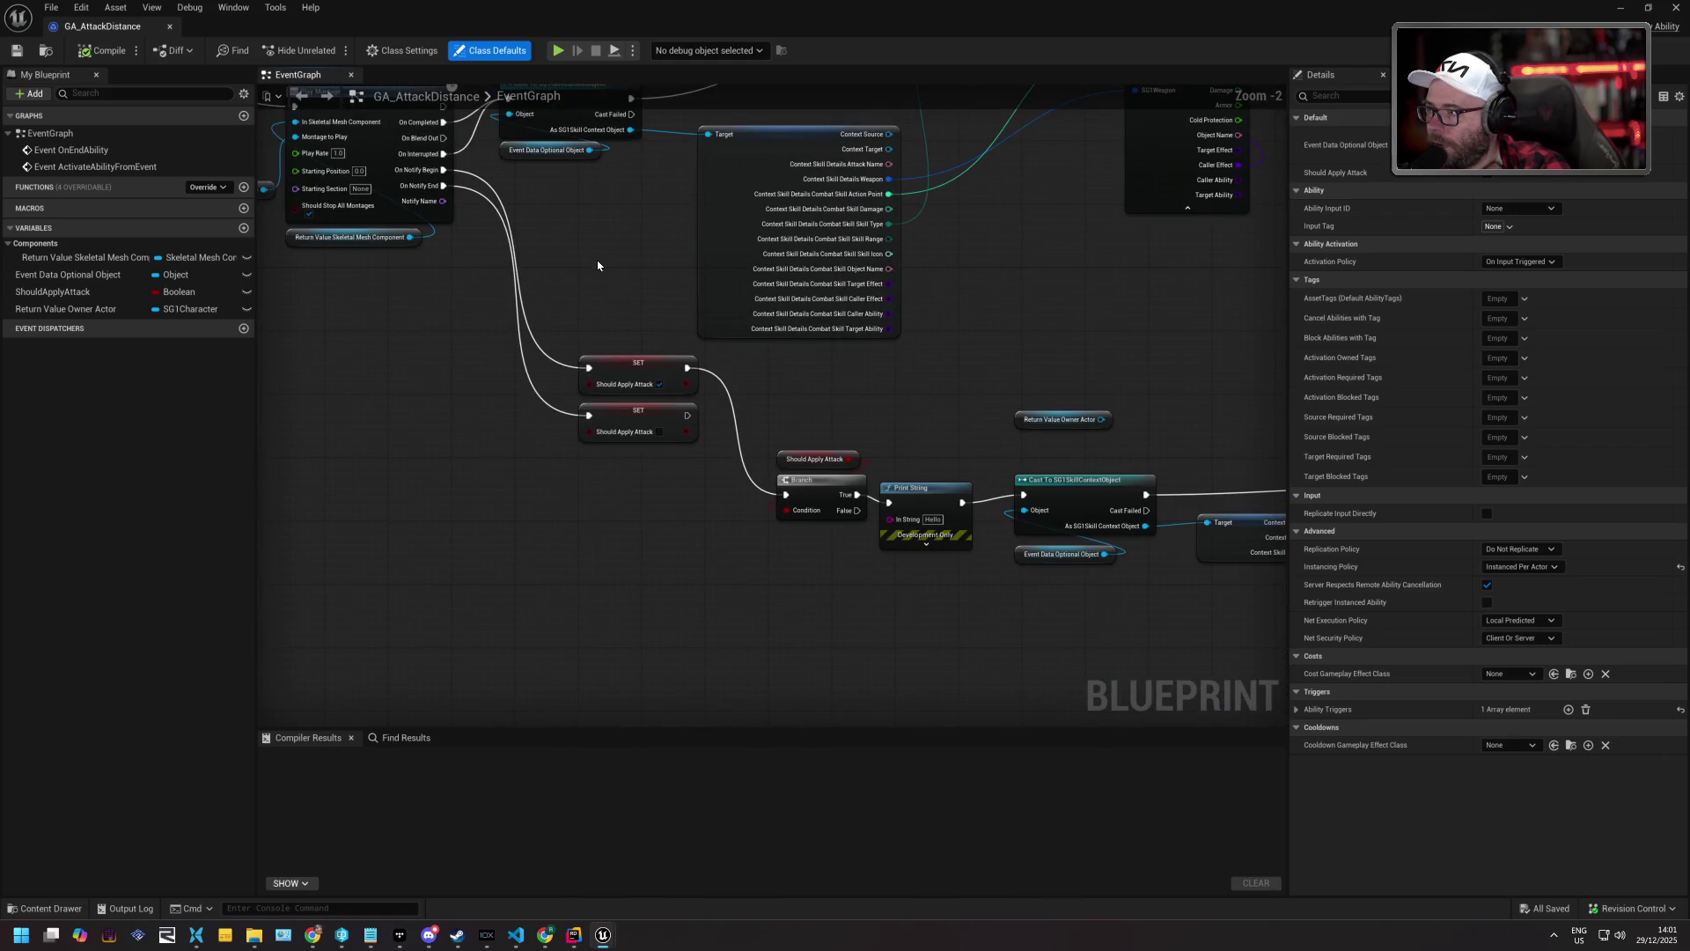
{"action": "scroll", "coordinate": [597, 266], "scroll_direction": "up", "scroll_amount": 1}
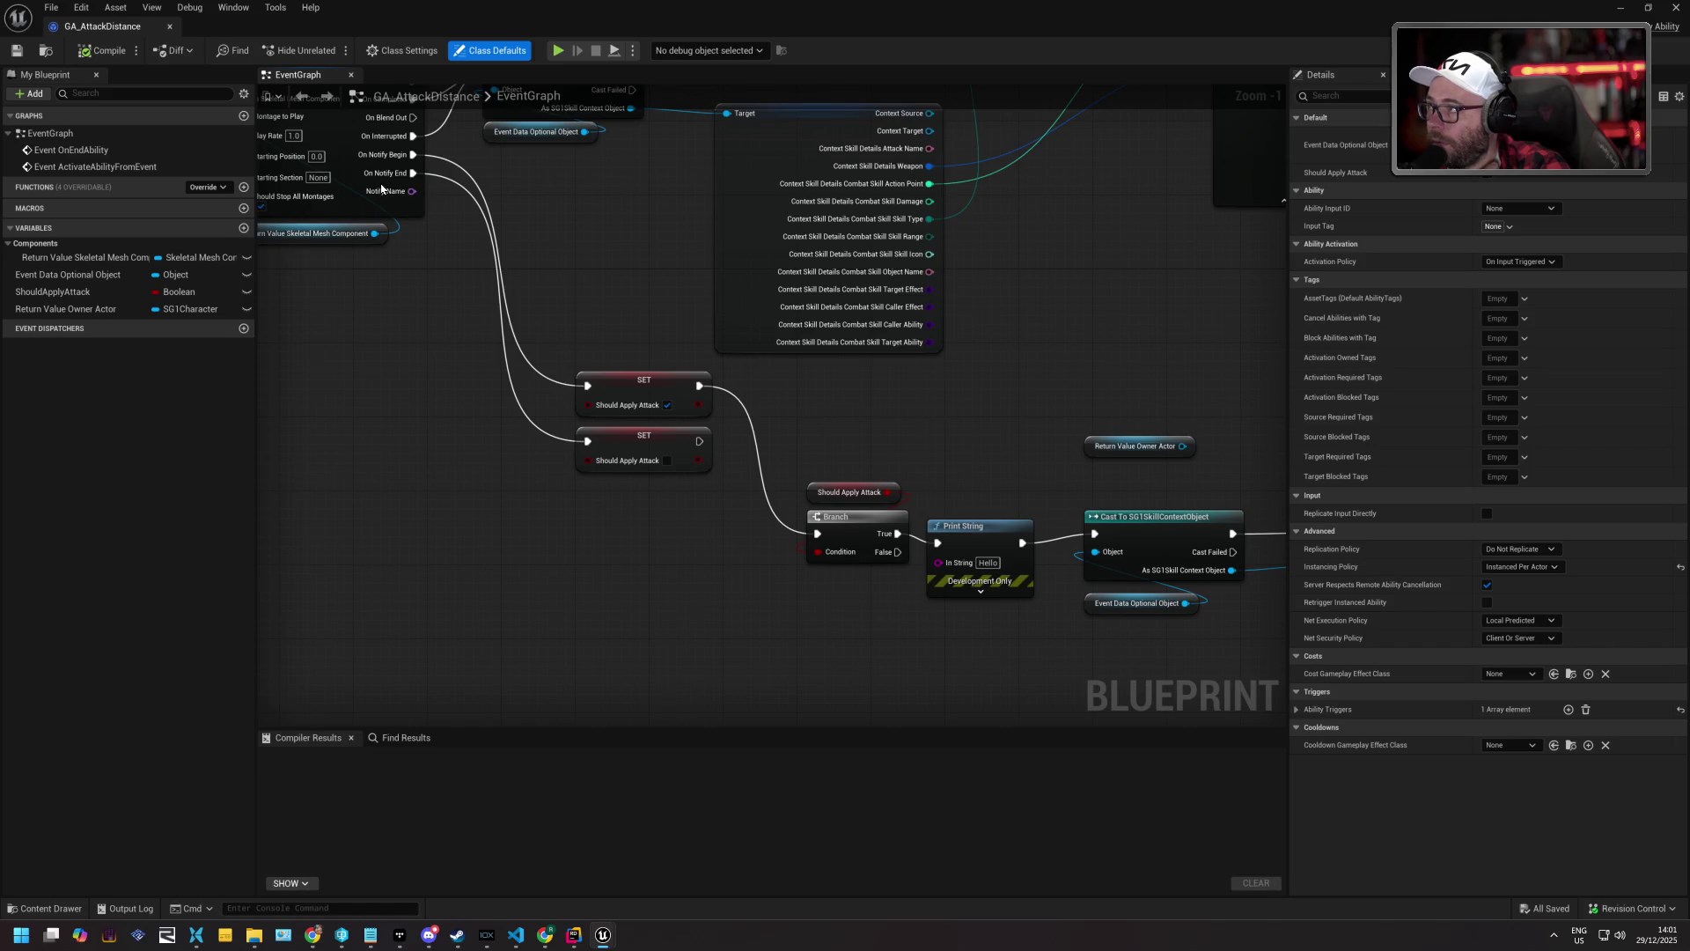
{"action": "left_click", "coordinate": [170, 27]}
{"action": "left_click", "coordinate": [50, 907]}
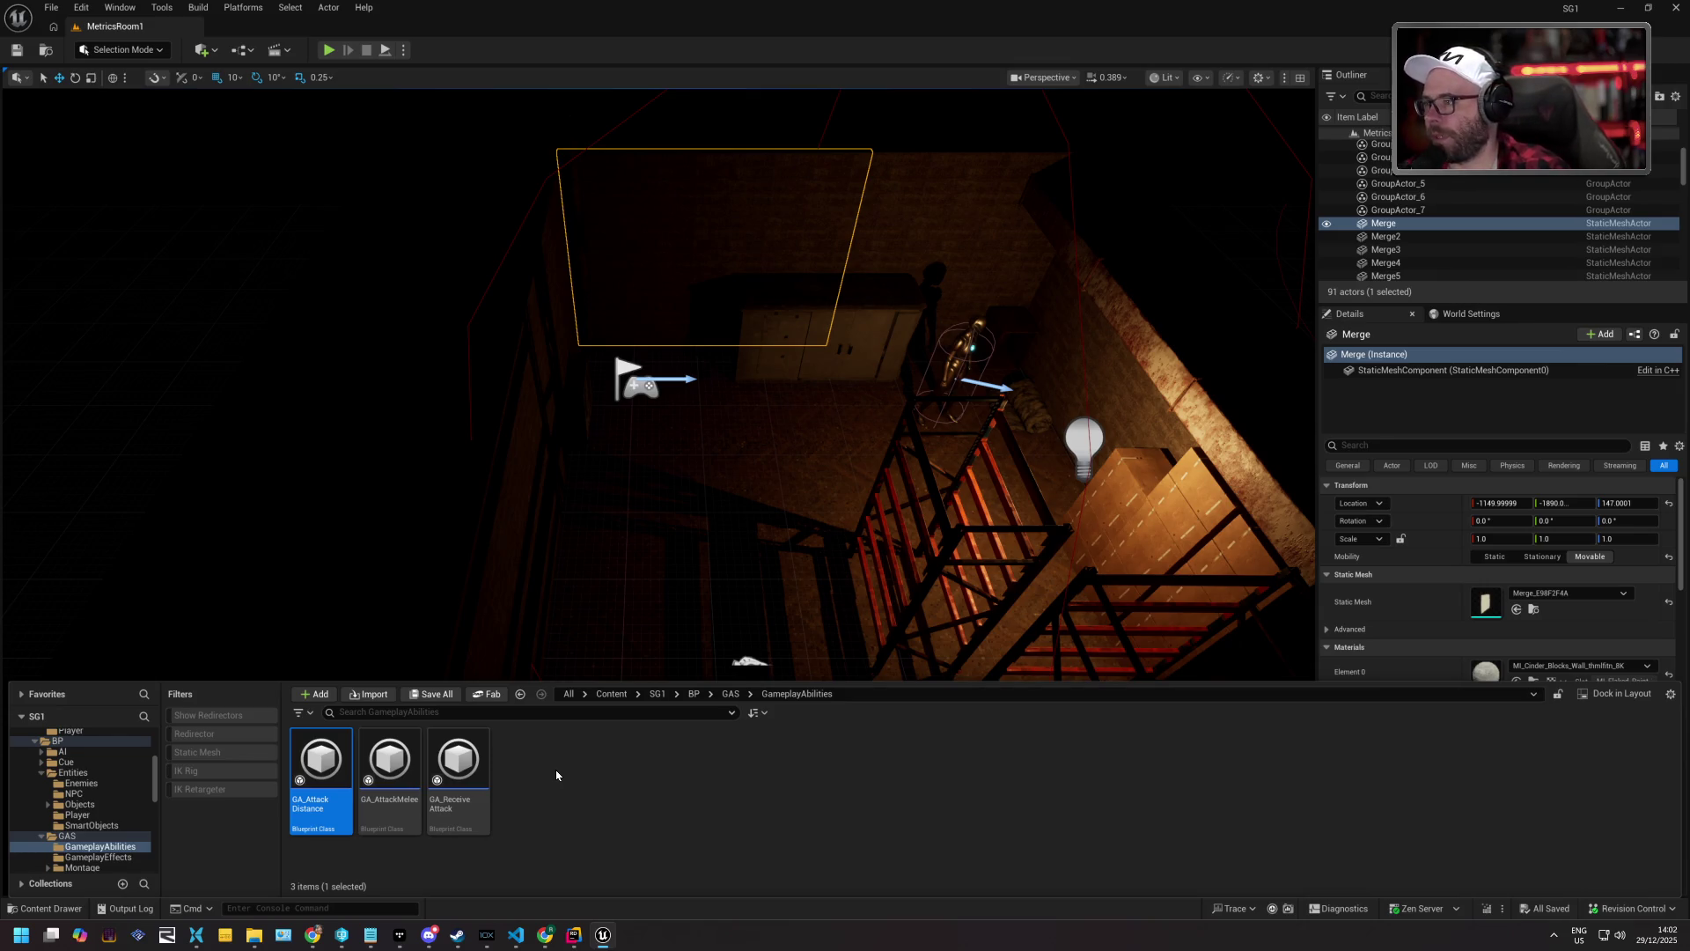
{"action": "key", "text": "ctrl+space"}
{"action": "key", "text": "w"}
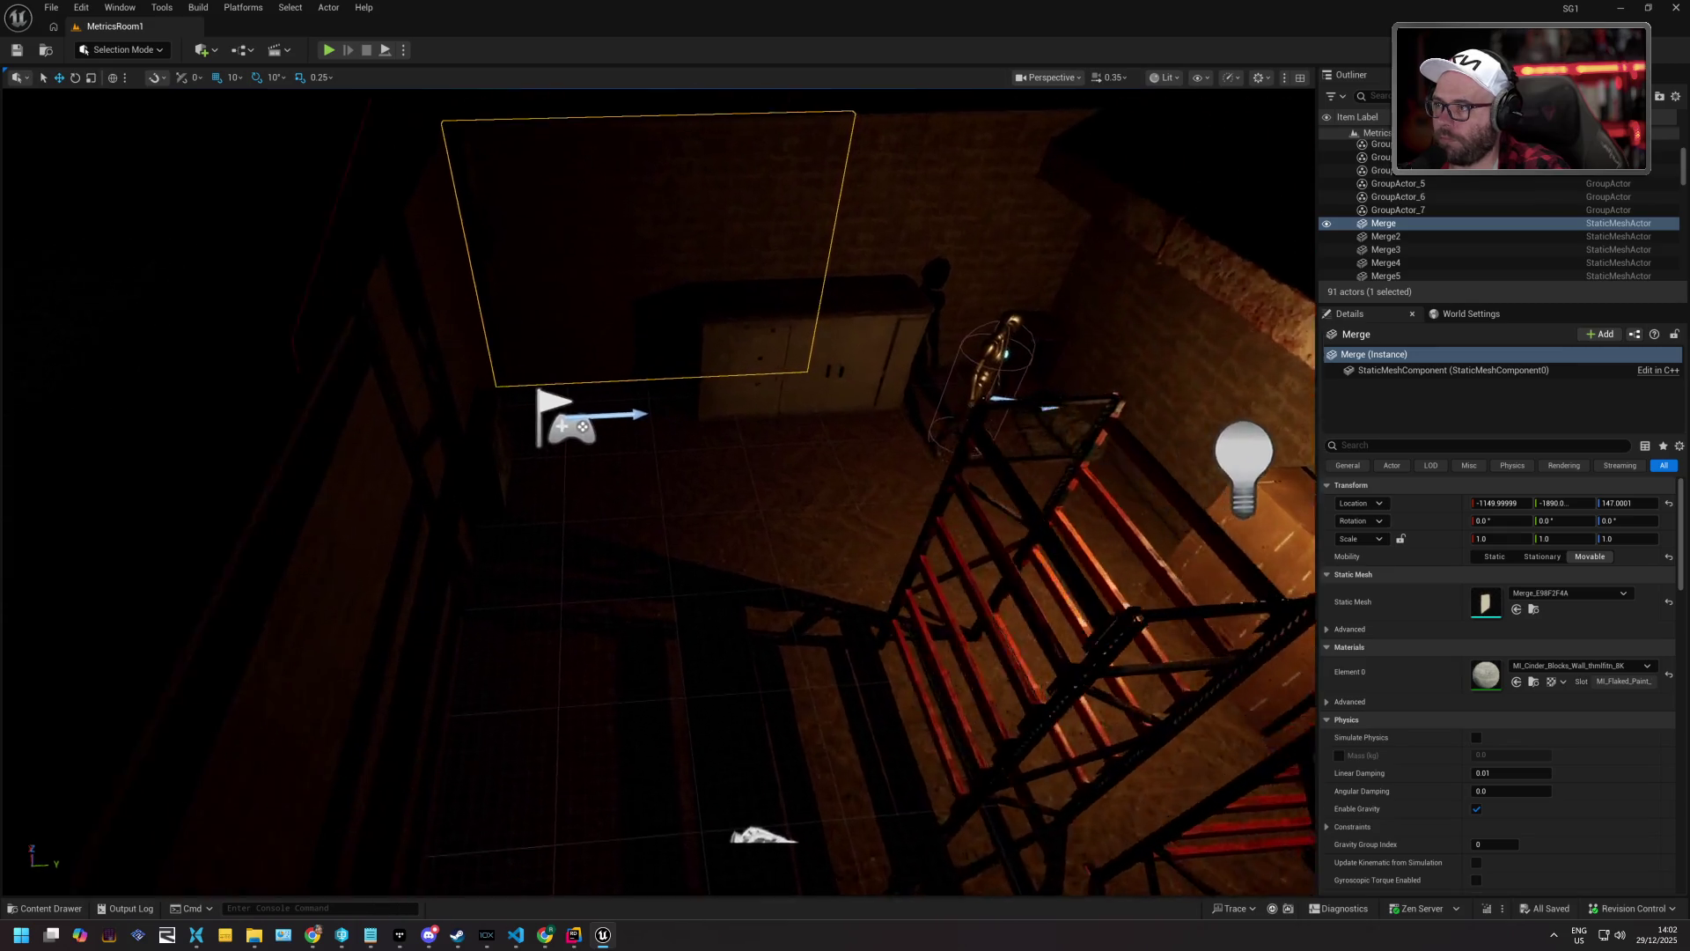
{"action": "key", "text": "s"}
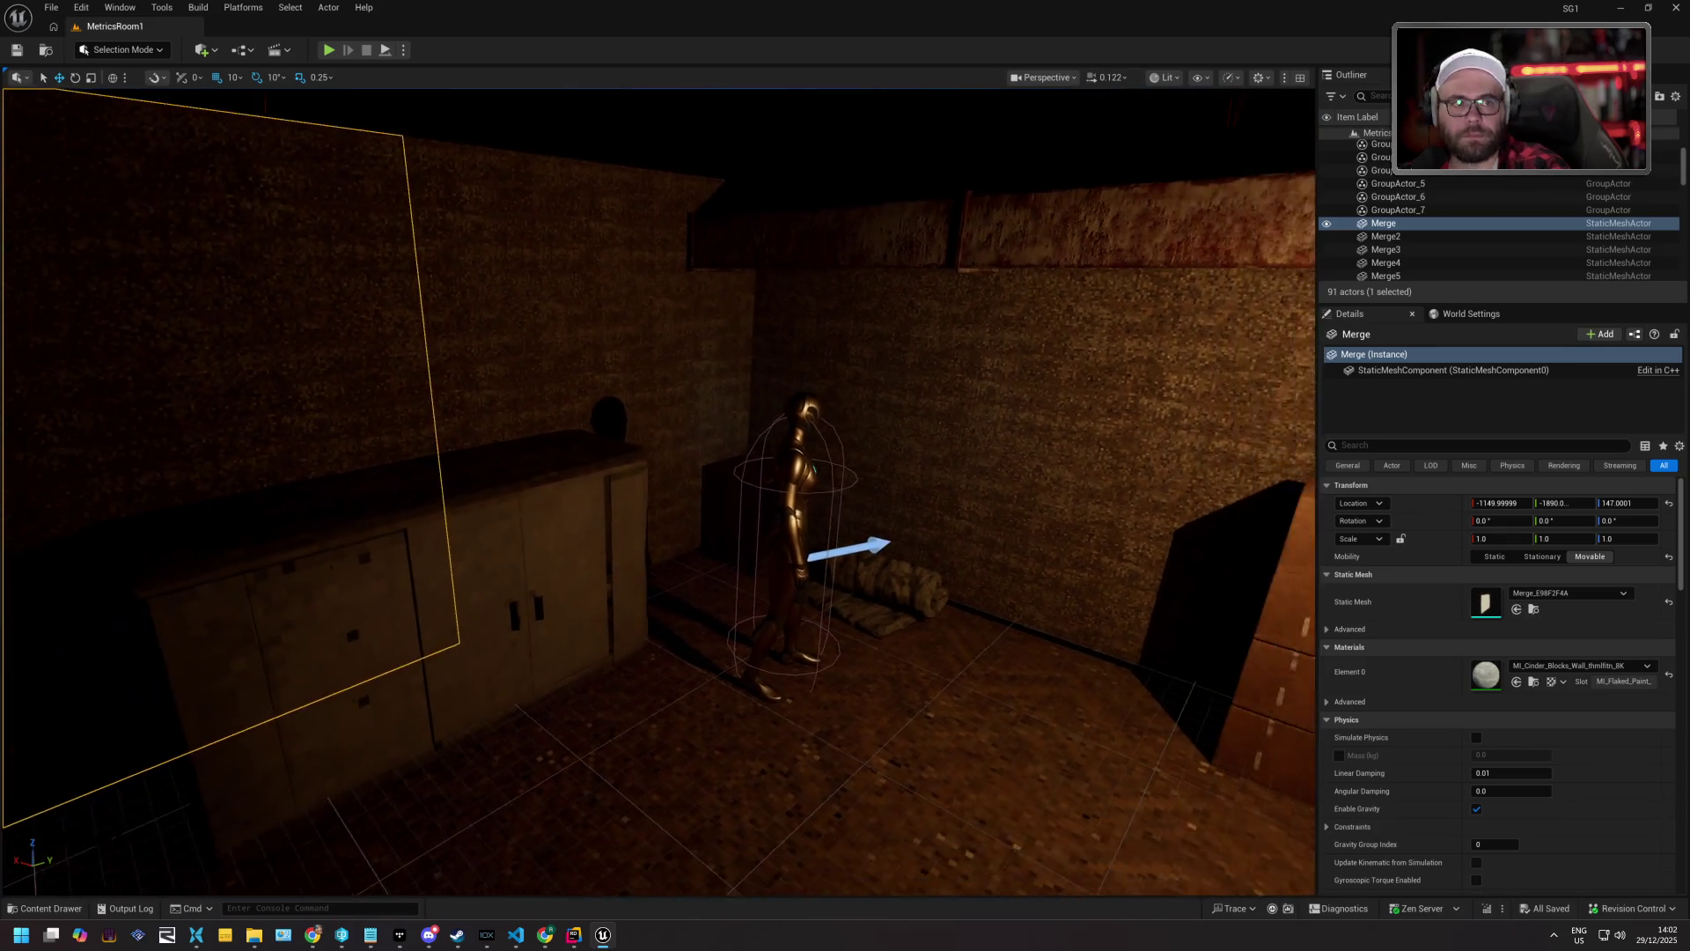
{"action": "key", "text": "s"}
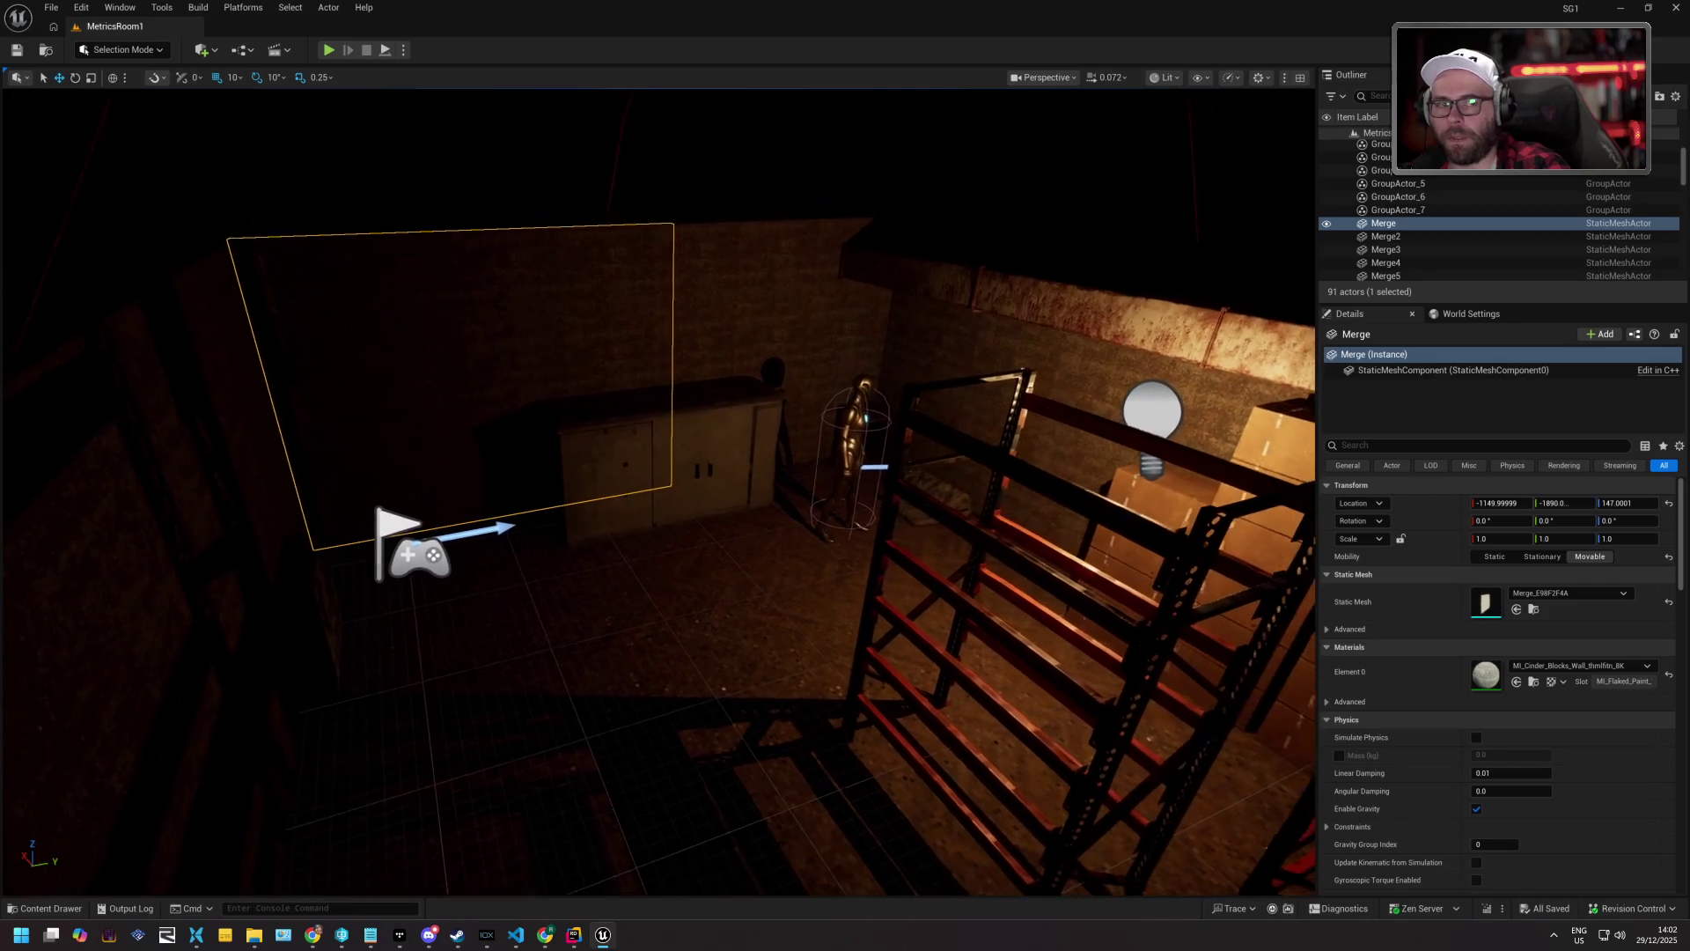
{"action": "key", "text": "w"}
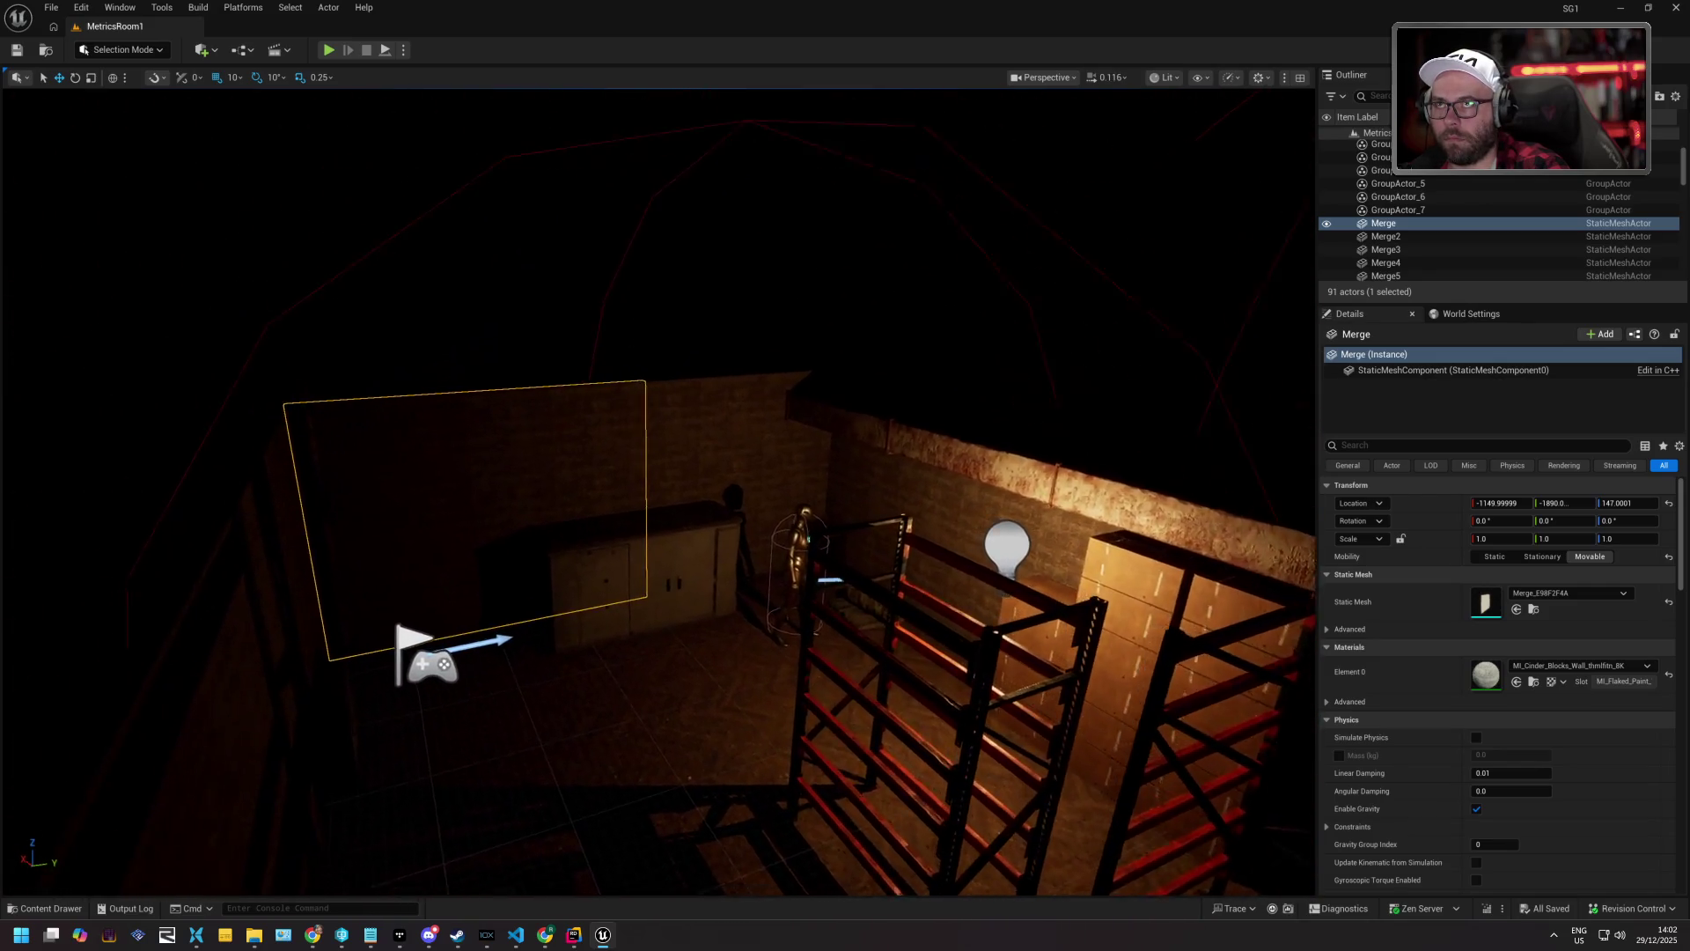
{"action": "key", "text": "s"}
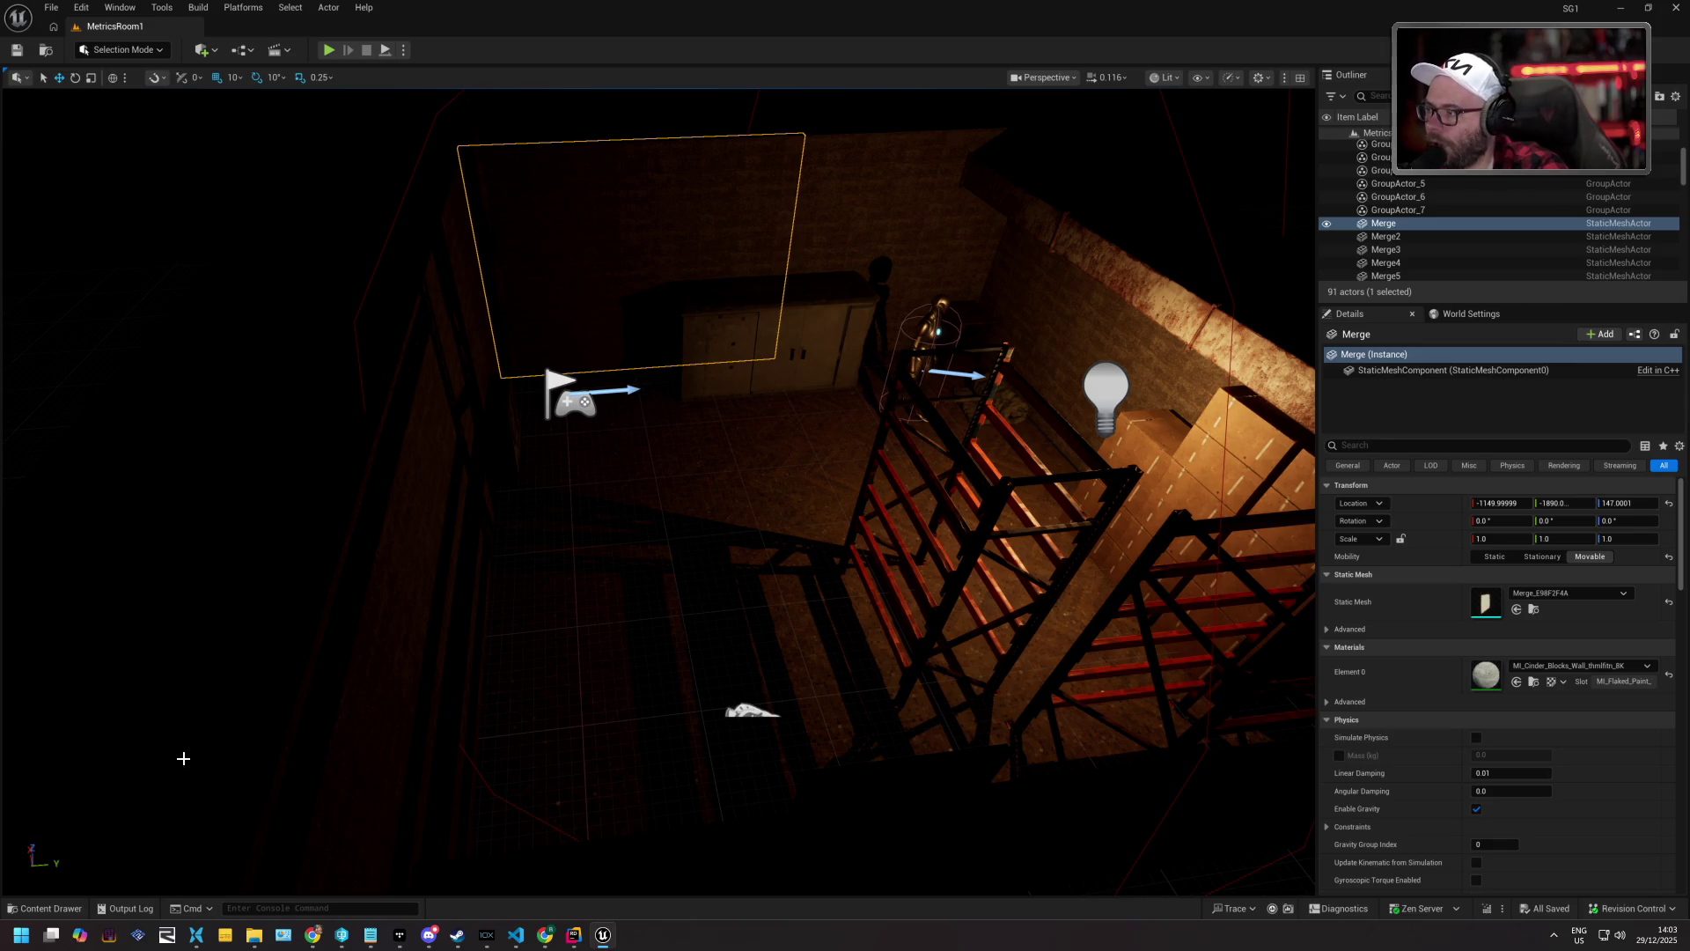
{"action": "left_click", "coordinate": [75, 904]}
Open GA_AttackDistance and pan its EventGraph from the distance check to Play Montage.
{"action": "double_click", "coordinate": [328, 769]}
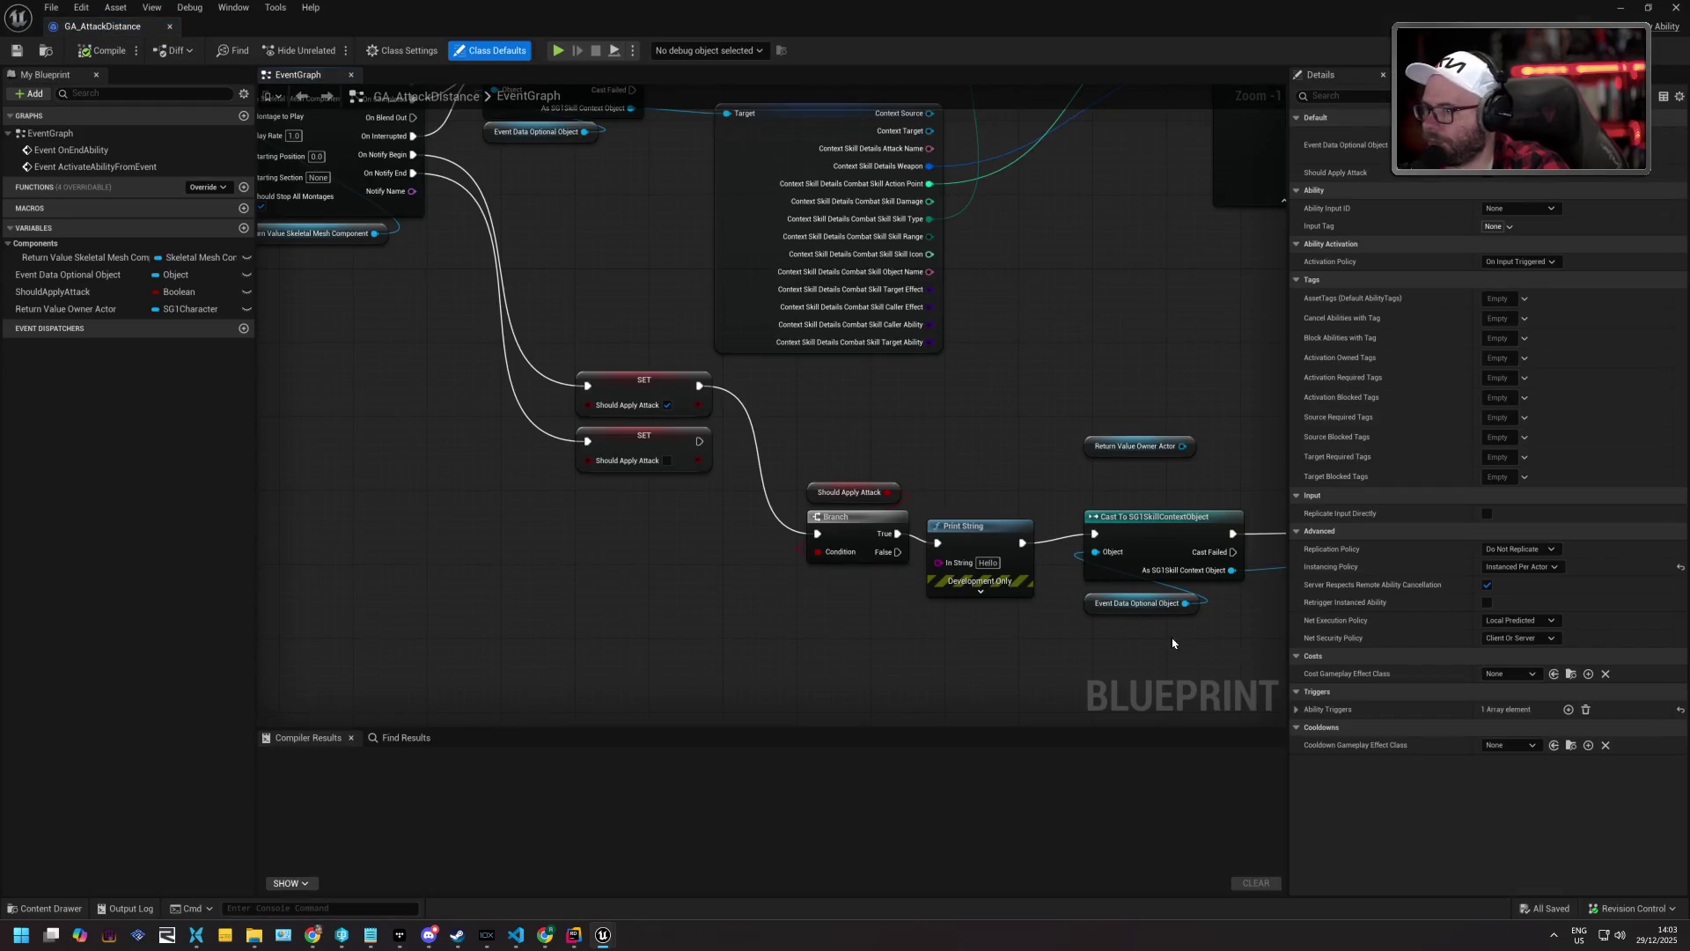
{"action": "mouse_move", "coordinate": [1172, 642]}
{"action": "left_mouse_down"}
{"action": "mouse_move", "coordinate": [799, 596]}
{"action": "mouse_move", "coordinate": [520, 595]}
{"action": "left_mouse_up"}
{"action": "mouse_move", "coordinate": [1053, 498]}
{"action": "left_mouse_down"}
{"action": "mouse_move", "coordinate": [701, 498]}
{"action": "mouse_move", "coordinate": [351, 453]}
{"action": "left_mouse_up"}
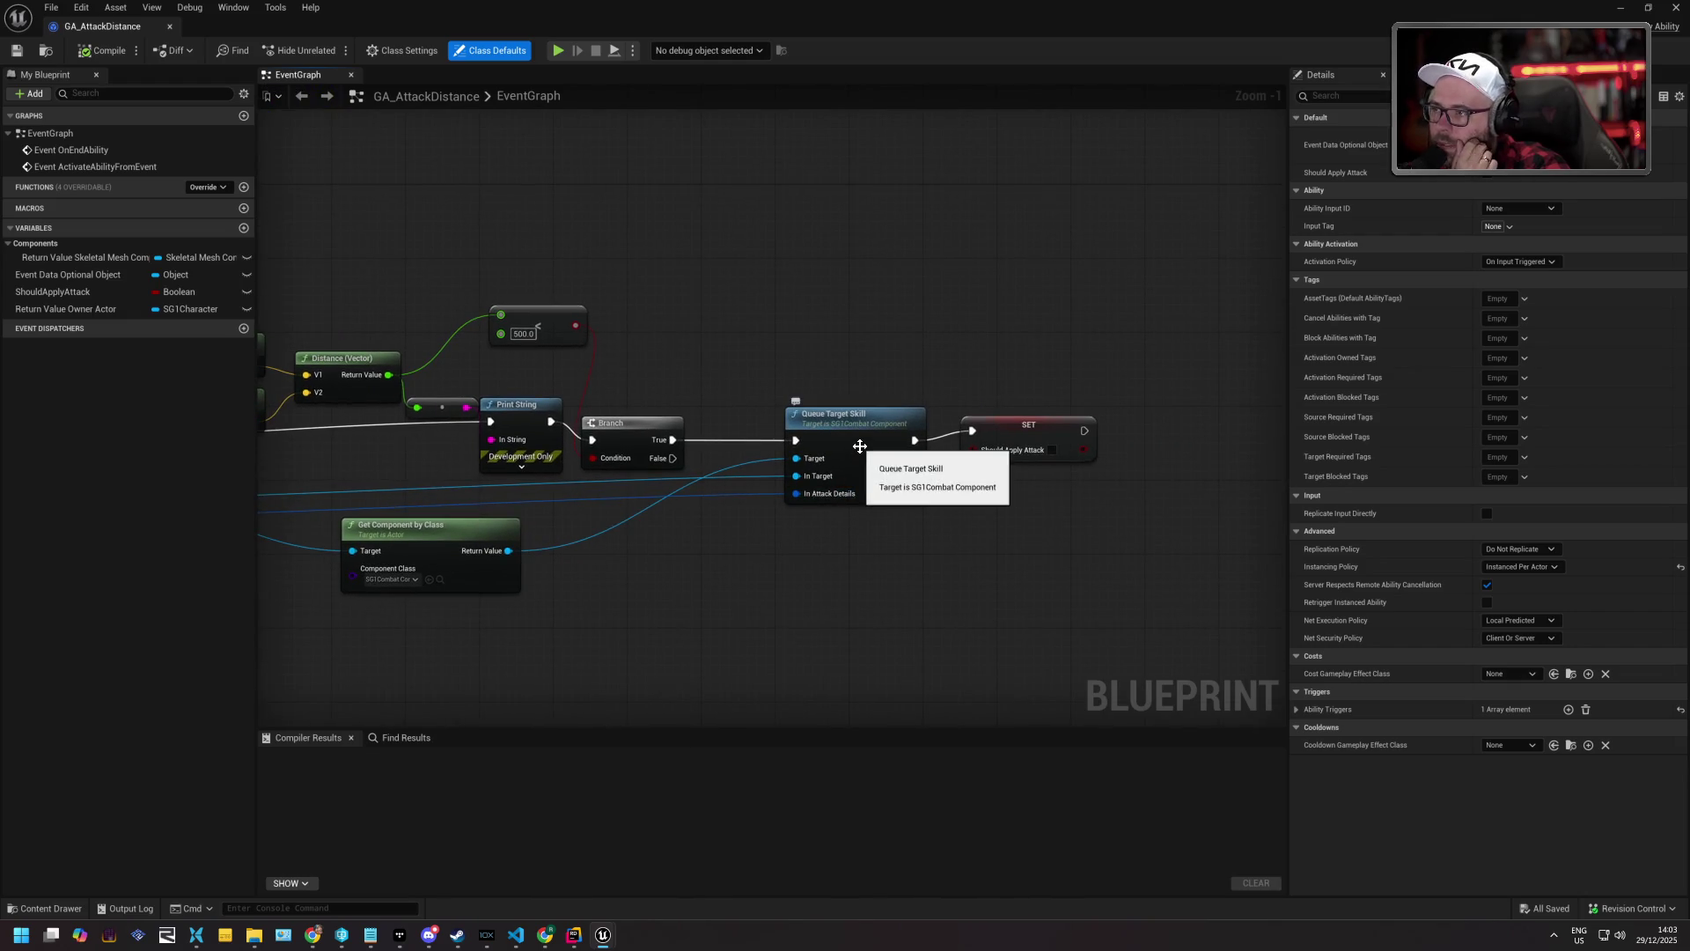
{"action": "left_click_drag", "start_coordinate": [633, 539], "coordinate": [1068, 516]}
{"action": "mouse_move", "coordinate": [464, 476]}
{"action": "left_mouse_down"}
{"action": "mouse_move", "coordinate": [502, 528]}
{"action": "mouse_move", "coordinate": [614, 487]}
{"action": "mouse_move", "coordinate": [968, 604]}
{"action": "left_mouse_up"}
{"action": "left_click_drag", "start_coordinate": [670, 479], "coordinate": [734, 616]}
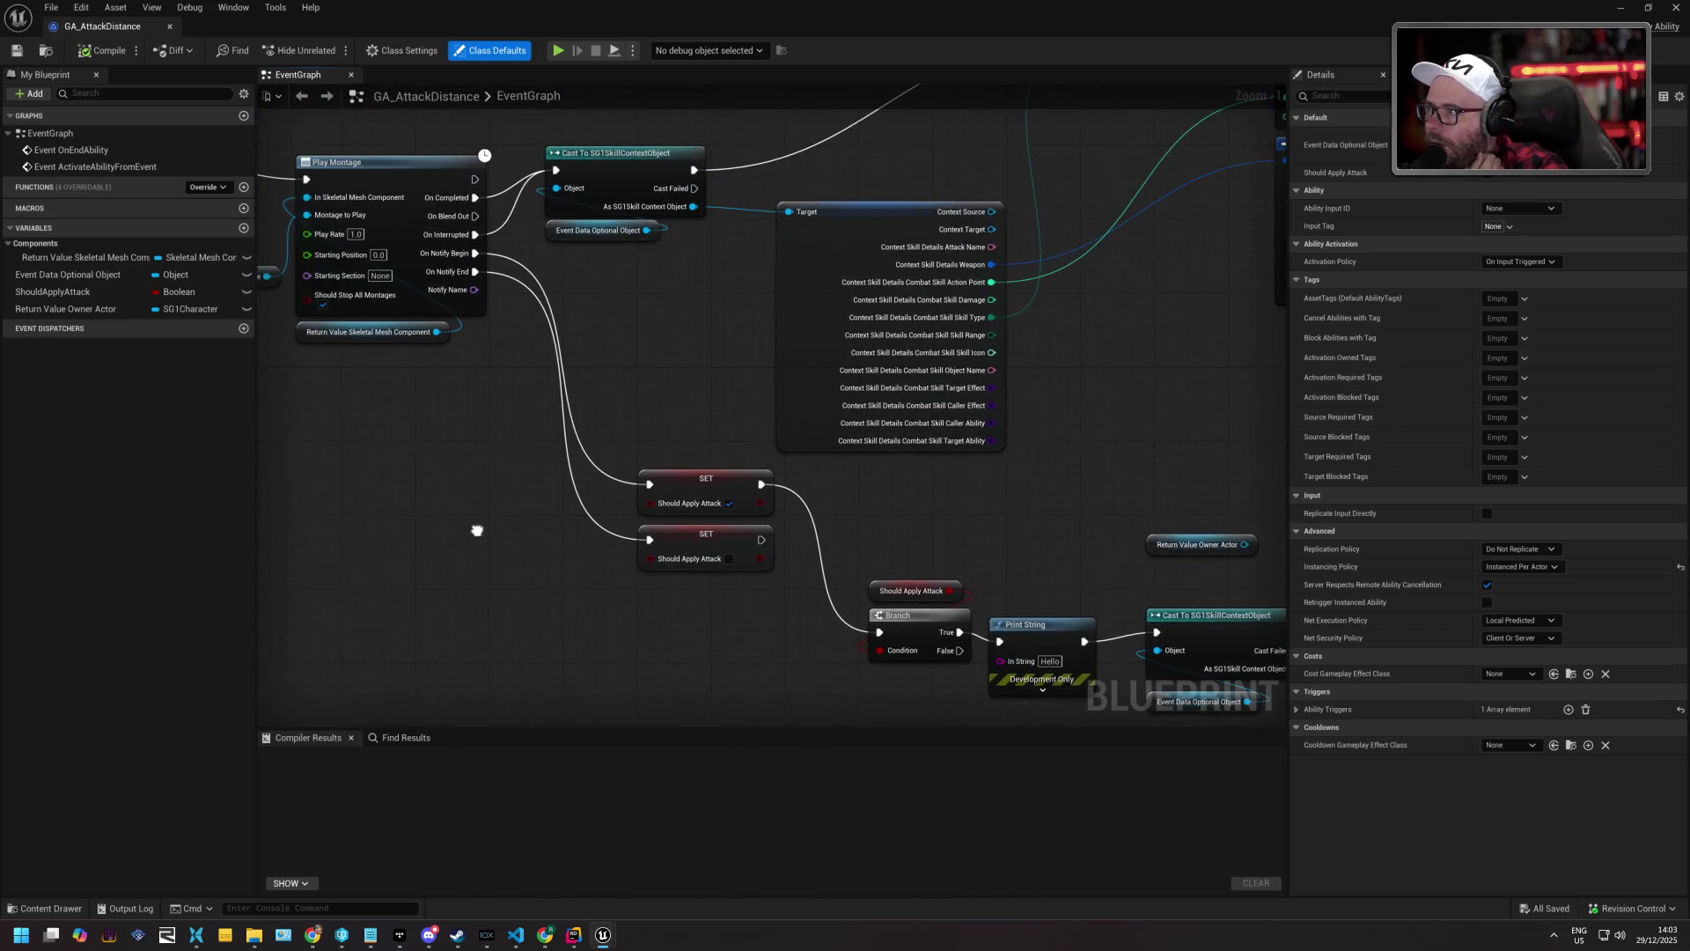
Reopen the Content Drawer, step back and forward through folders, and expand BP's subfolders.
{"action": "left_click", "coordinate": [50, 908]}
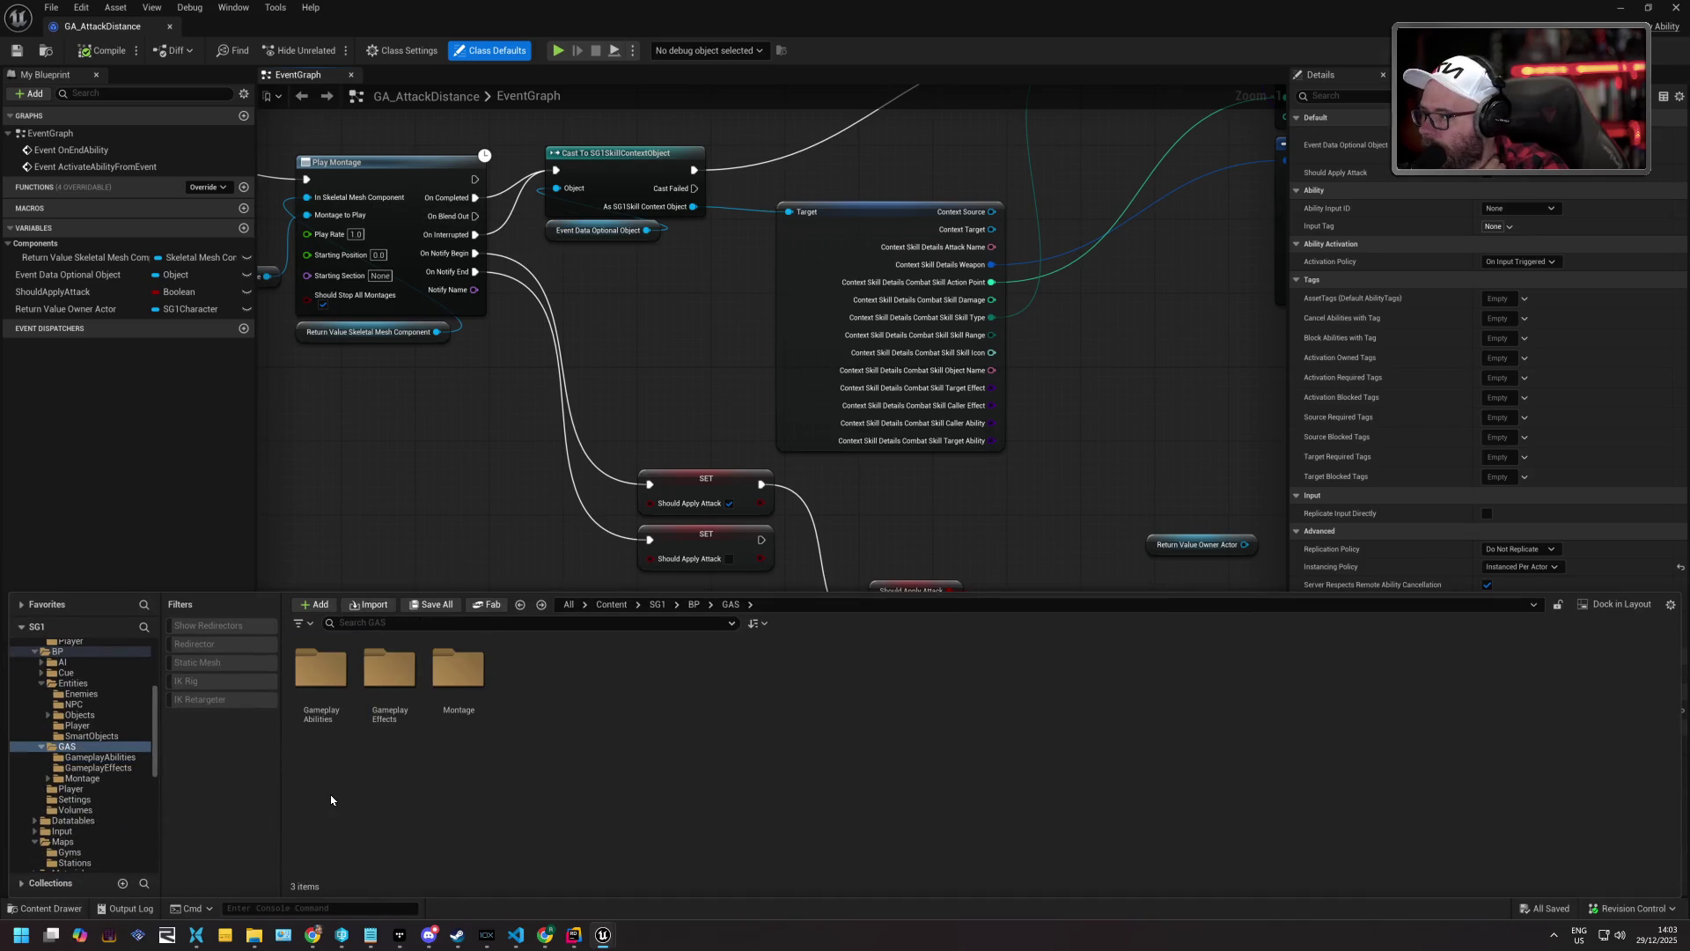
{"action": "key", "text": "alt+Left"}
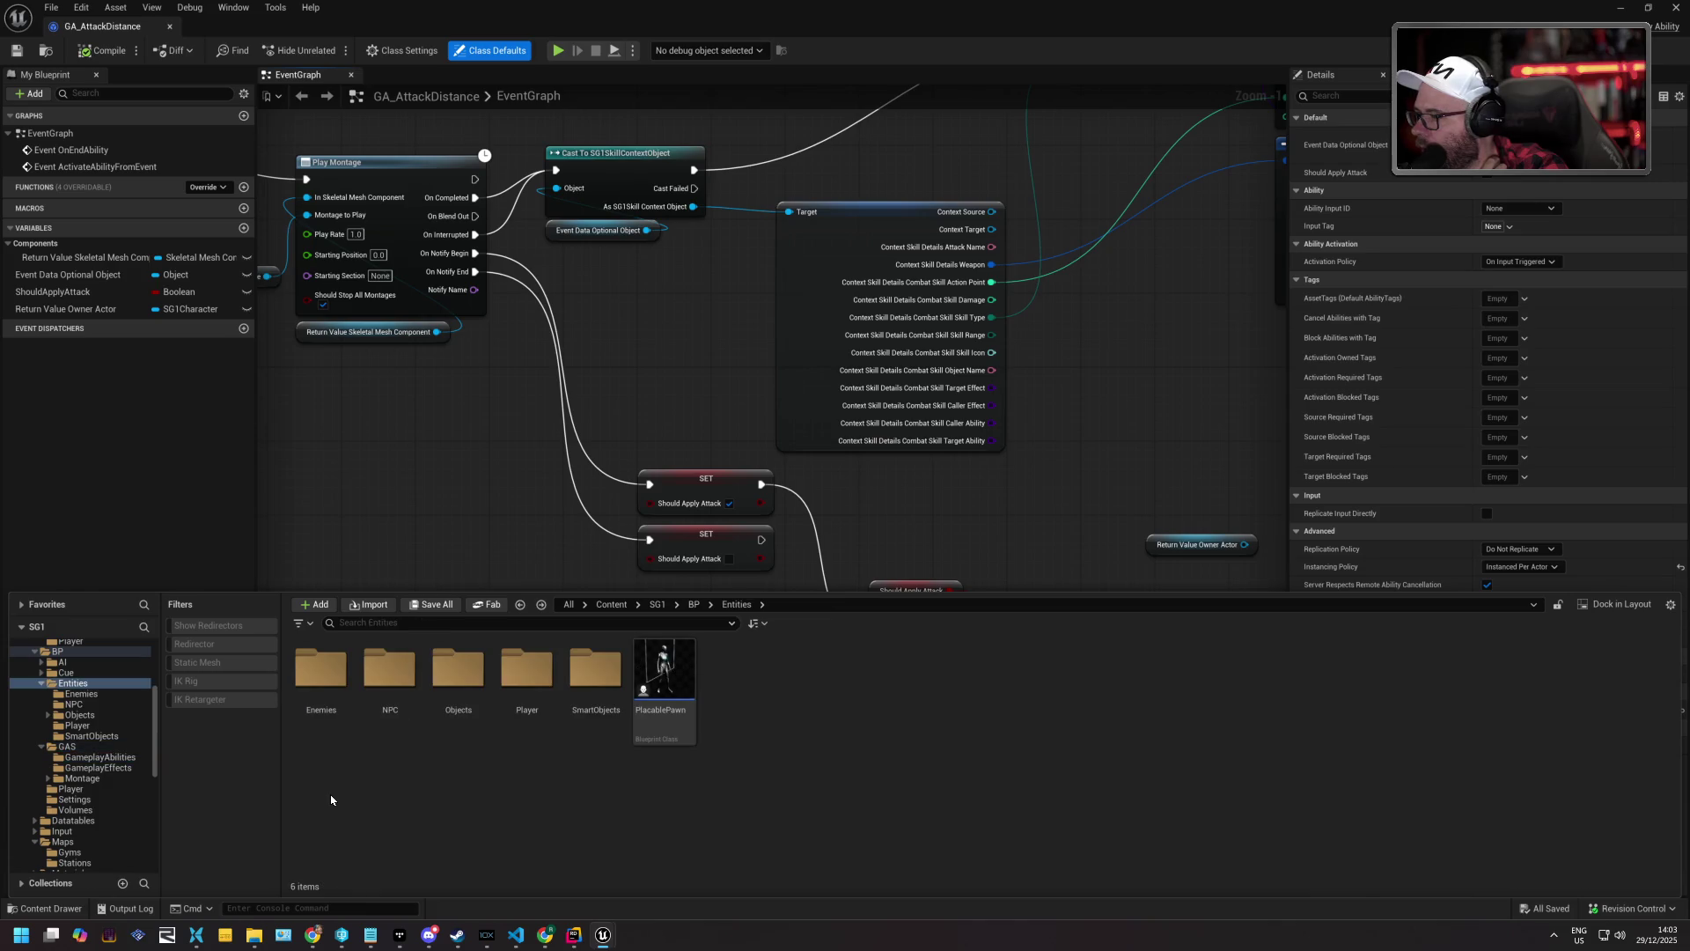
{"action": "key", "text": "alt+Left"}
{"action": "key", "text": "alt+Left"}
{"action": "key", "text": "alt+Left"}
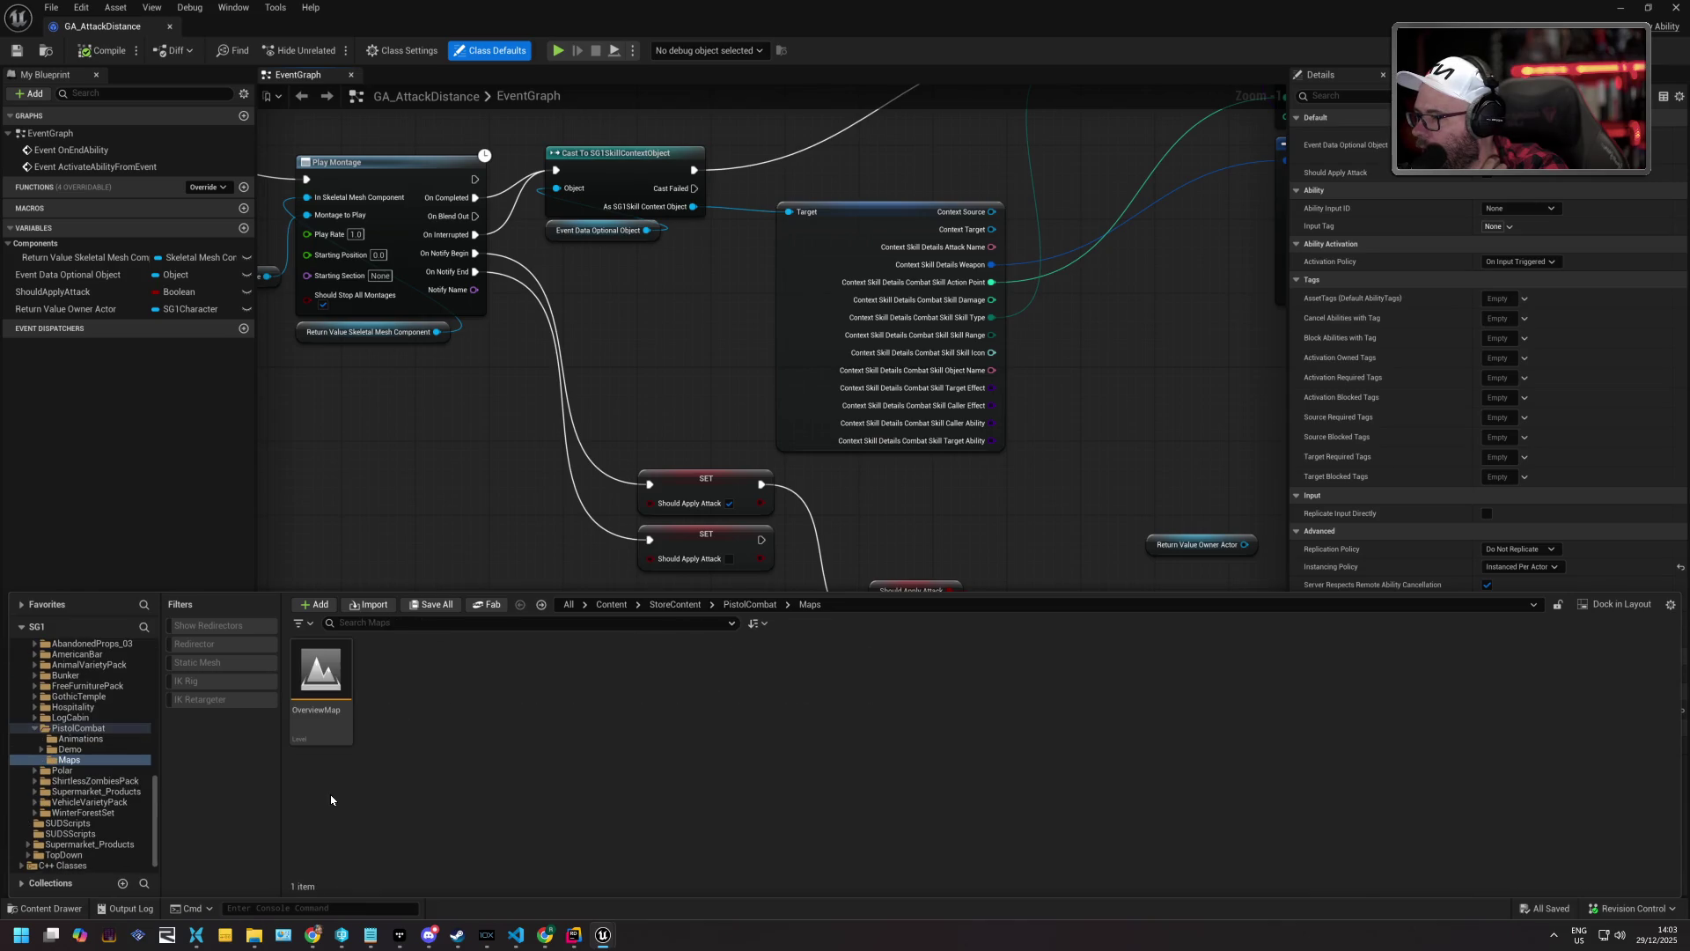
{"action": "key", "text": "alt+Right"}
{"action": "key", "text": "alt+Right"}
{"action": "key", "text": "alt+Right"}
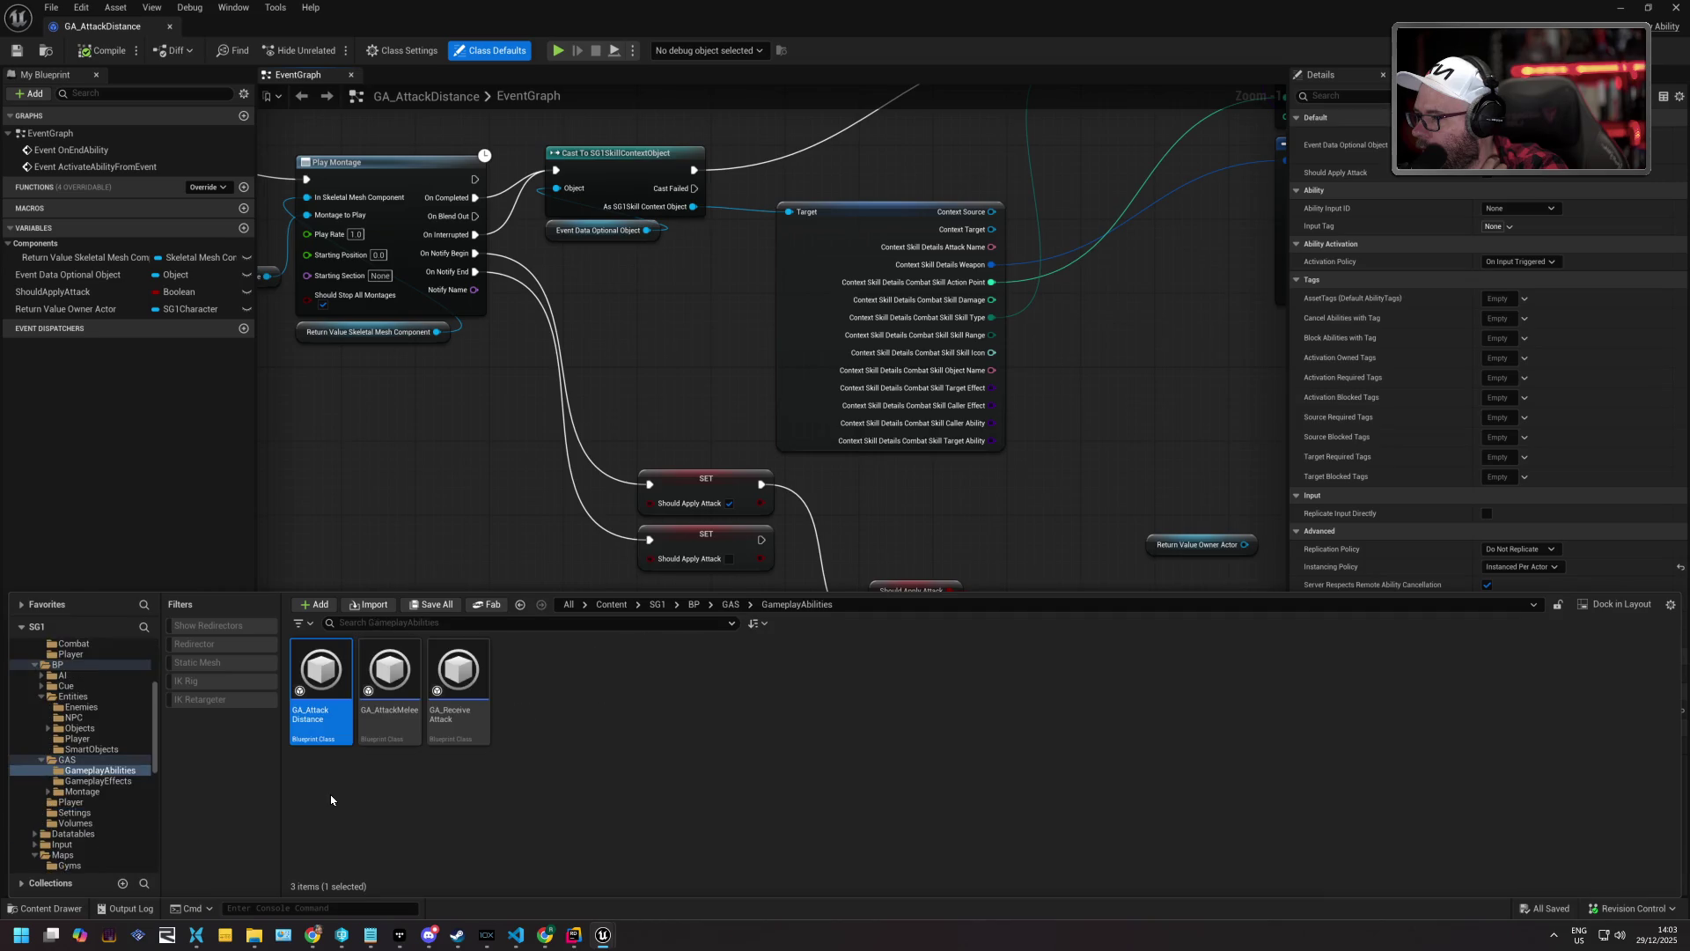
{"action": "left_click", "coordinate": [57, 665]}
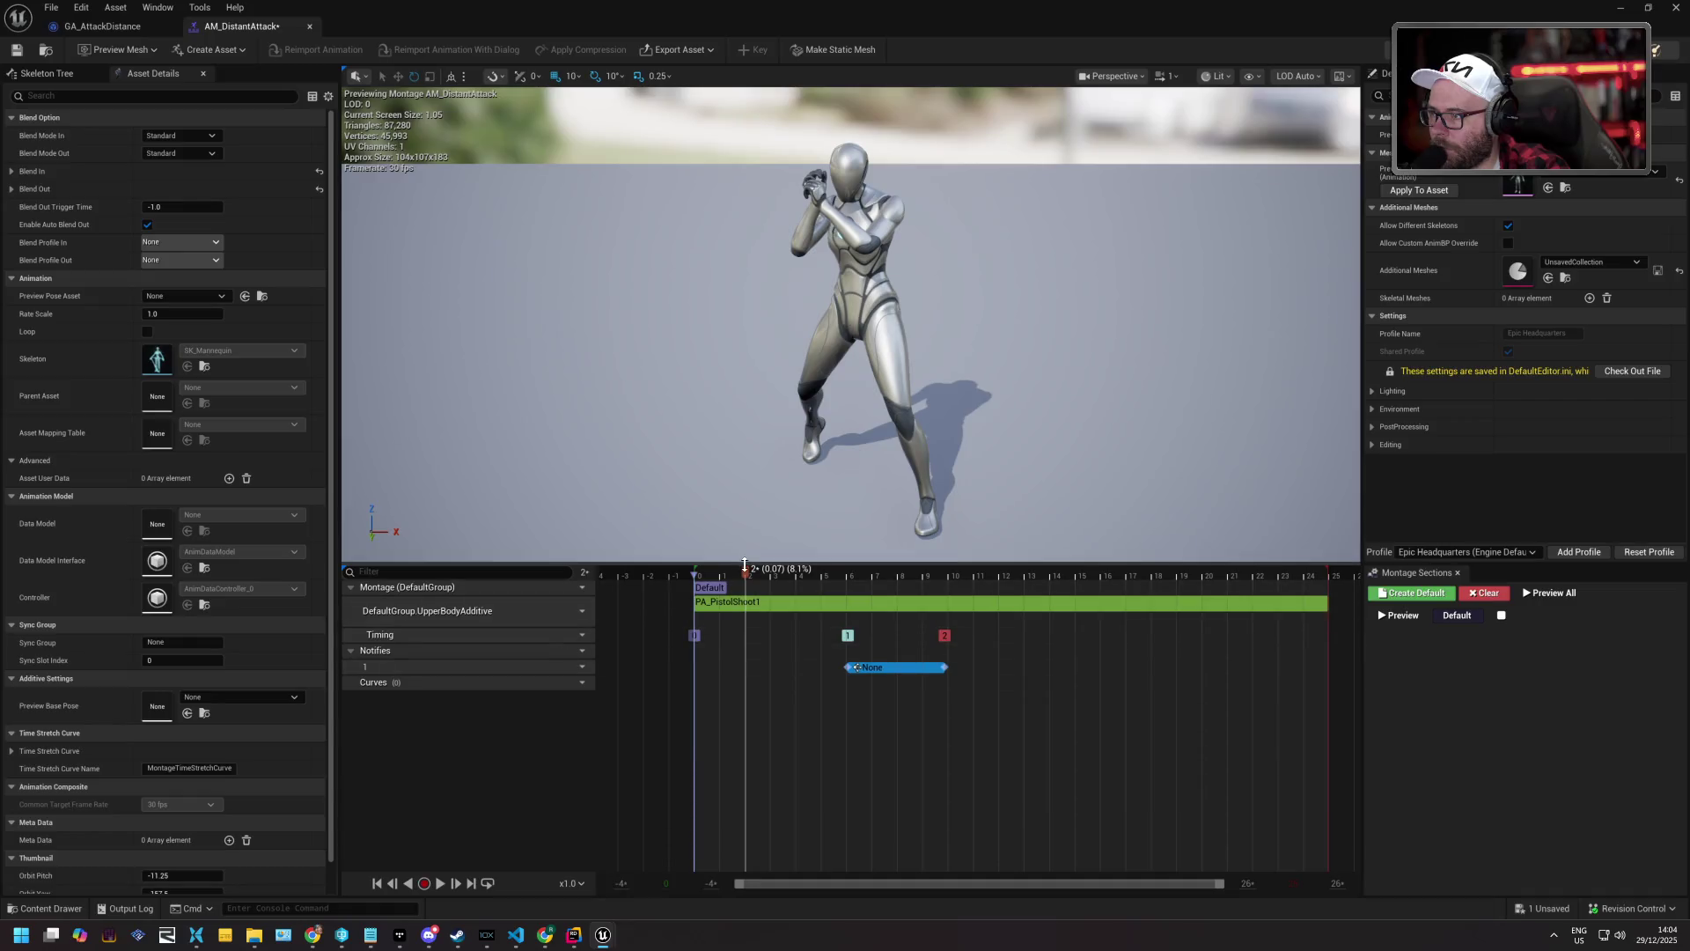
Move AM_DistantAttack's notify state later to frames 17–21 and save.
{"action": "left_click_drag", "start_coordinate": [887, 587], "coordinate": [1138, 593]}
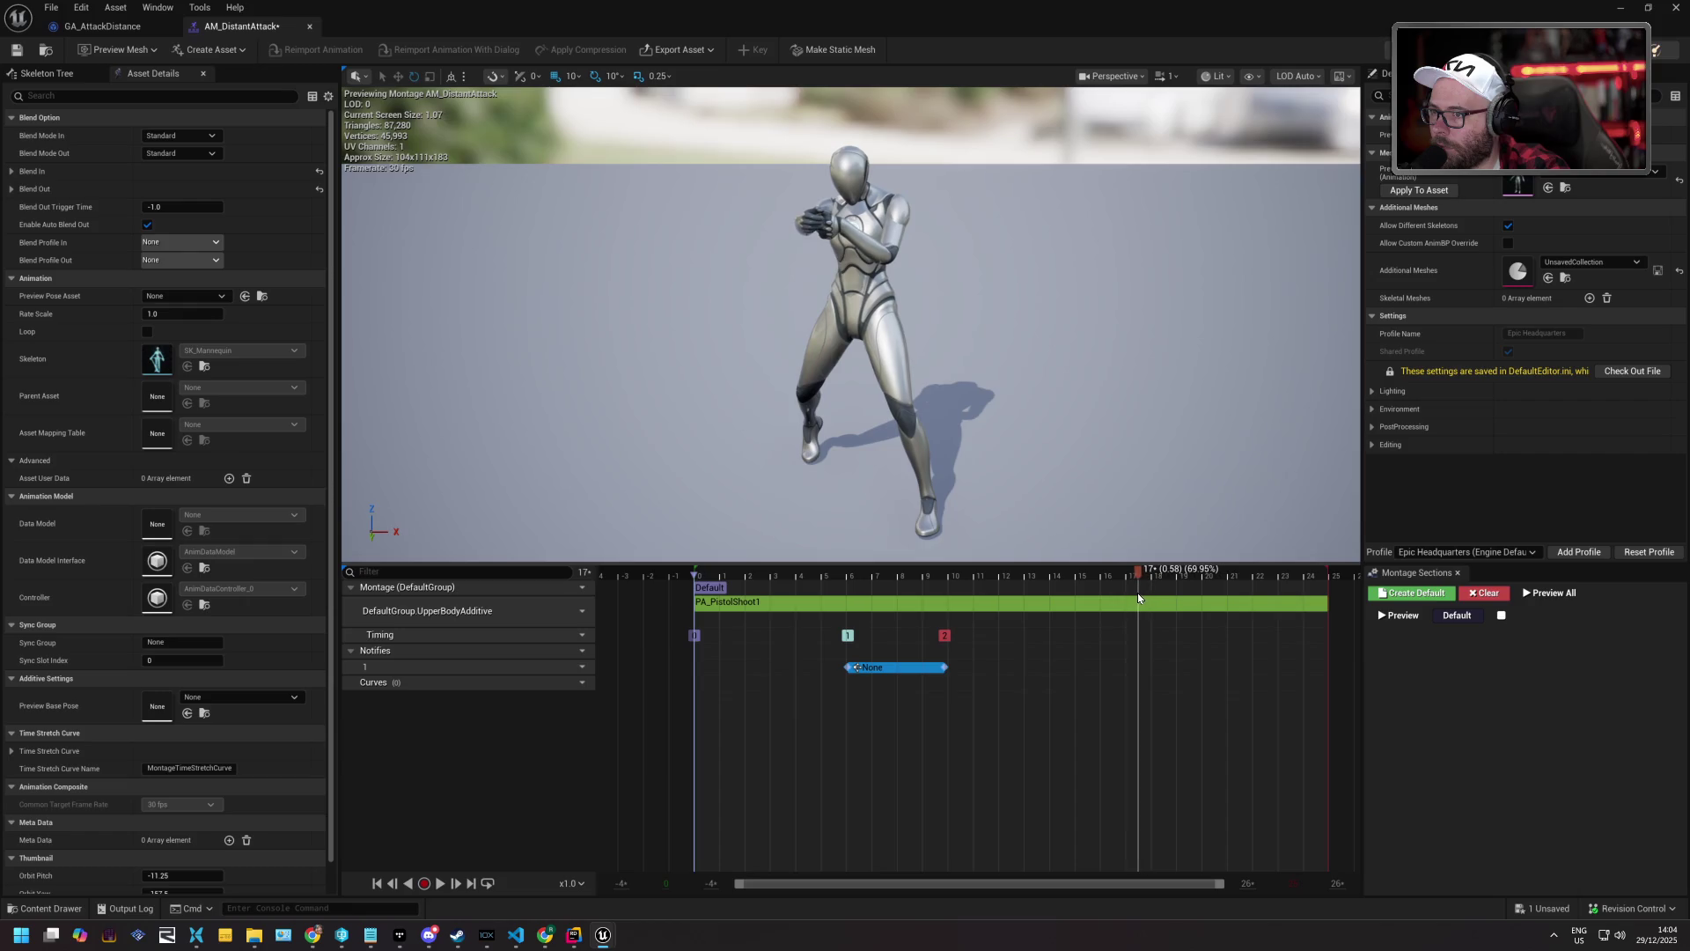
{"action": "left_click_drag", "start_coordinate": [894, 666], "coordinate": [1165, 662]}
{"action": "left_click", "coordinate": [16, 49]}
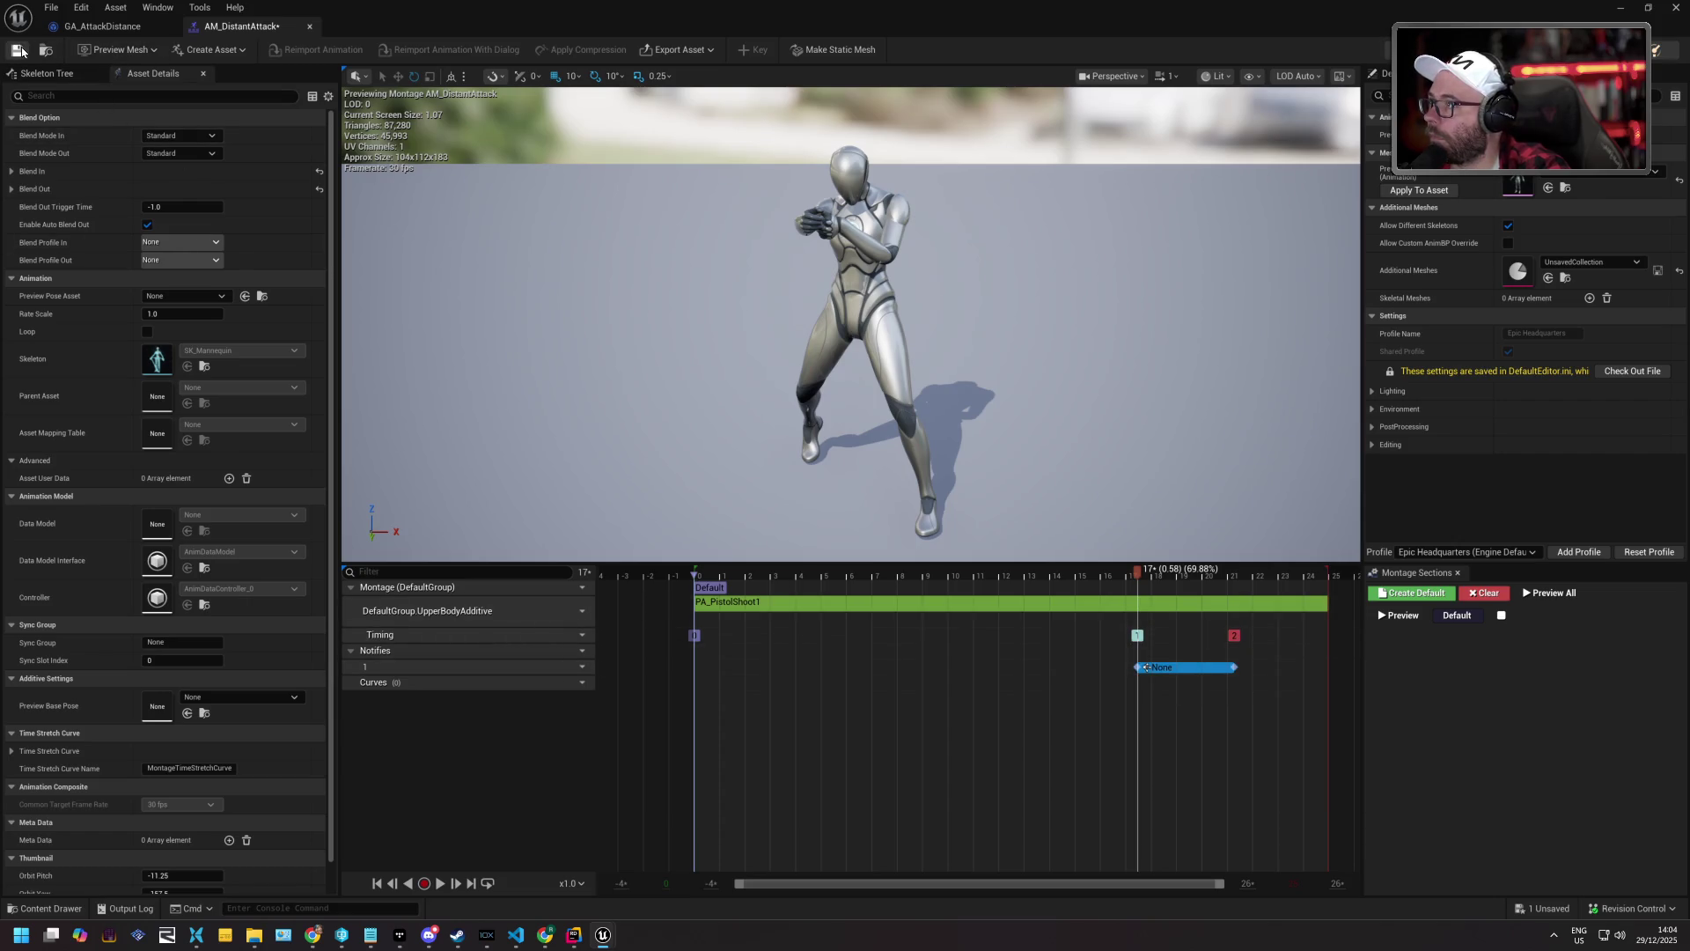
Extend the notify state to frame 25, save, and minimize the montage editor.
{"action": "left_click_drag", "start_coordinate": [1237, 669], "coordinate": [1325, 673]}
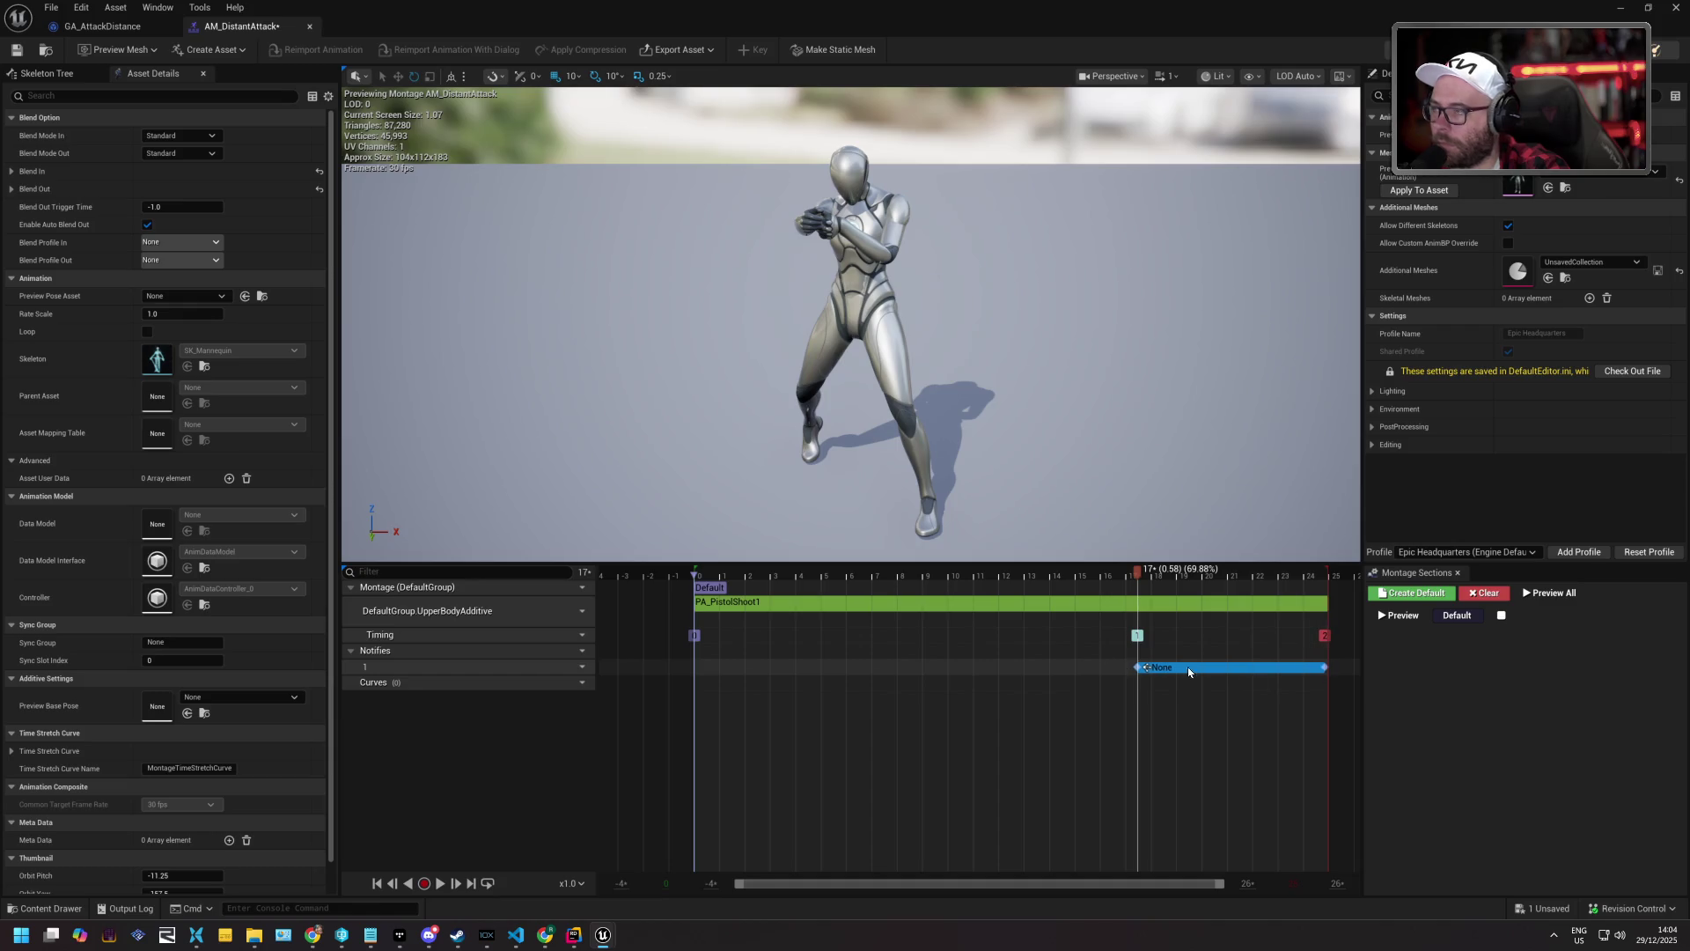
{"action": "left_click", "coordinate": [16, 49]}
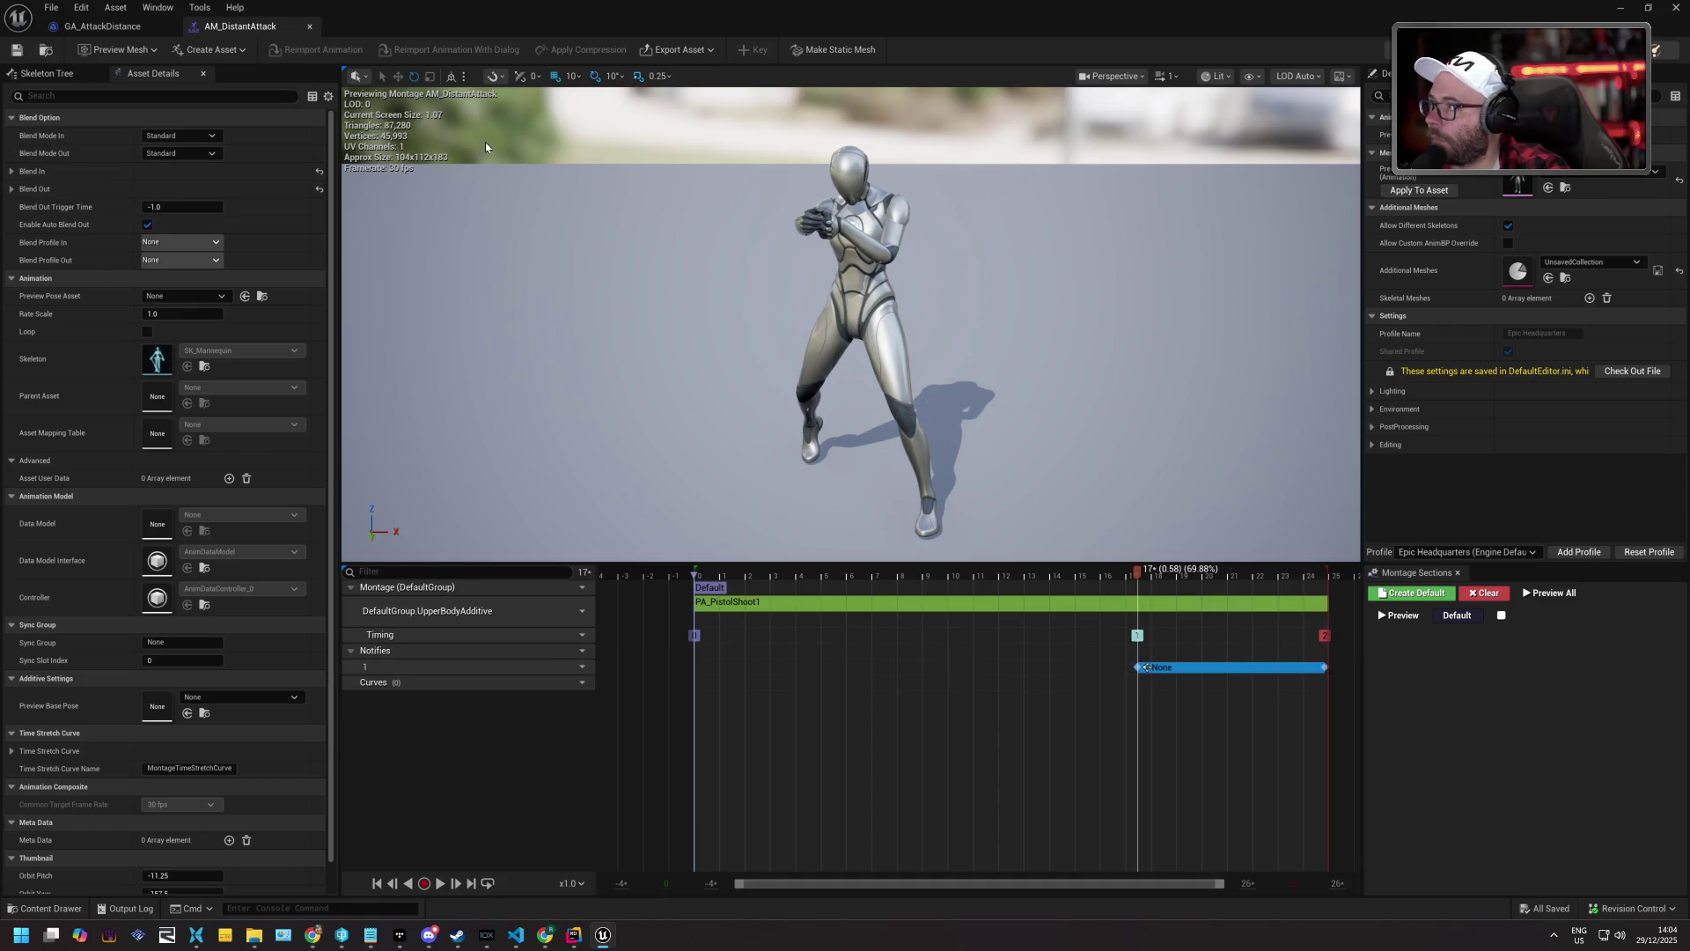
{"action": "scroll", "coordinate": [1523, 308], "scroll_direction": "down", "scroll_amount": 1}
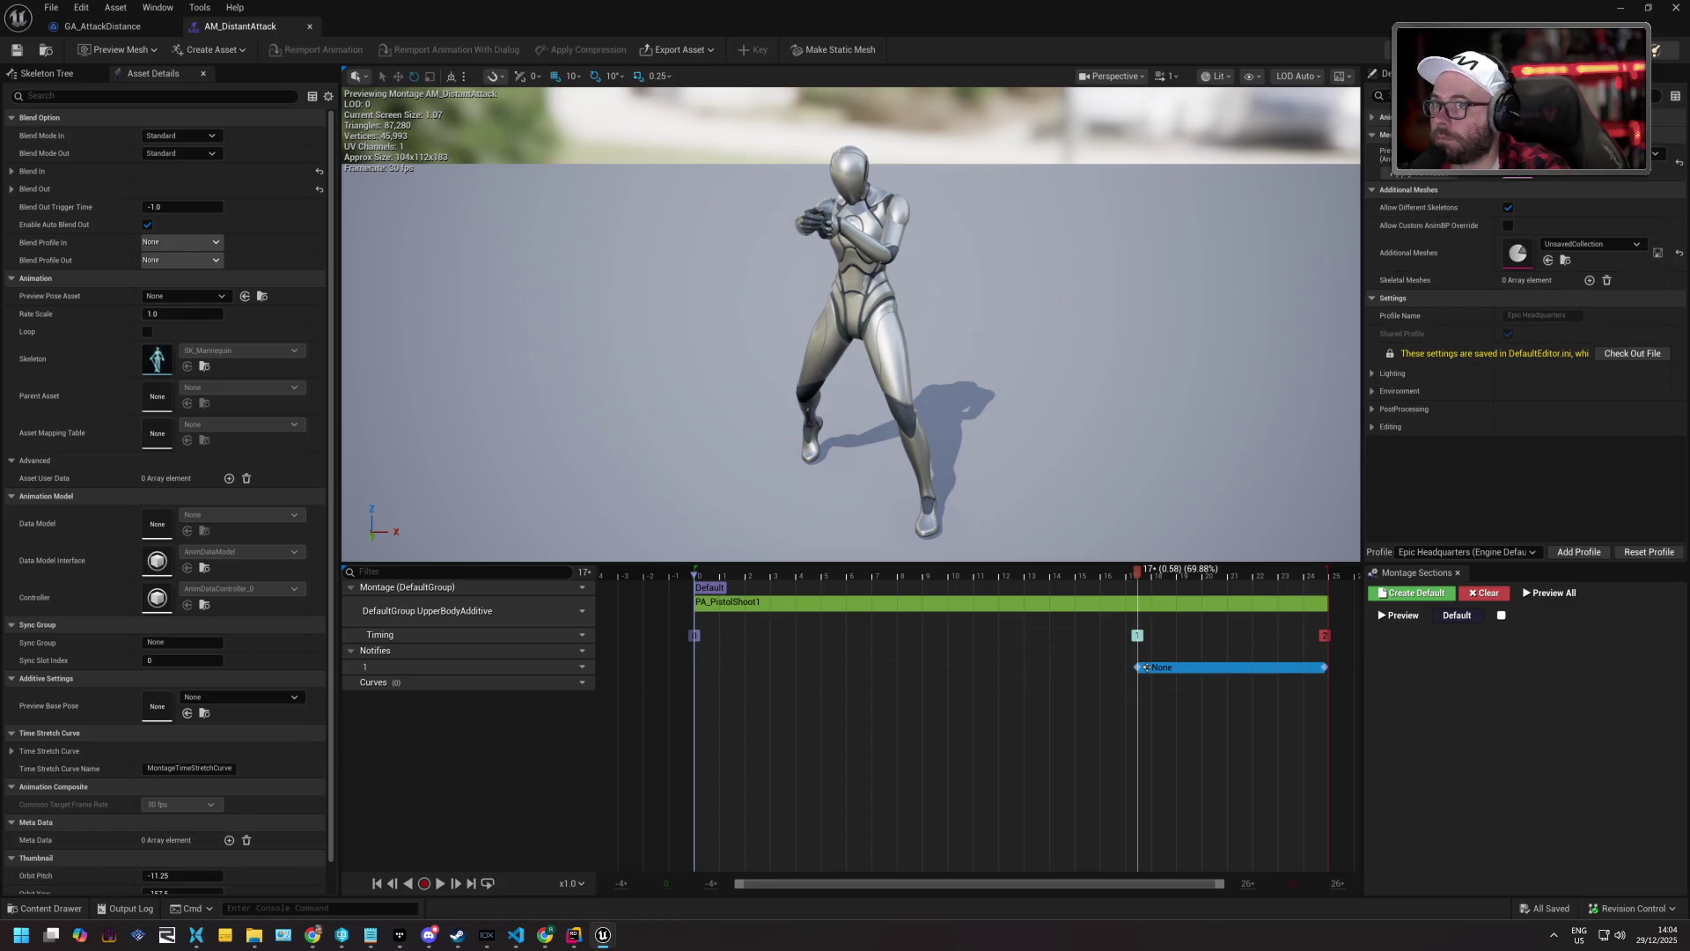
{"action": "left_click", "coordinate": [1620, 7]}
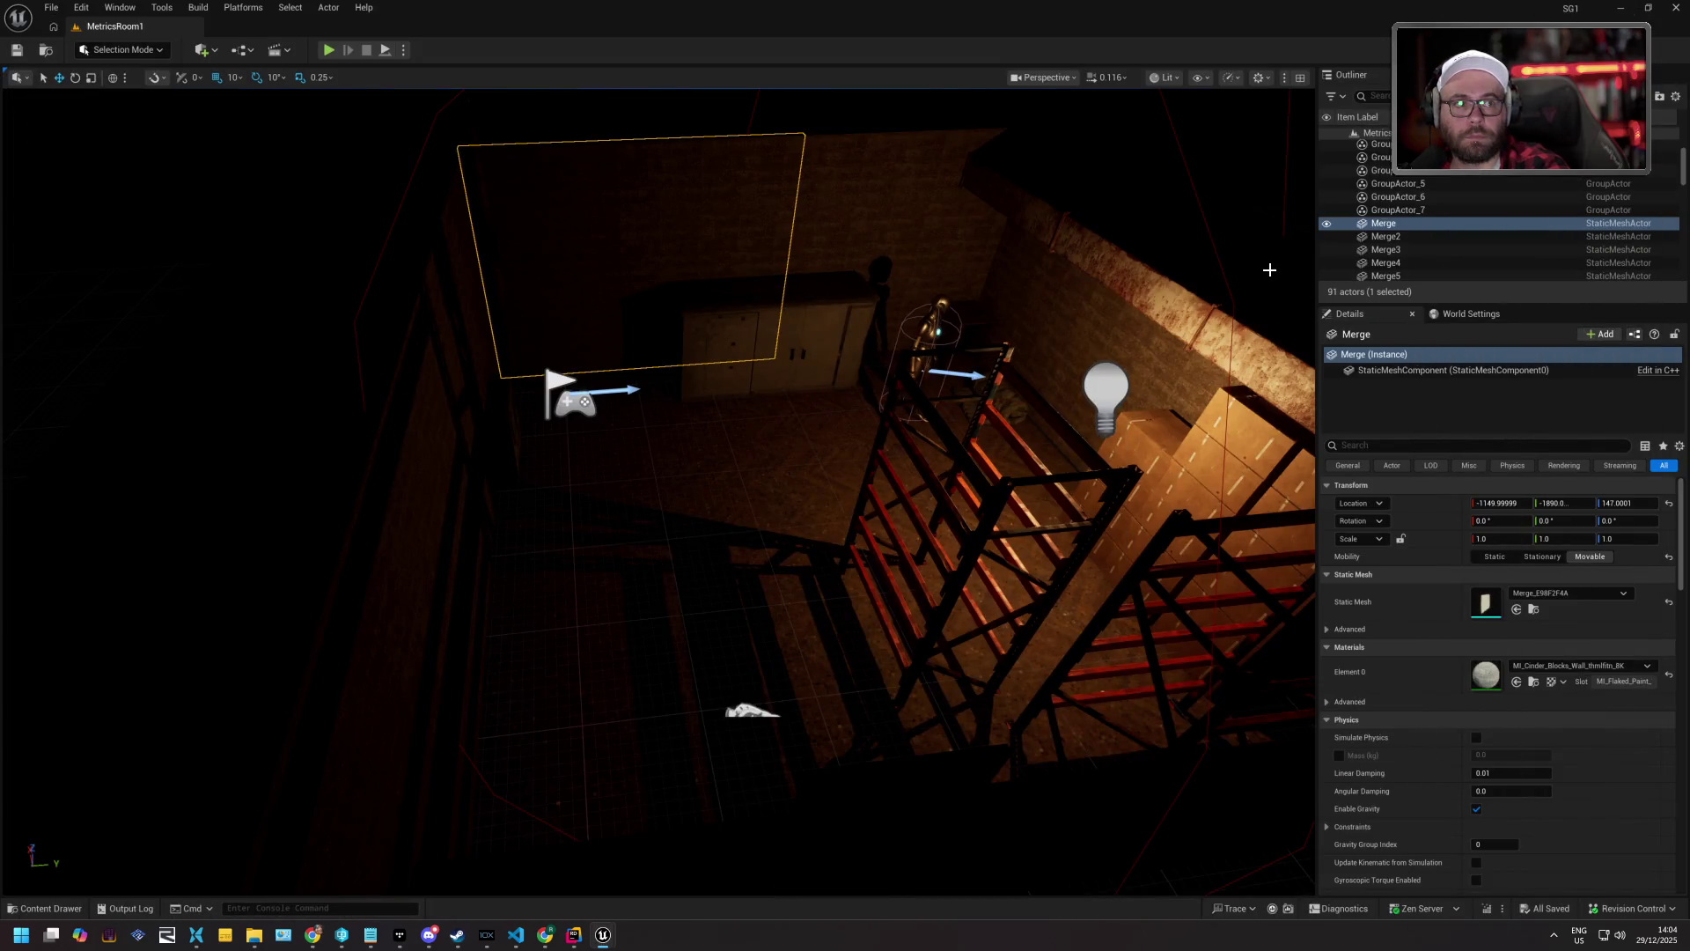
Playtest the distance attack in MetricsRoom1, then stop to view the Message Log errors.
{"action": "left_click", "coordinate": [329, 51]}
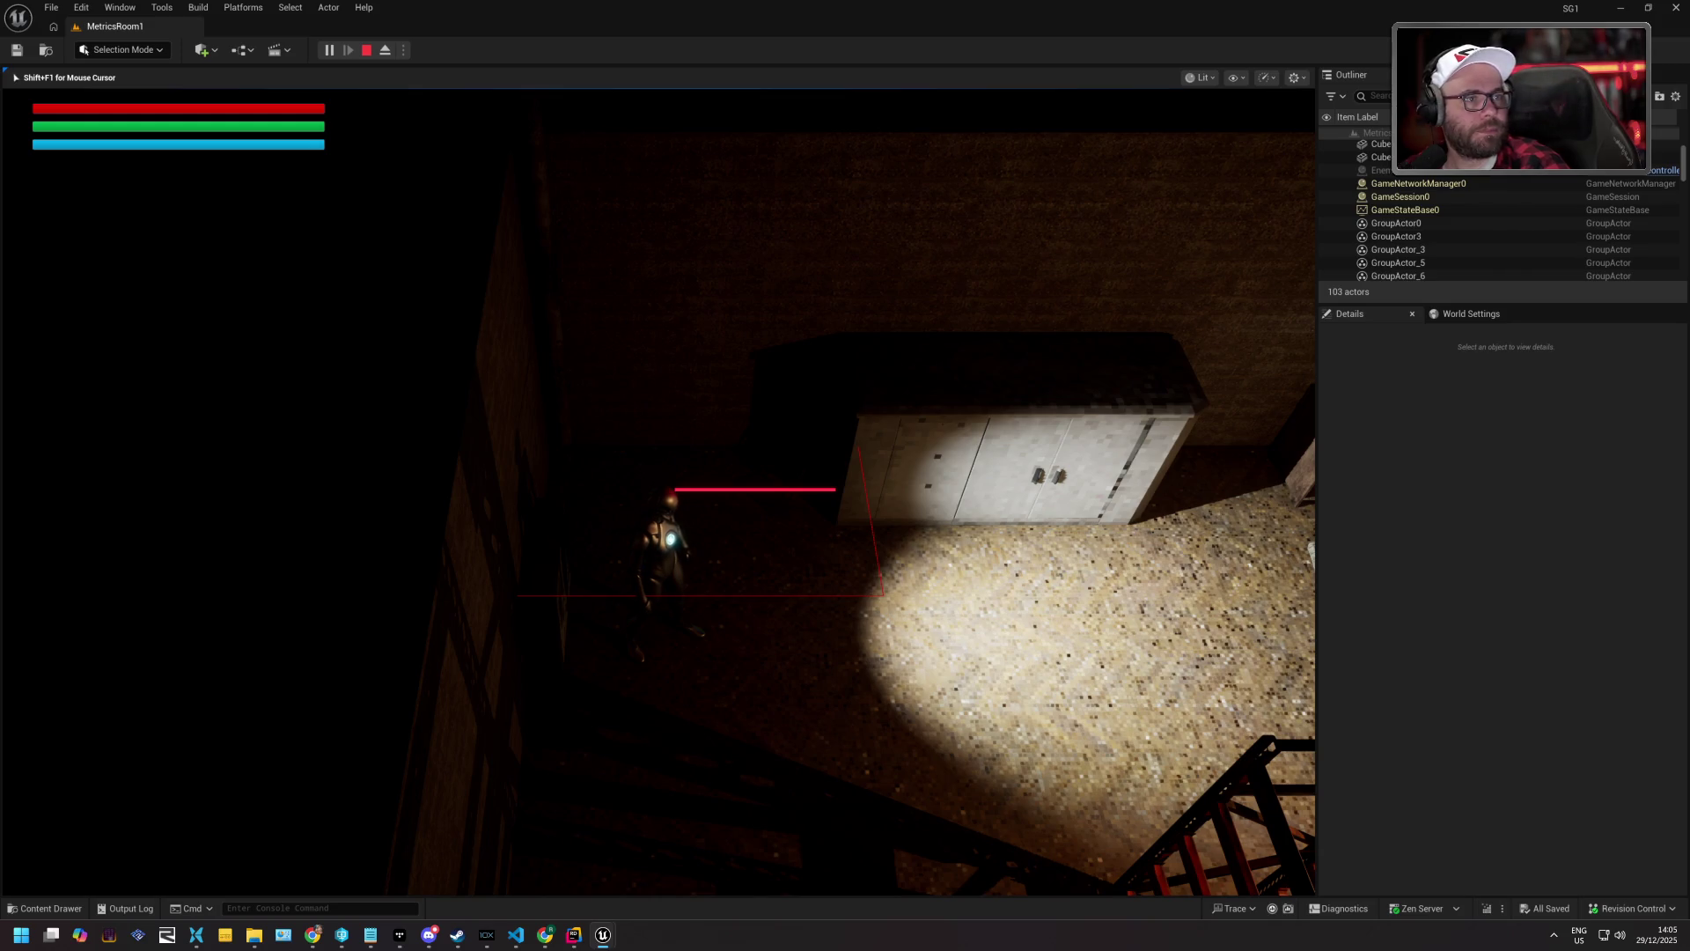
{"action": "key", "text": "Escape"}
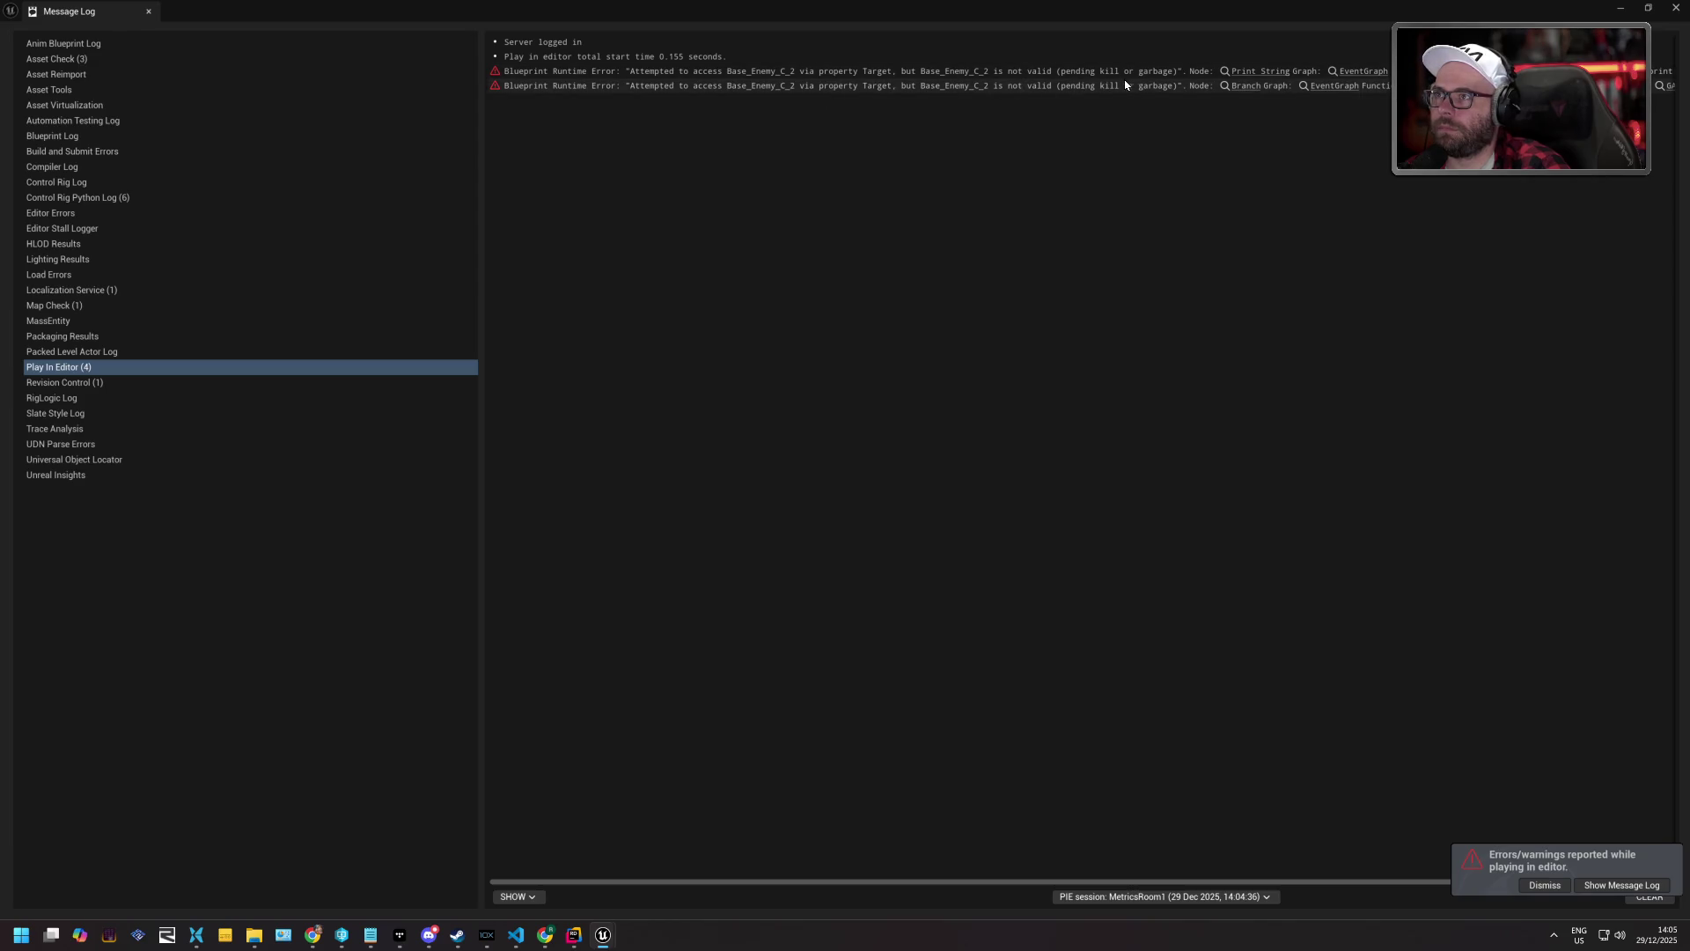
Close the Message Log, then switch between the web browser and other open applications.
{"action": "left_click", "coordinate": [150, 13]}
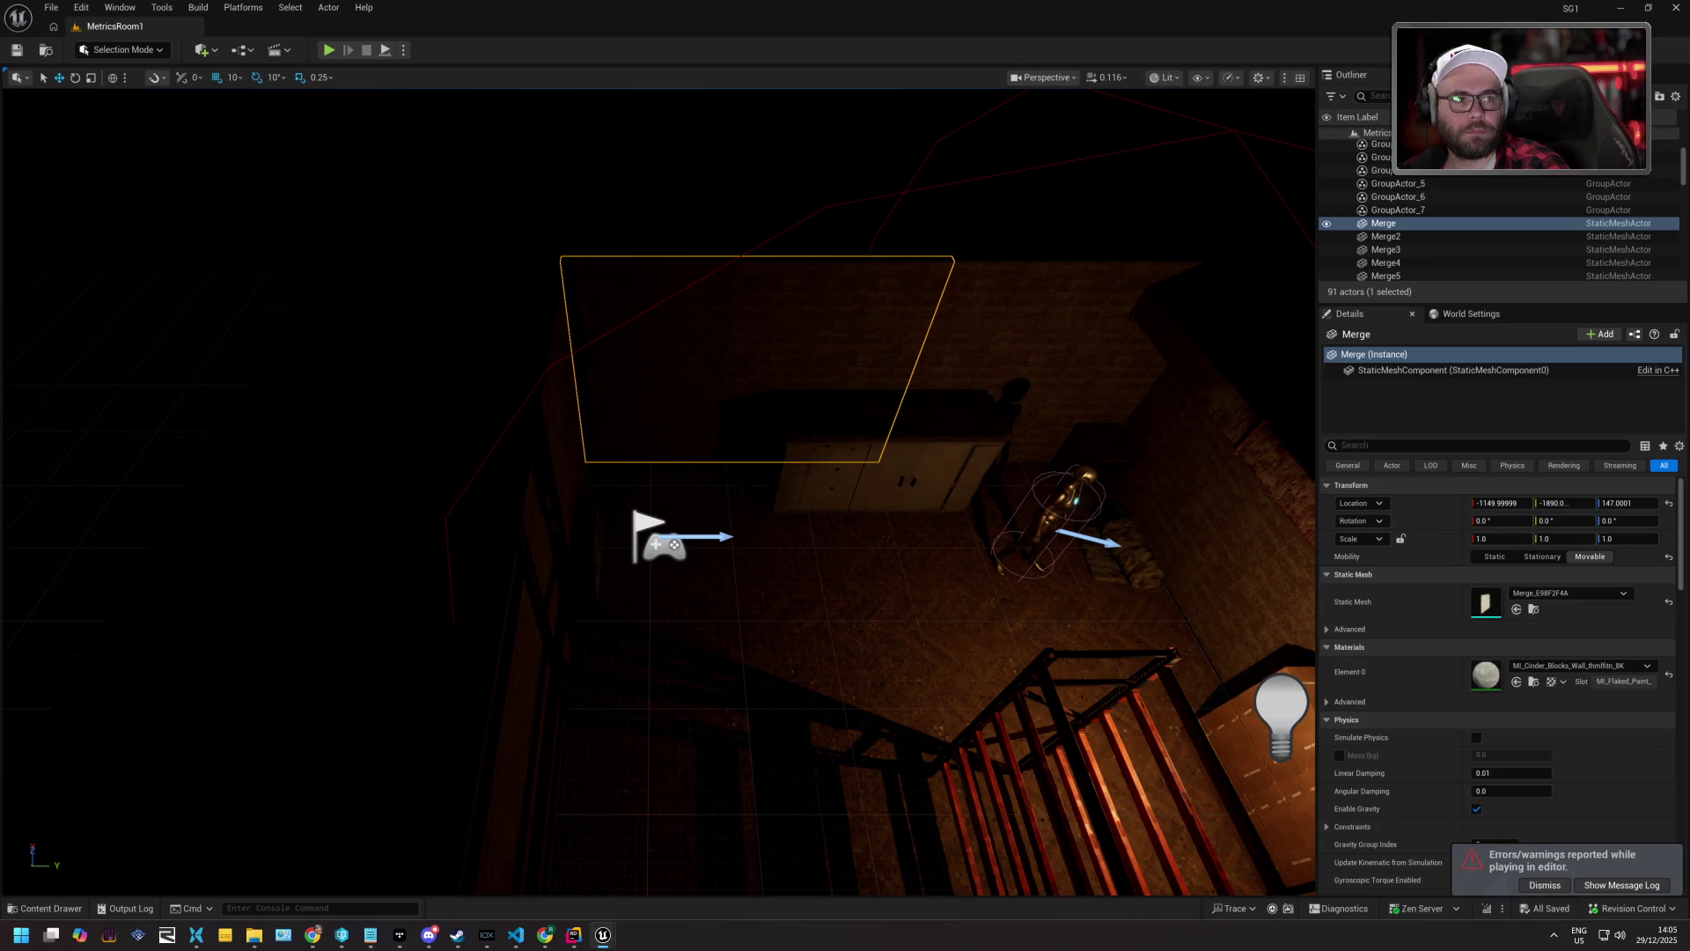
{"action": "key", "text": "alt+Tab"}
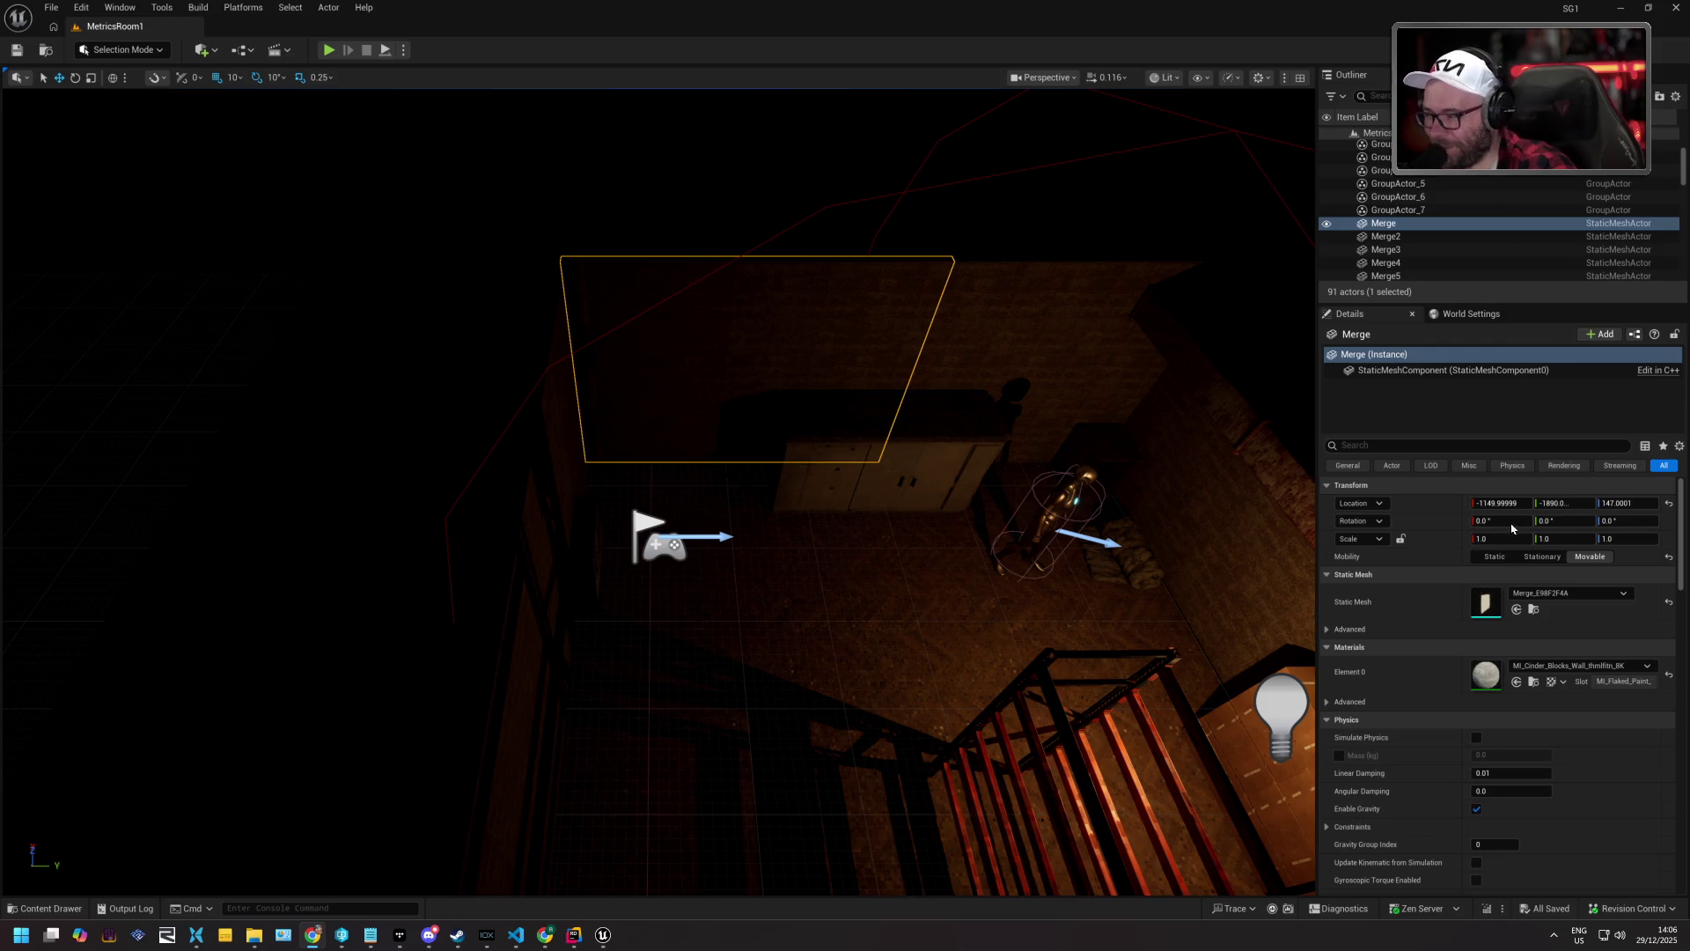
{"action": "left_click", "coordinate": [400, 934]}
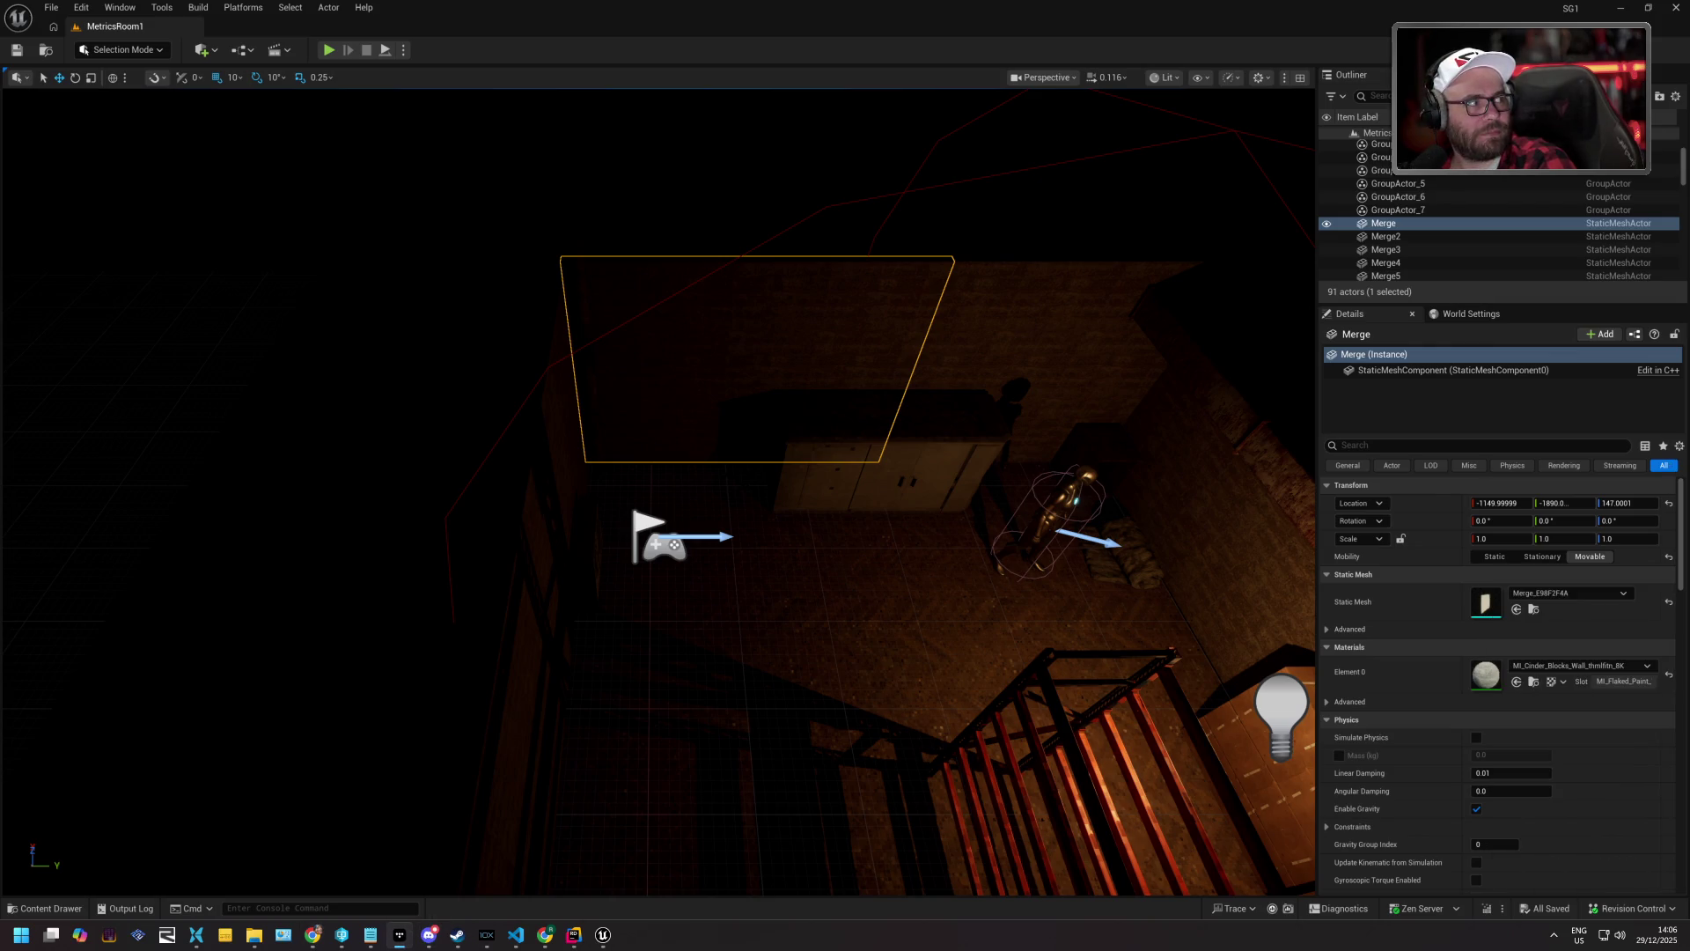
{"action": "key", "text": "alt+Tab"}
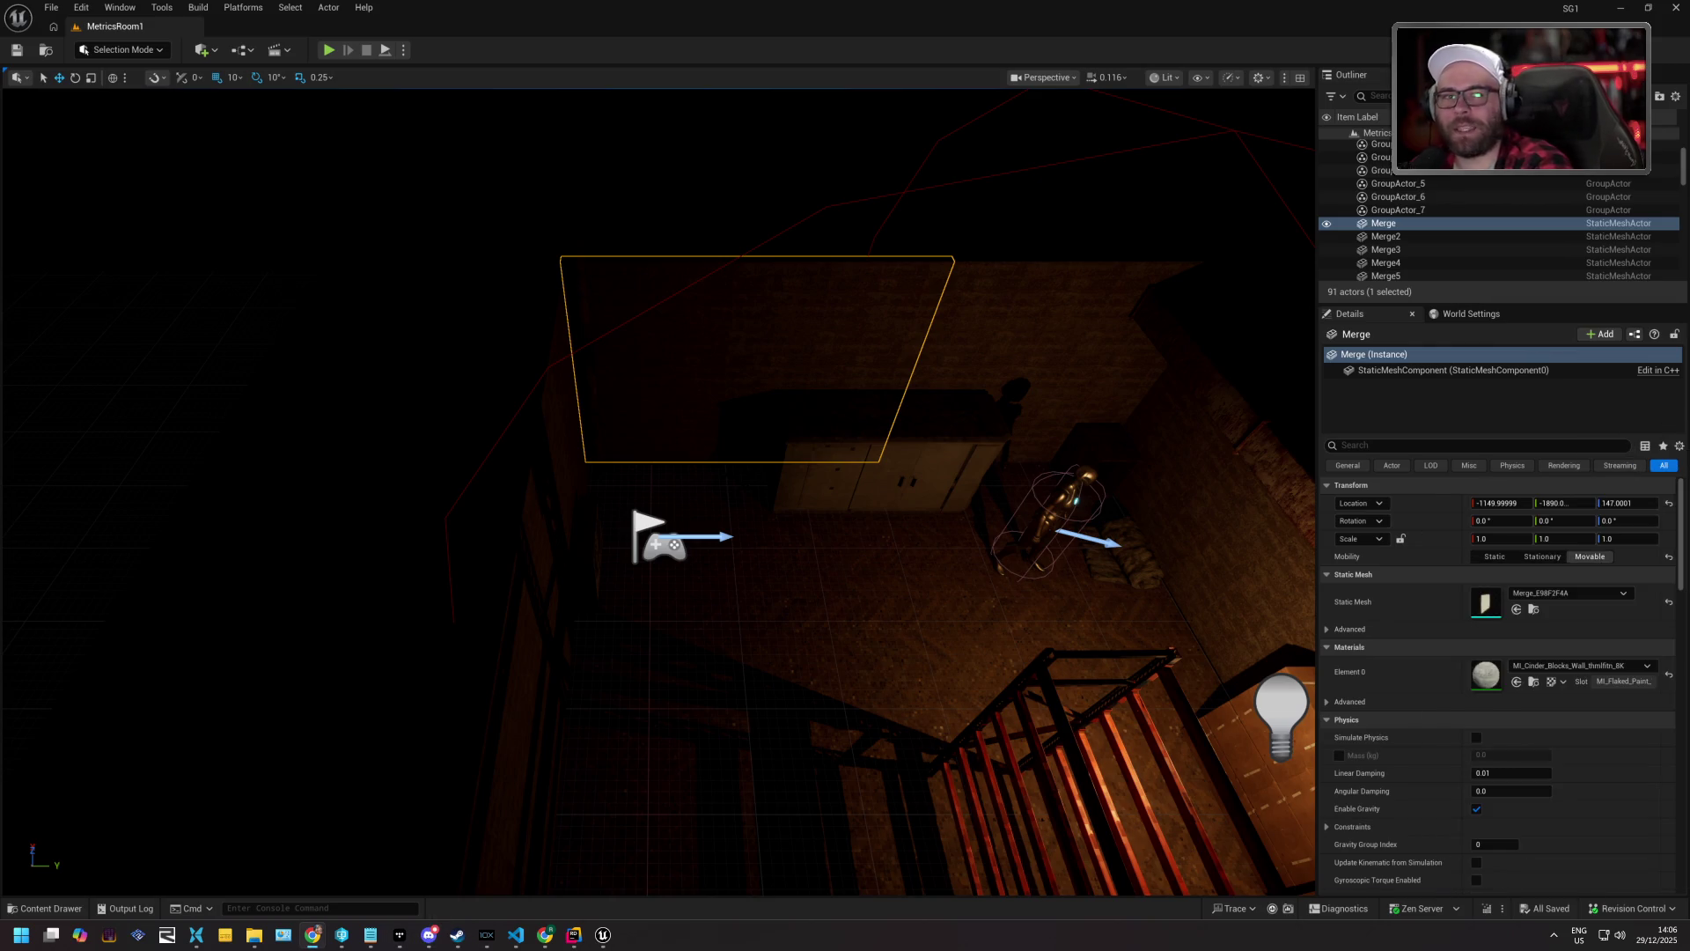
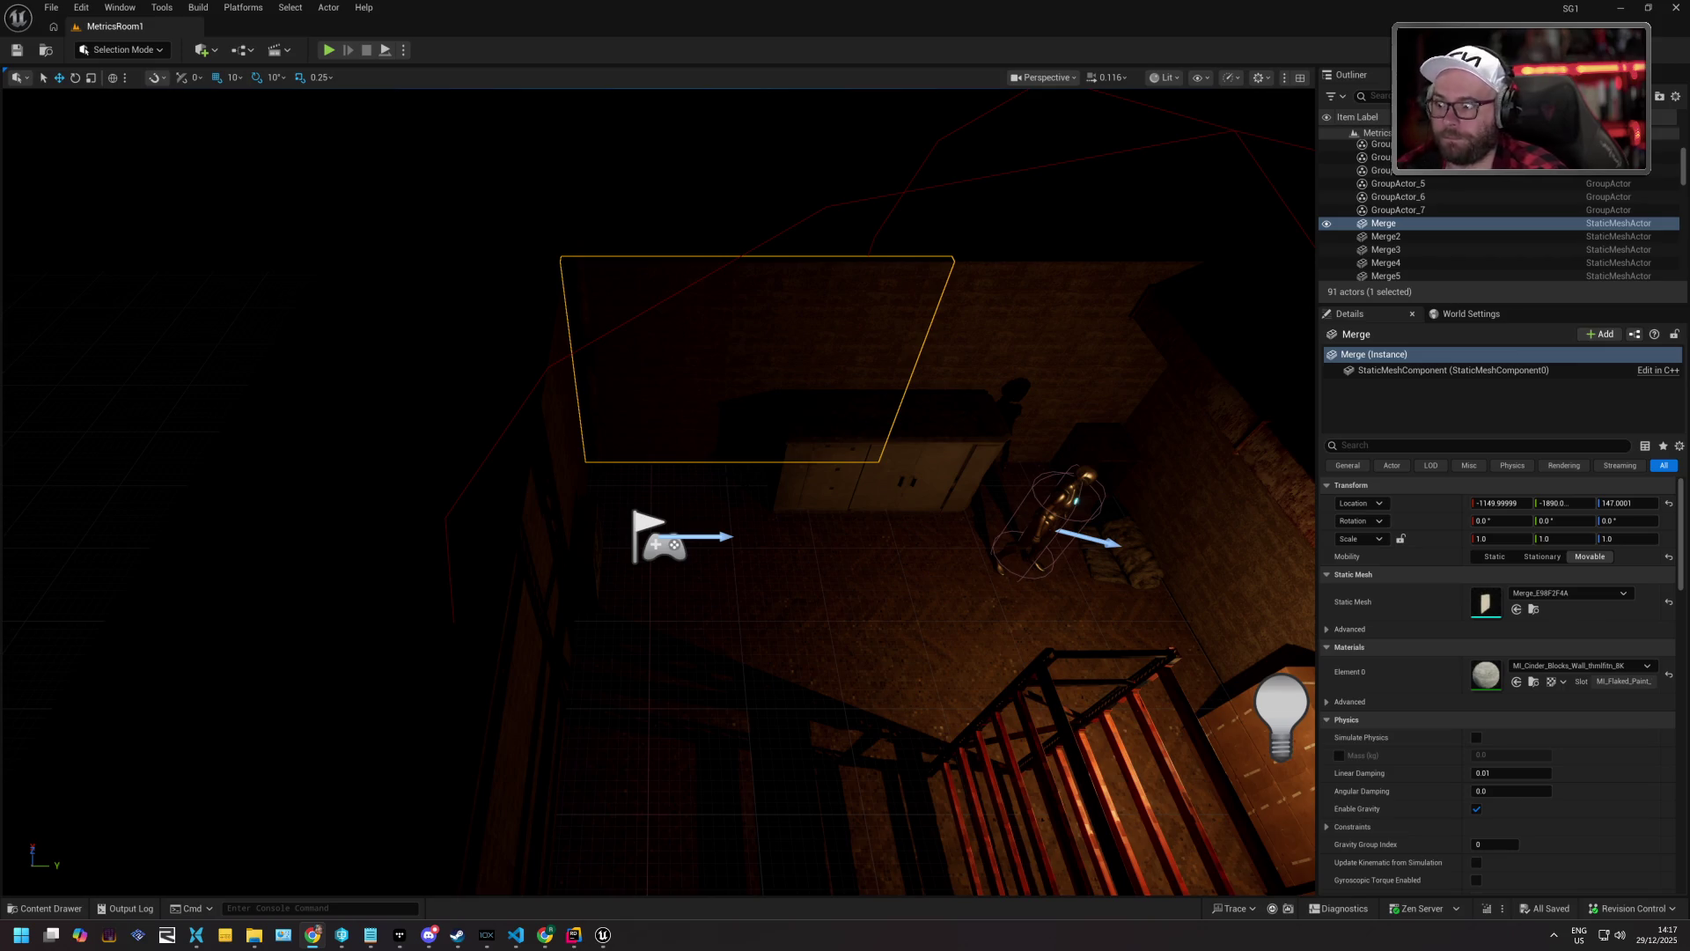
Move closer to the stairwell room and preview it in Game View without editor icons.
{"action": "mouse_move", "coordinate": [883, 358]}
{"action": "left_mouse_down"}
{"action": "mouse_move", "coordinate": [872, 334]}
{"action": "mouse_move", "coordinate": [876, 365]}
{"action": "left_mouse_up"}
{"action": "key", "text": "g"}
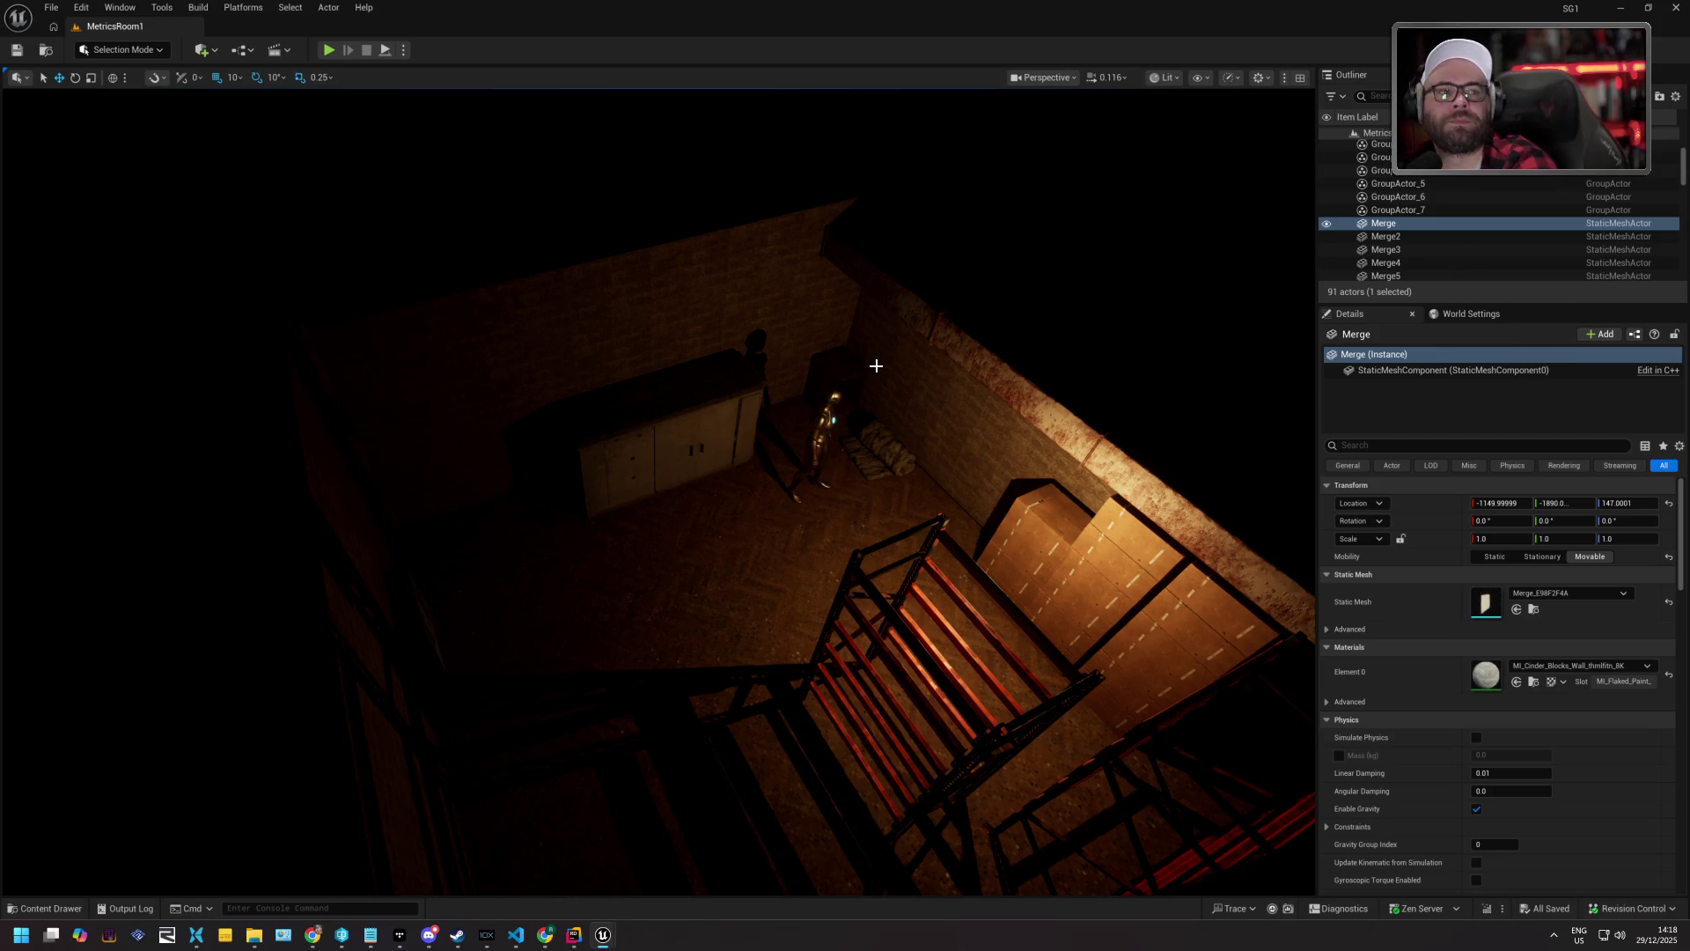
{"action": "mouse_move", "coordinate": [878, 343]}
{"action": "left_mouse_down"}
{"action": "mouse_move", "coordinate": [889, 303]}
{"action": "mouse_move", "coordinate": [731, 310]}
{"action": "mouse_move", "coordinate": [429, 114]}
{"action": "left_mouse_up"}
Lower the viewport camera speed to approach the cabinet and figure beside it.
{"action": "scroll", "coordinate": [793, 306], "scroll_direction": "down", "scroll_amount": 2}
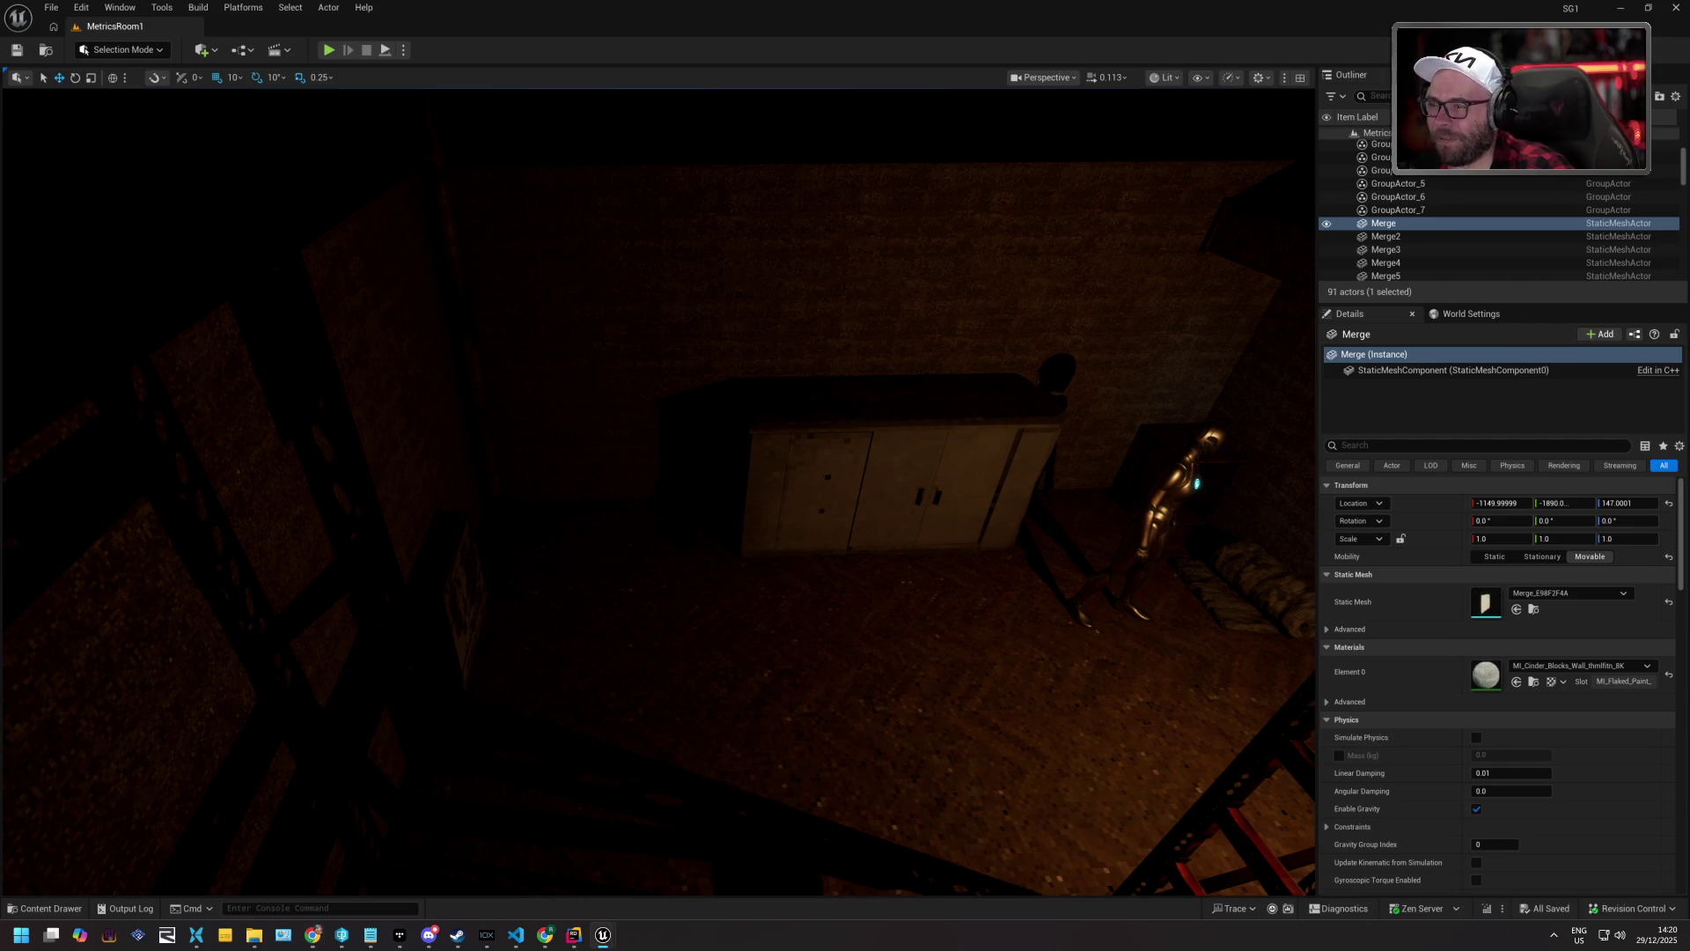
Frame the cabinet and wall up close, then bring the metal staircase into view.
{"action": "left_click_drag", "start_coordinate": [803, 686], "coordinate": [793, 757]}
{"action": "left_click_drag", "start_coordinate": [607, 574], "coordinate": [633, 550]}
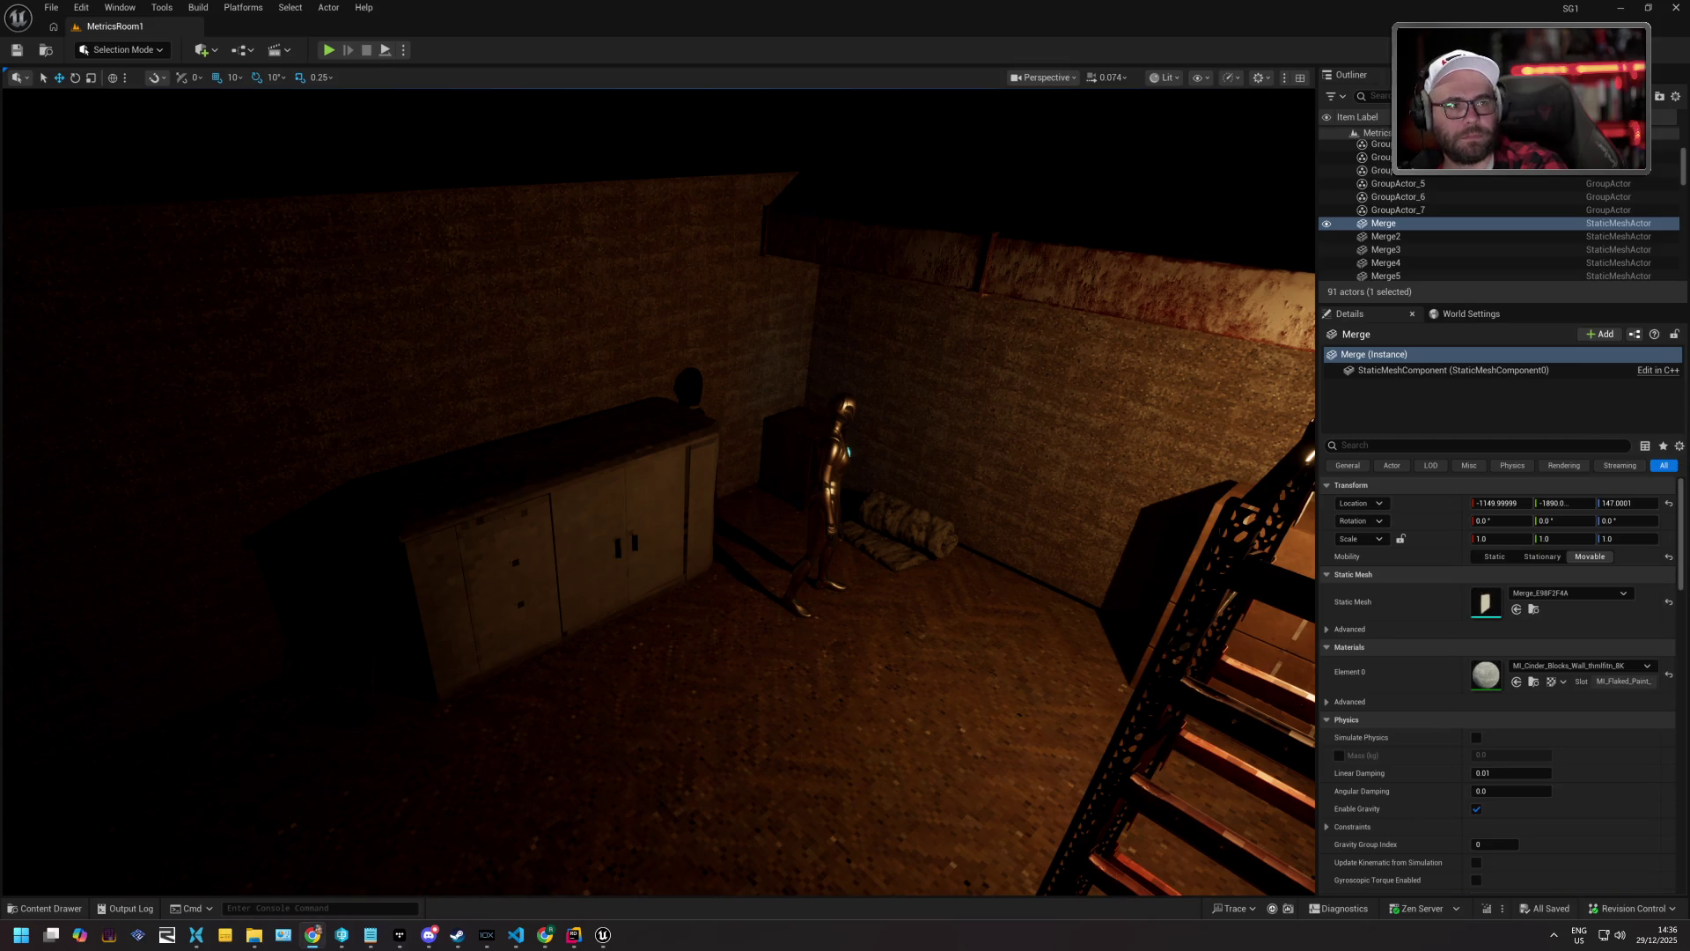
{"action": "left_click_drag", "start_coordinate": [864, 502], "coordinate": [854, 546]}
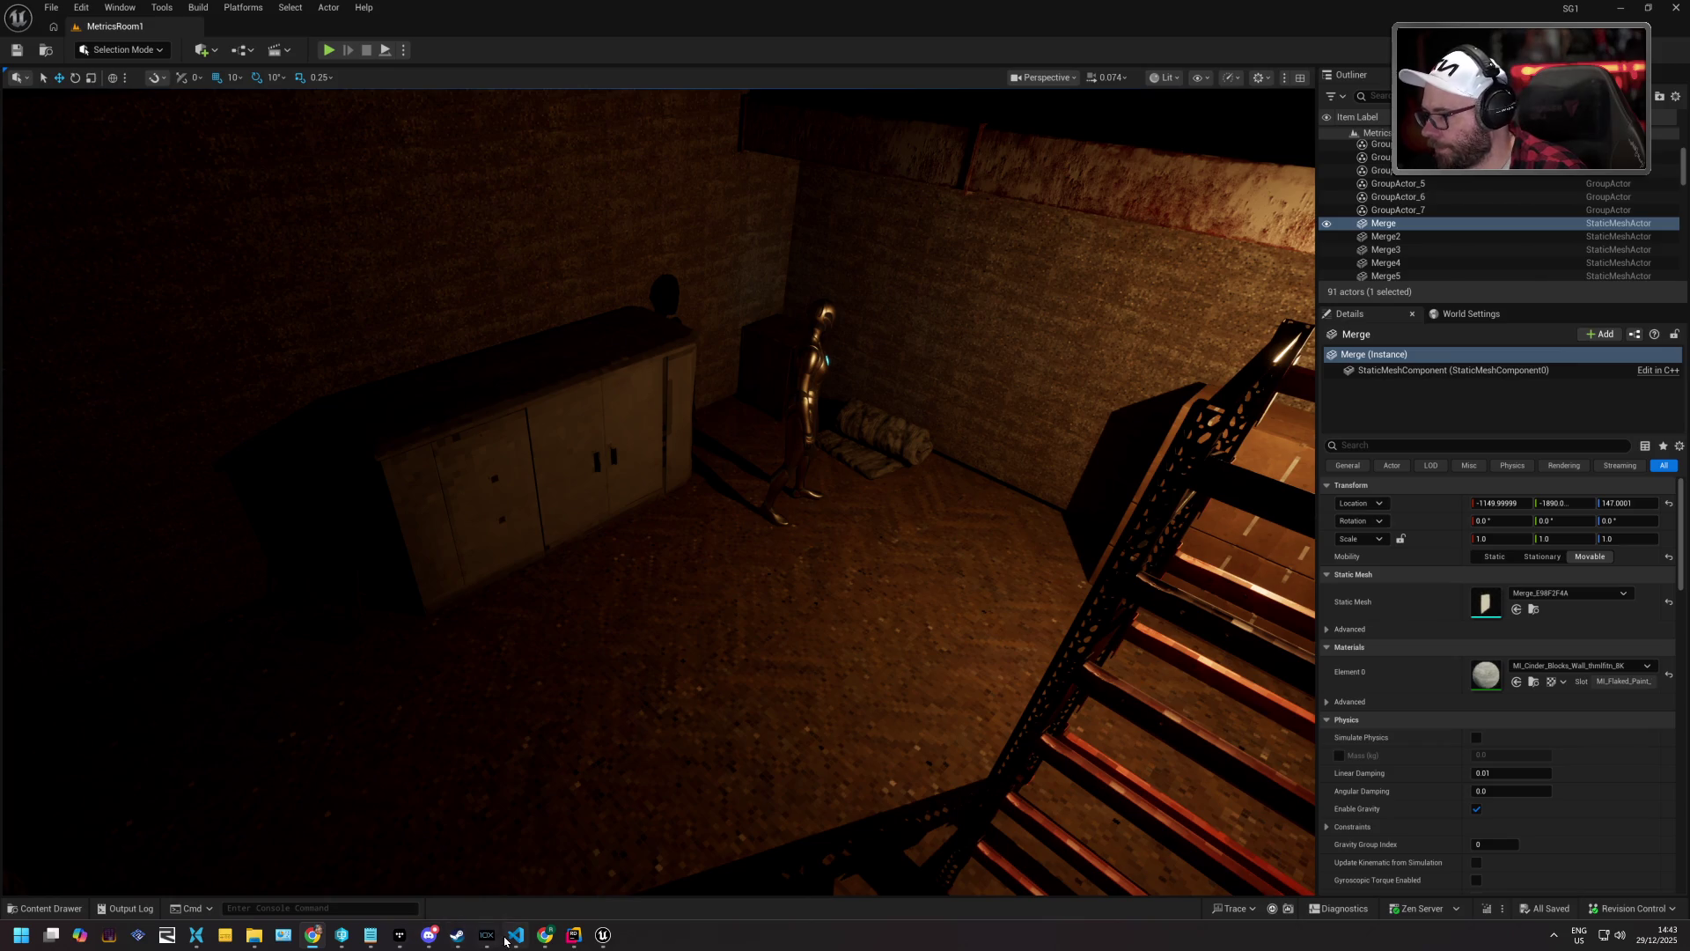
Bring the Steam window to the front over the editor.
{"action": "left_click", "coordinate": [456, 936]}
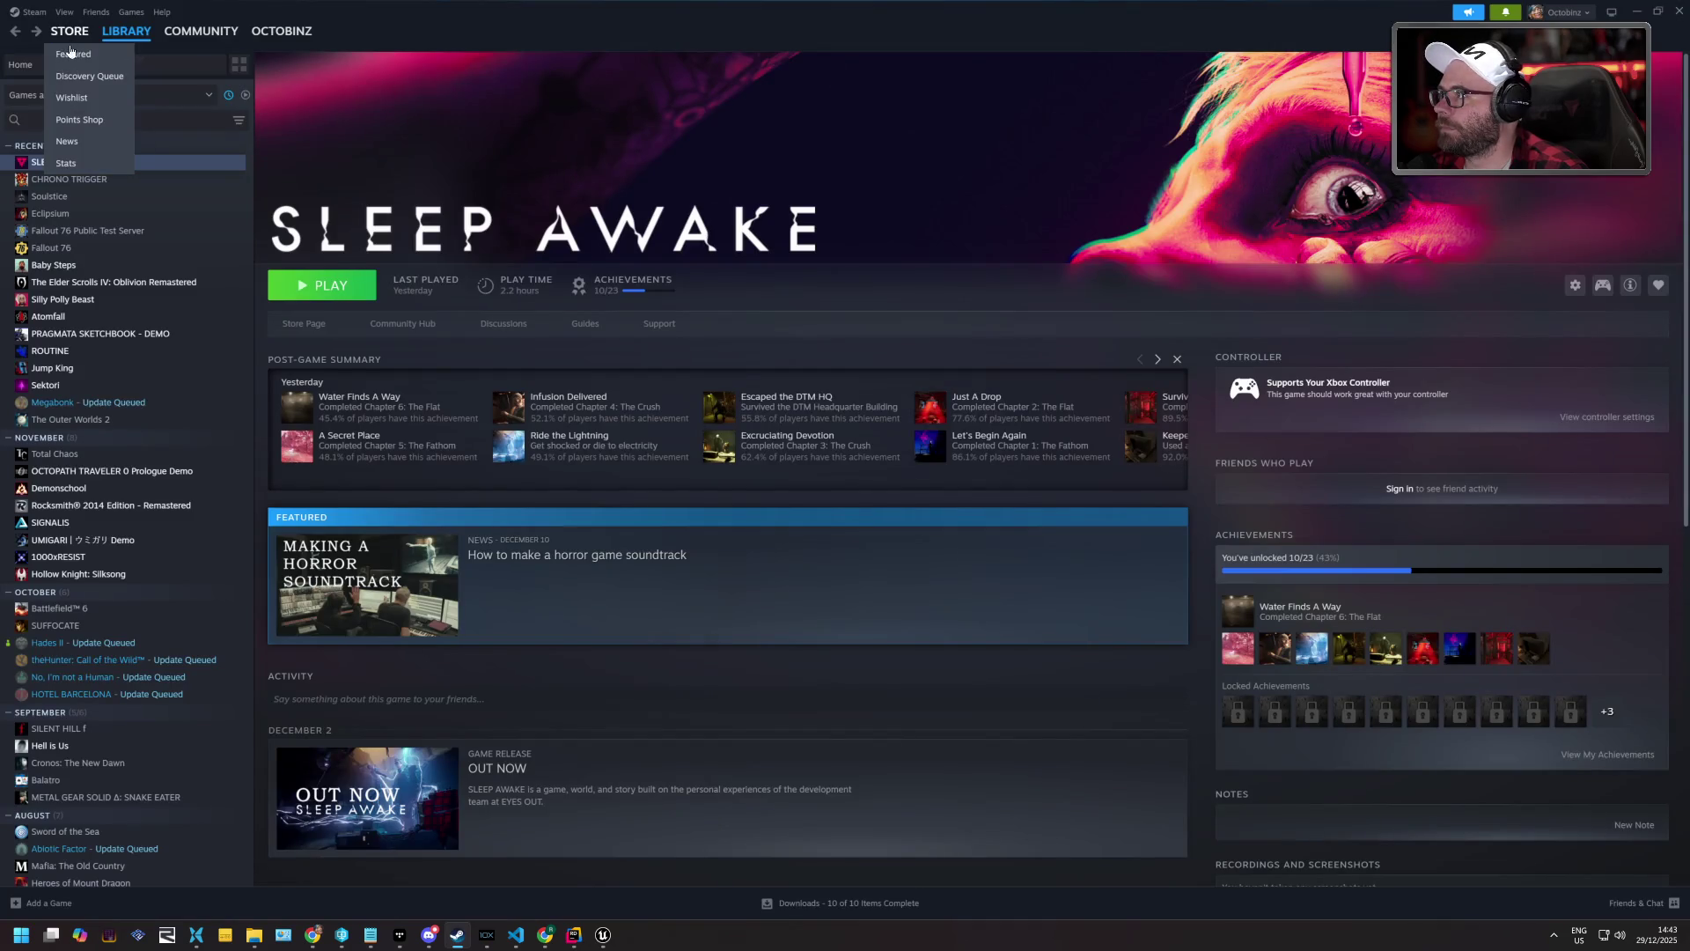
Search the Steam store for The Aurora Chronicles and open its store page.
{"action": "left_click", "coordinate": [69, 31]}
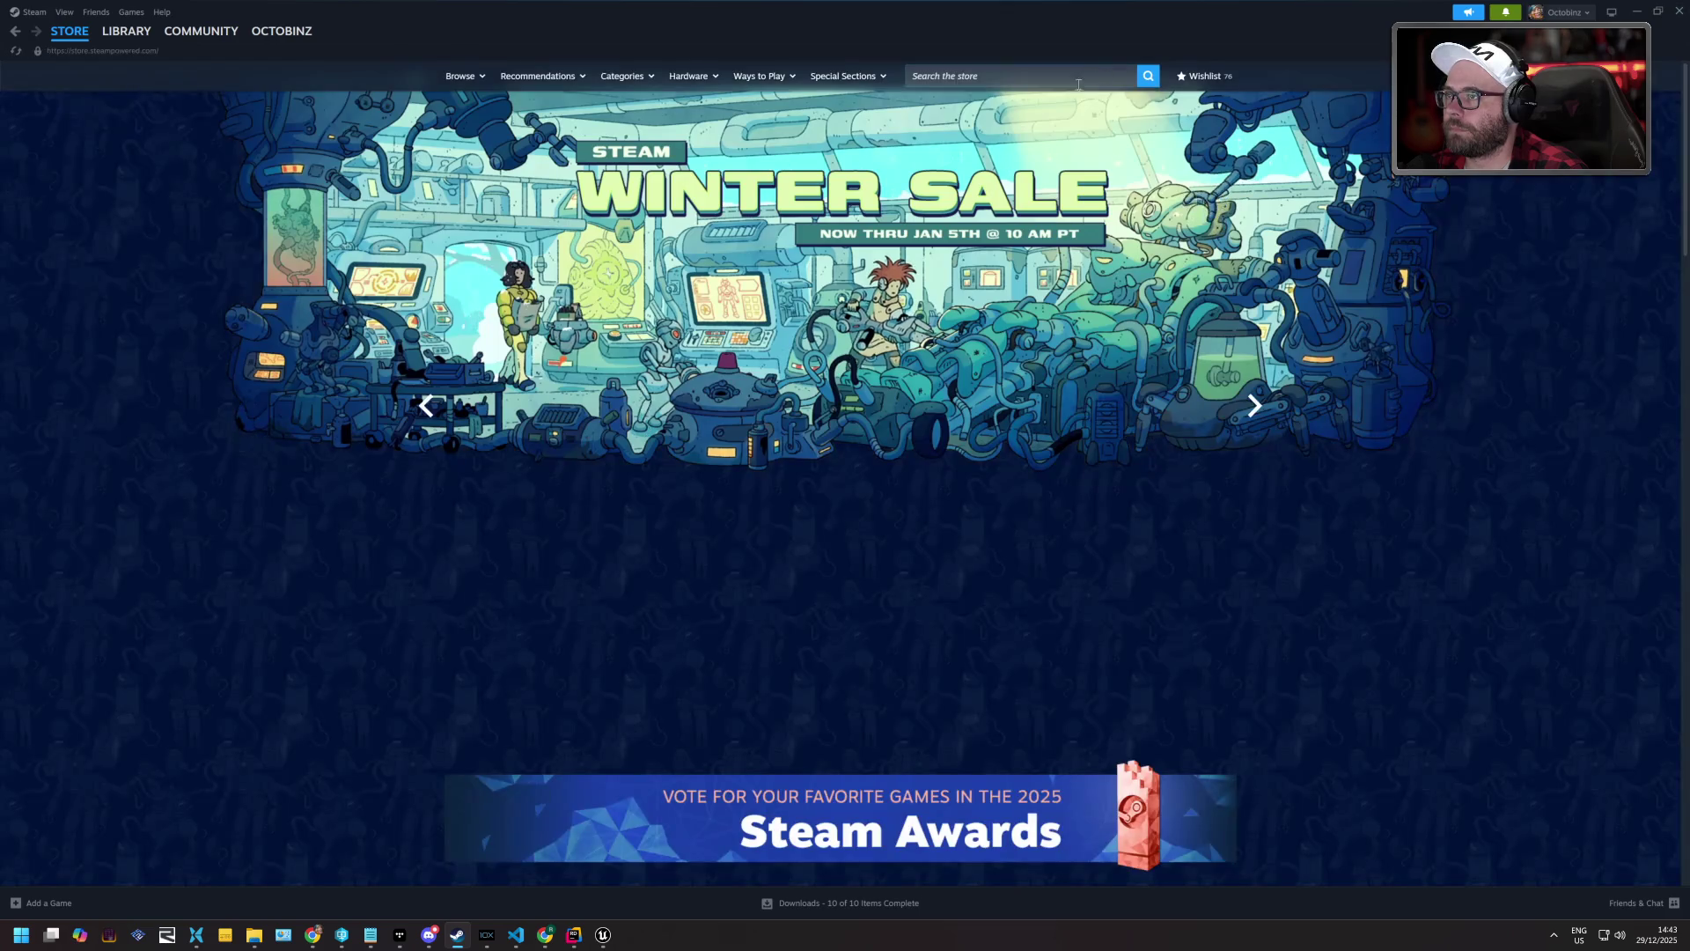
{"action": "left_click", "coordinate": [1012, 75]}
{"action": "type", "text": "The Aurora Chronicles"}
{"action": "left_click", "coordinate": [1060, 126]}
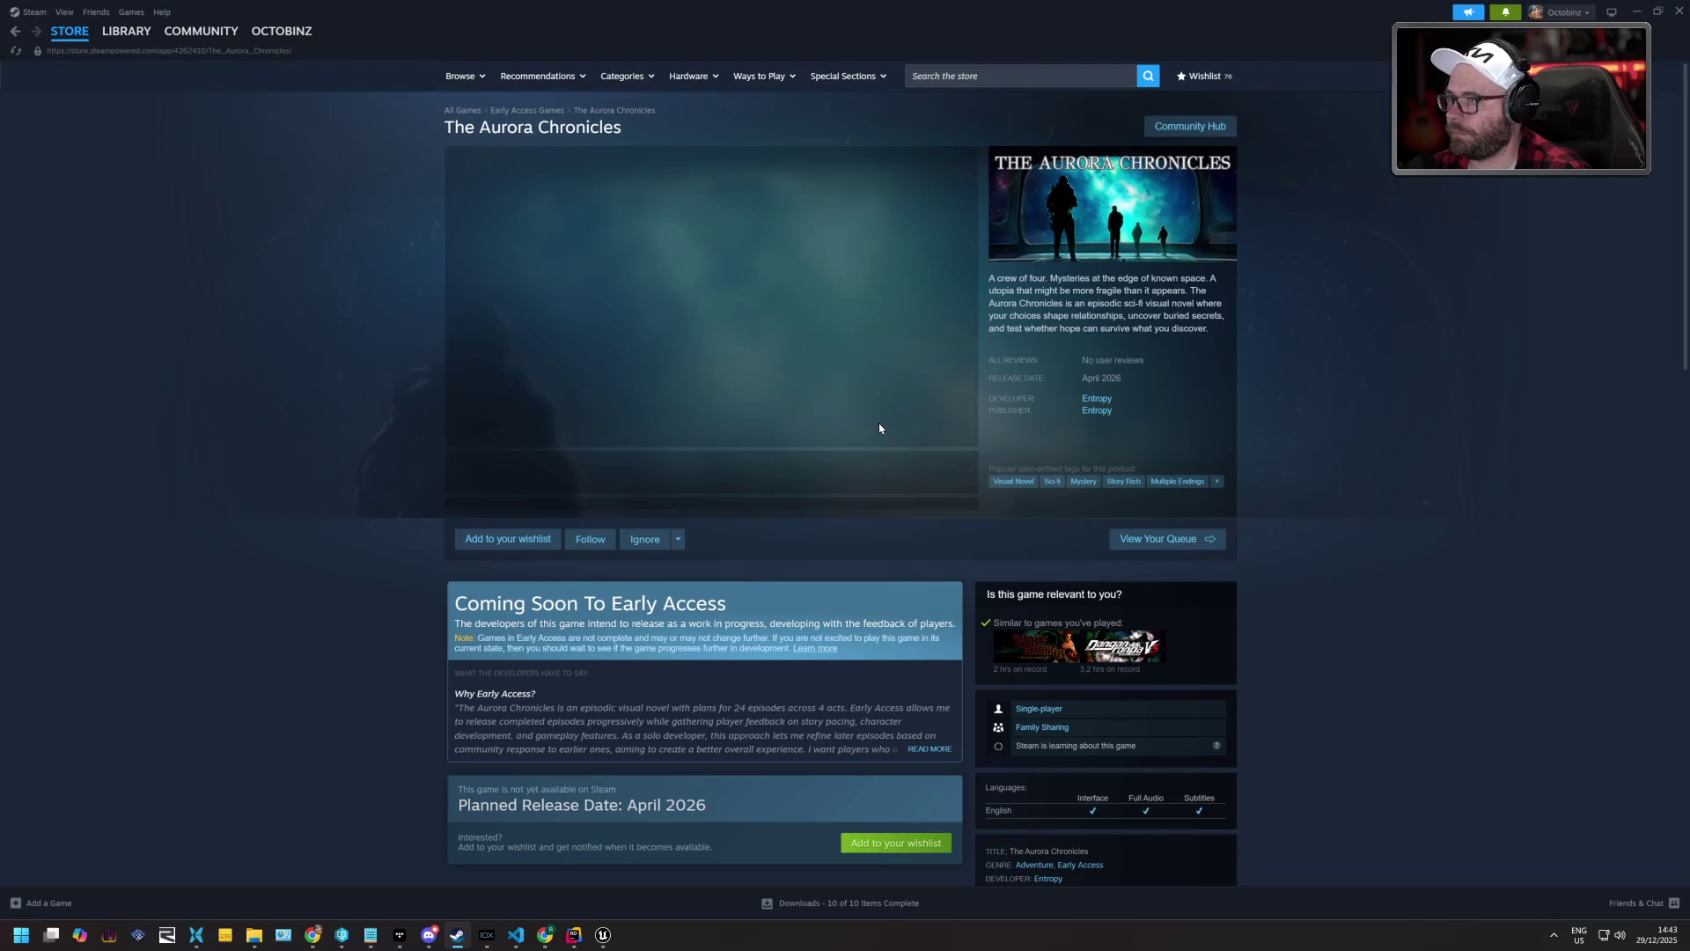
Add The Aurora Chronicles to the wishlist, return to the store front, and minimize Steam.
{"action": "scroll", "coordinate": [900, 675], "scroll_direction": "down", "scroll_amount": 2}
{"action": "left_click", "coordinate": [893, 710]}
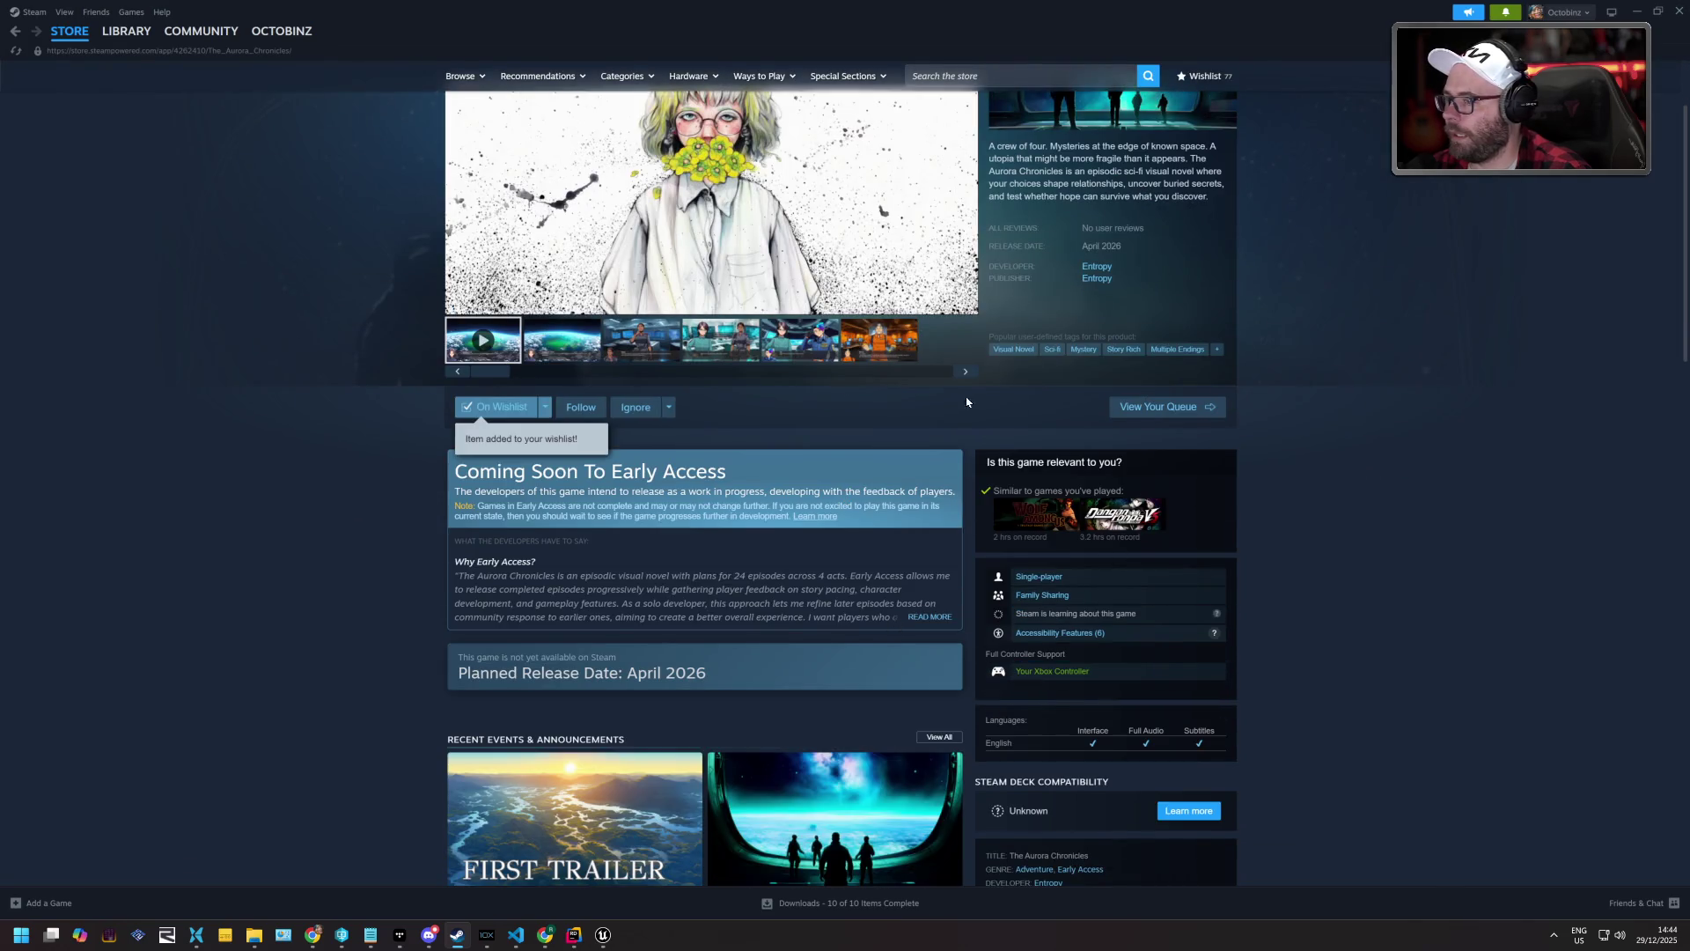
{"action": "key", "text": "alt+Left"}
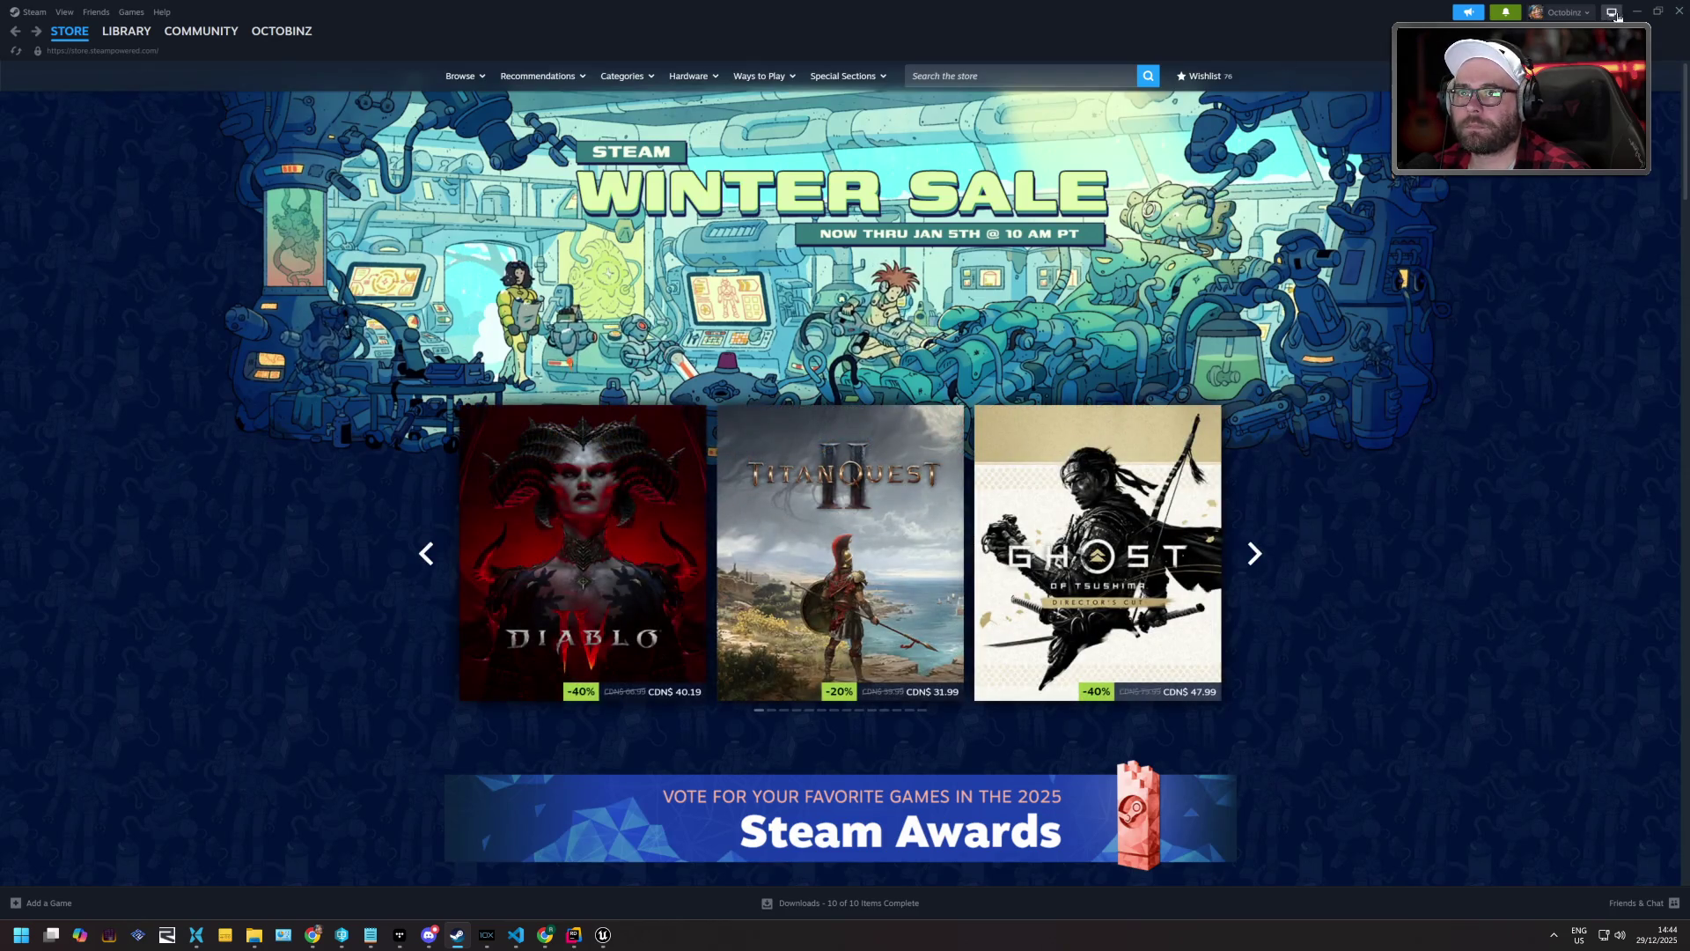
{"action": "left_click", "coordinate": [1634, 12]}
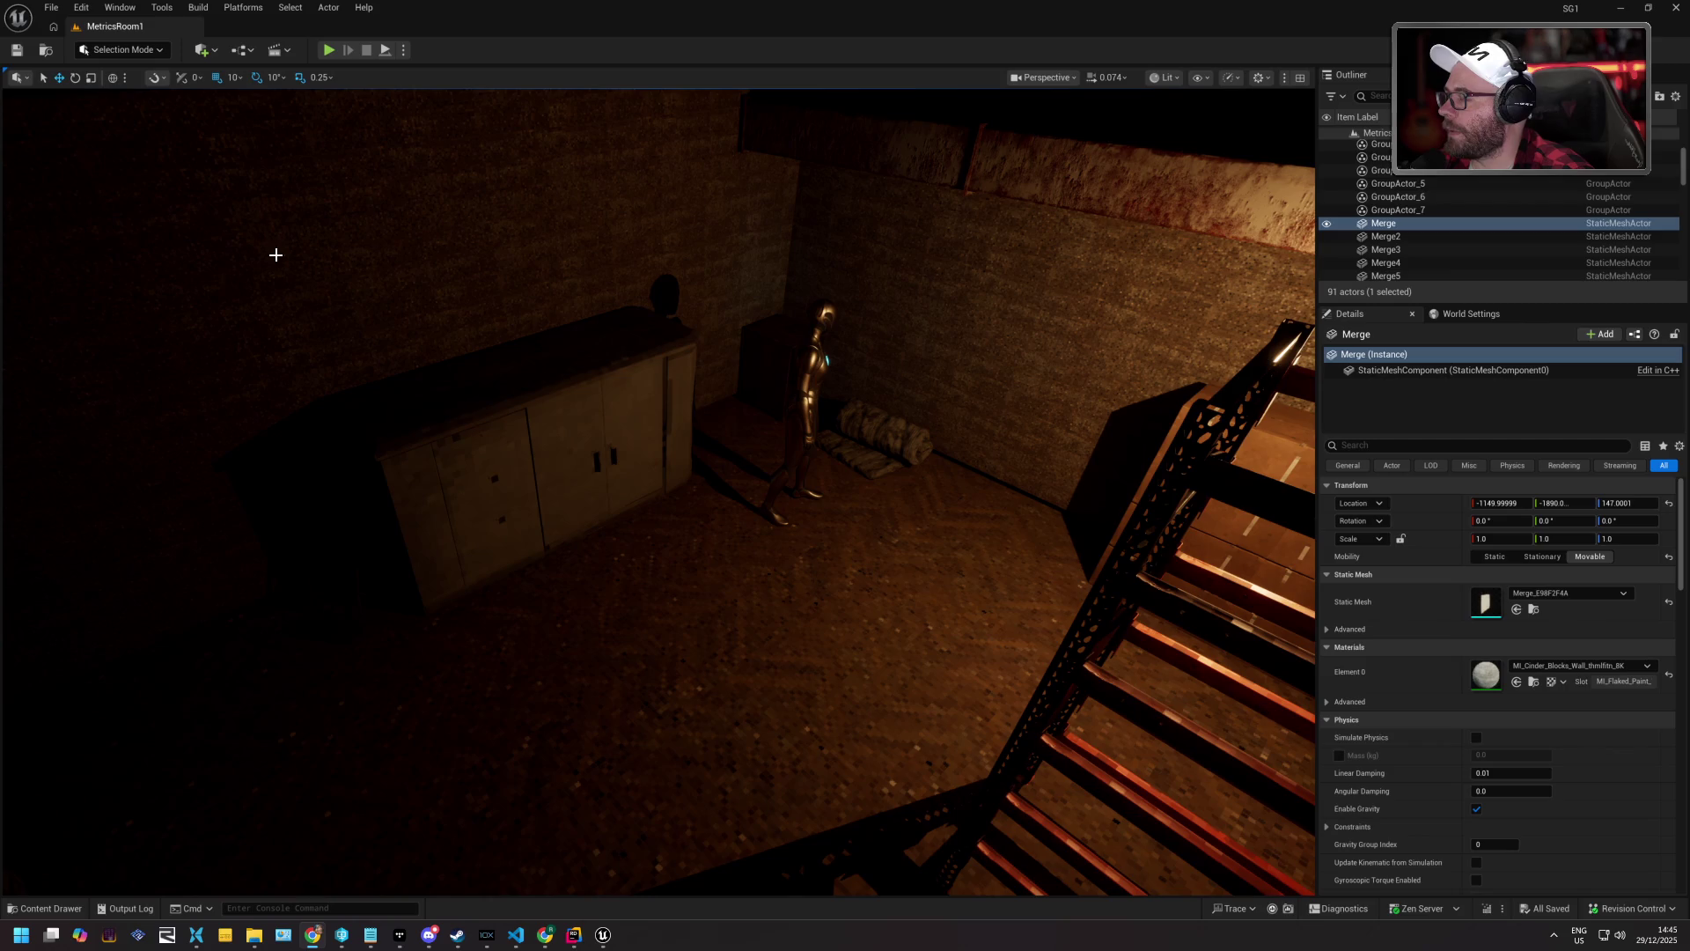
Frame the cabinets and staircase from the stairs, then start a Play-In-Editor session.
{"action": "key", "text": "Down"}
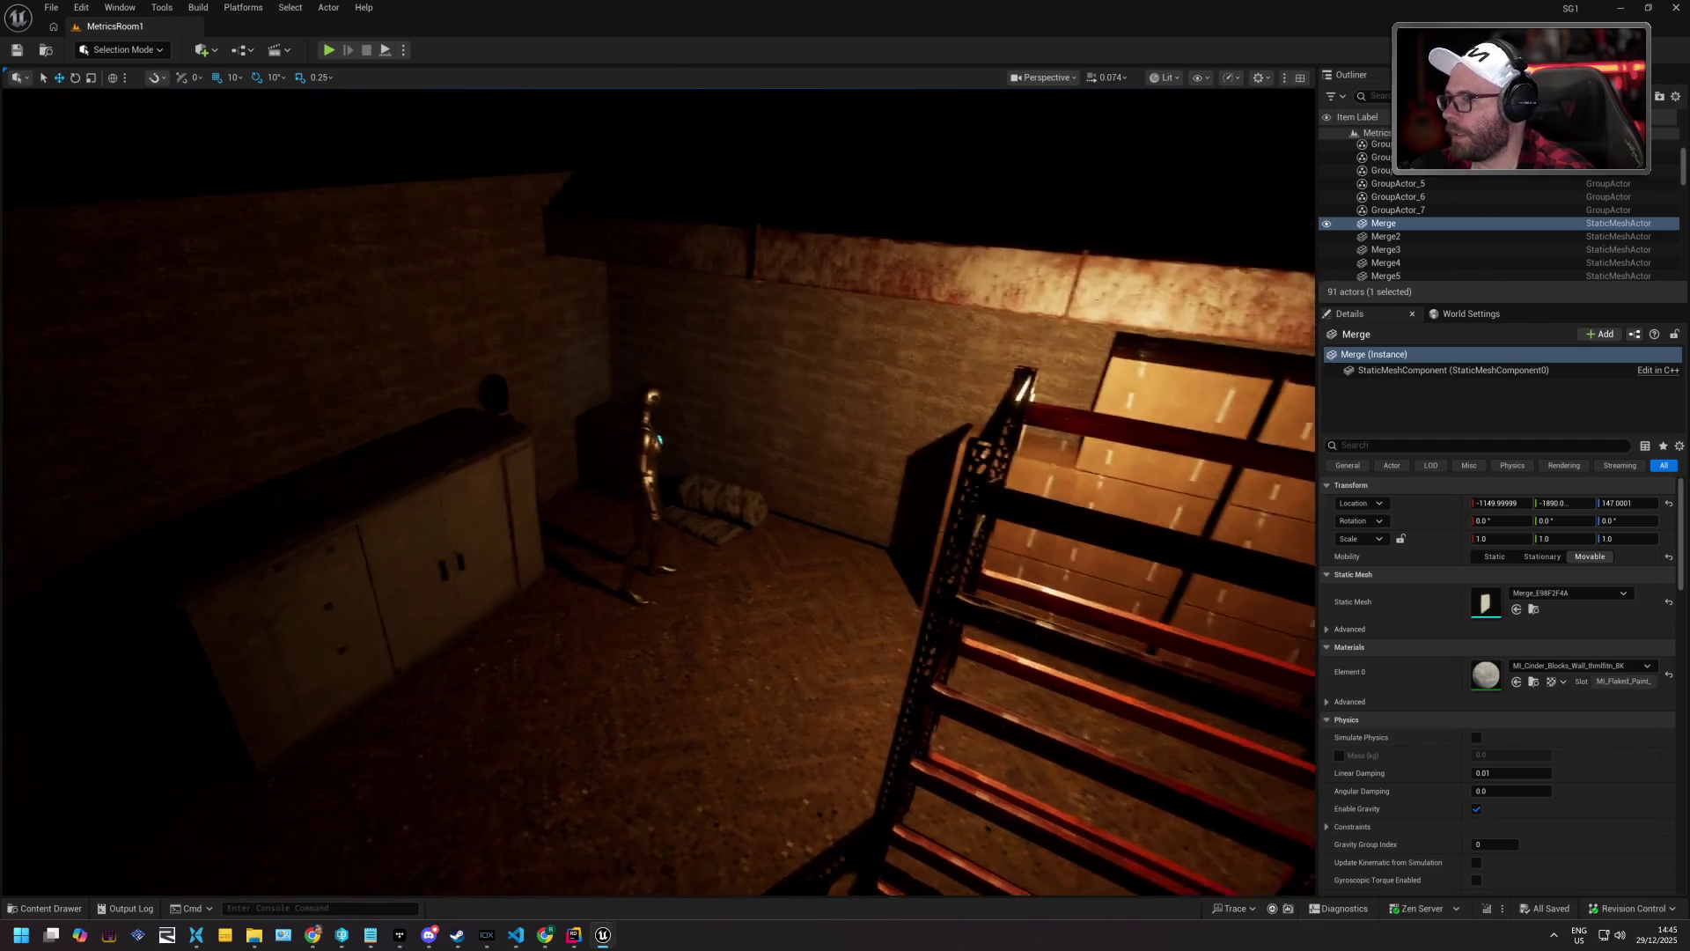
{"action": "key", "text": "Left"}
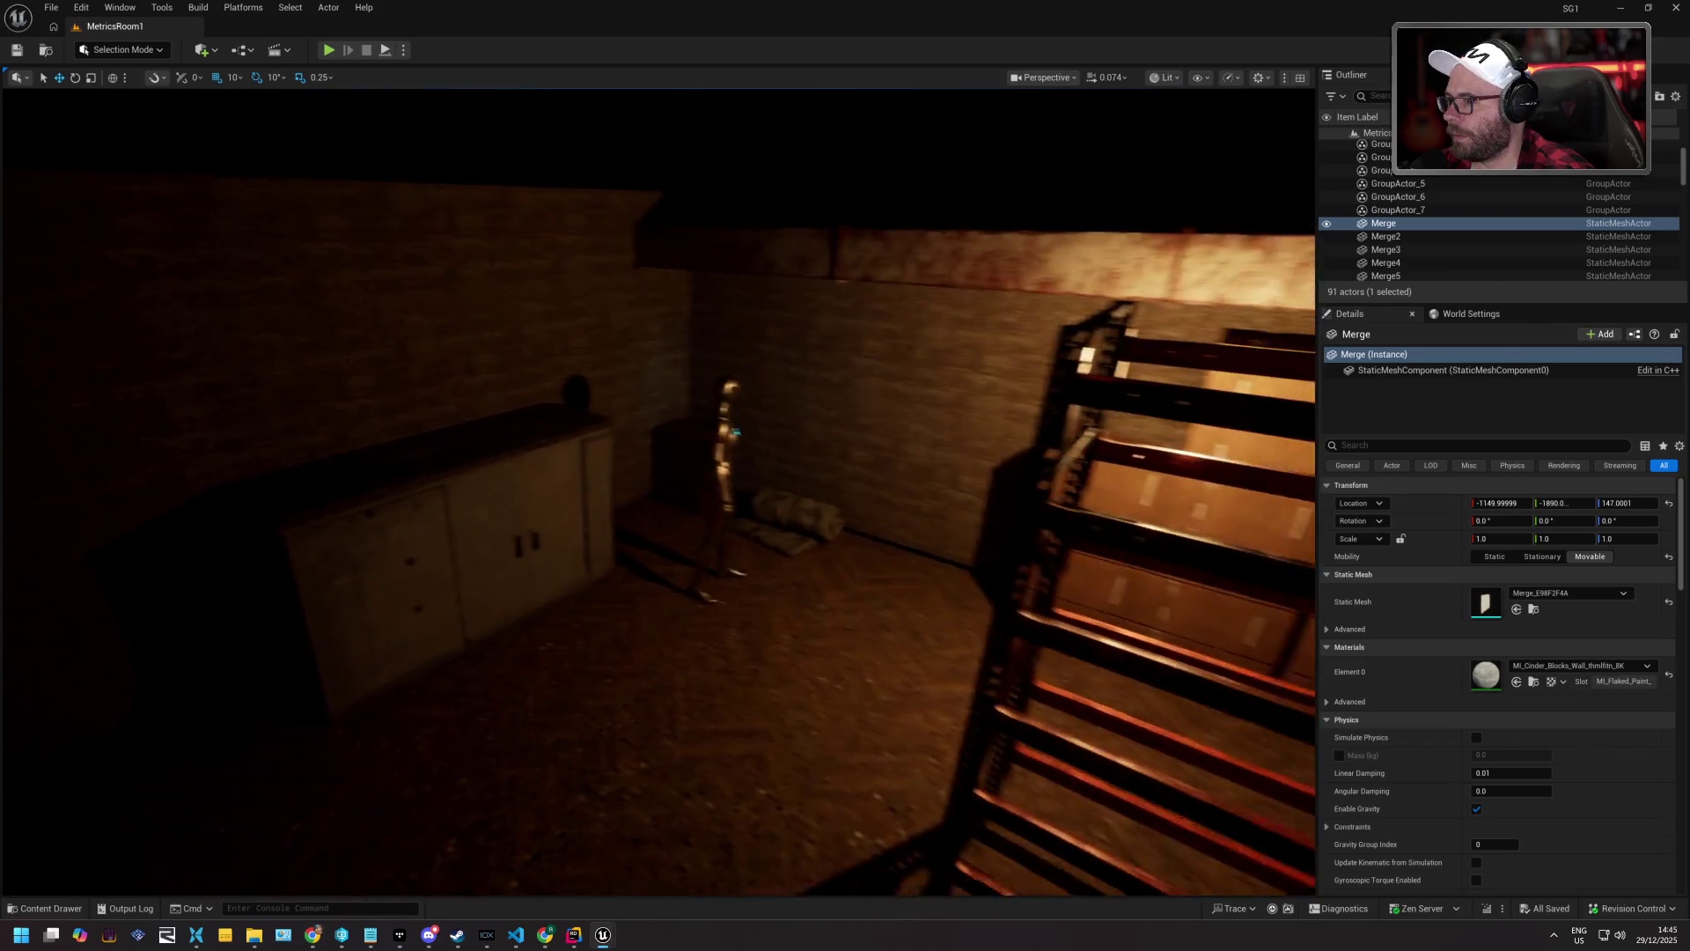
{"action": "key", "text": "Right"}
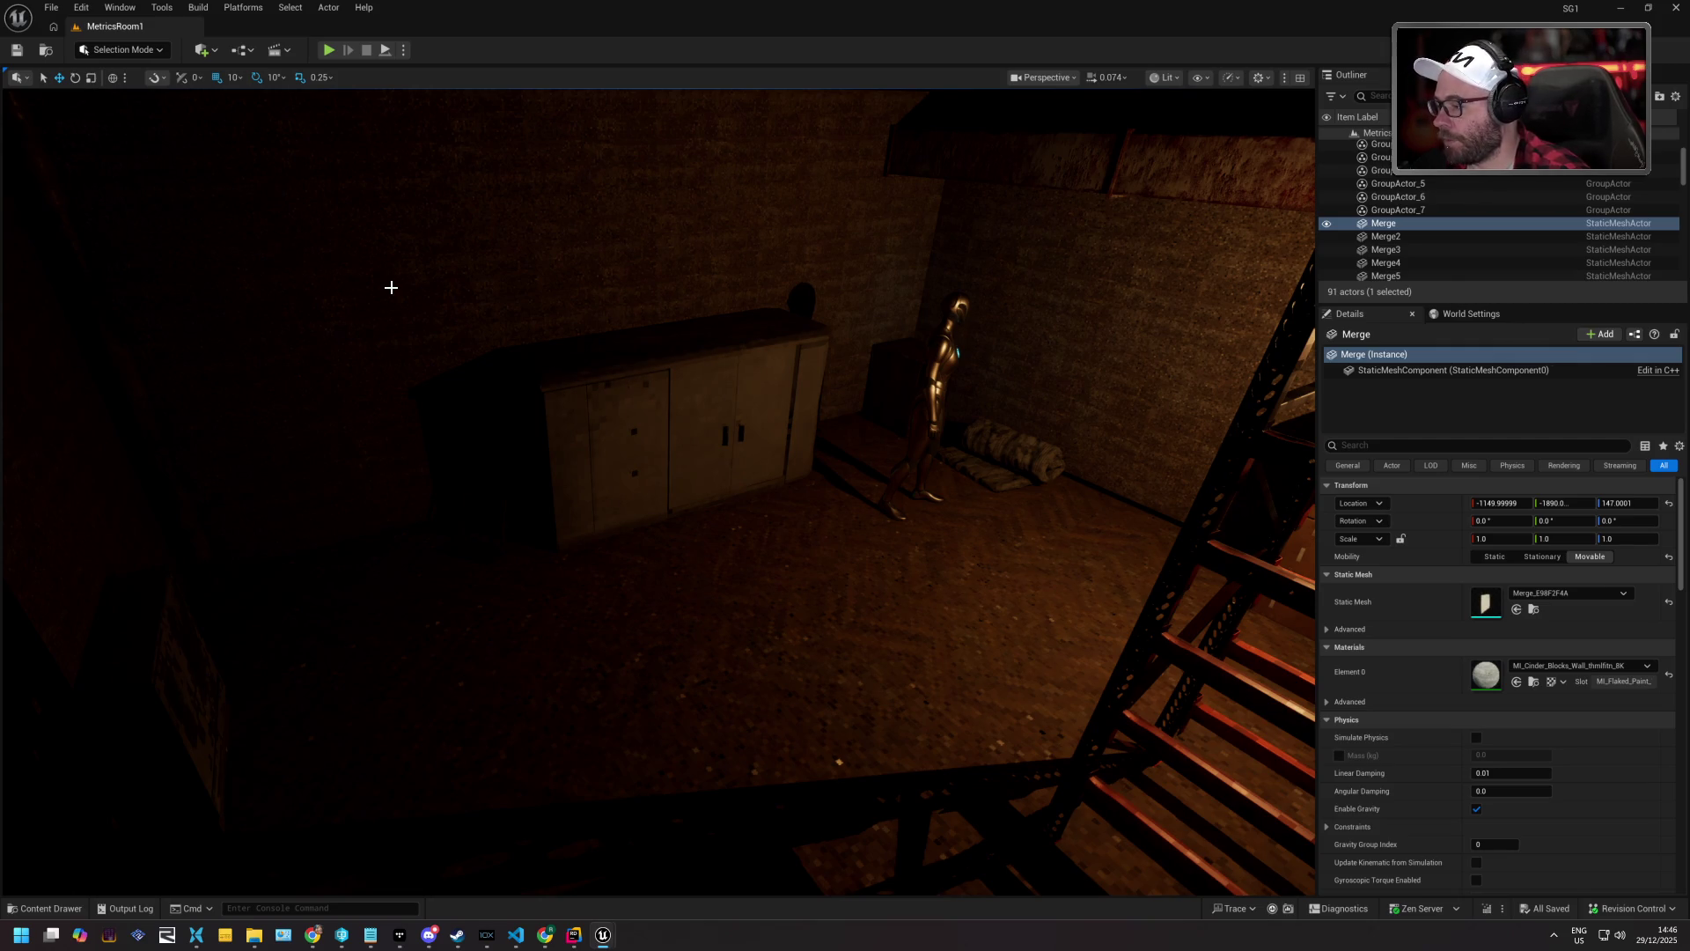
{"action": "mouse_move", "coordinate": [445, 246]}
{"action": "left_mouse_down"}
{"action": "mouse_move", "coordinate": [414, 211]}
{"action": "mouse_move", "coordinate": [413, 247]}
{"action": "mouse_move", "coordinate": [845, 349]}
{"action": "mouse_move", "coordinate": [814, 349]}
{"action": "left_mouse_up"}
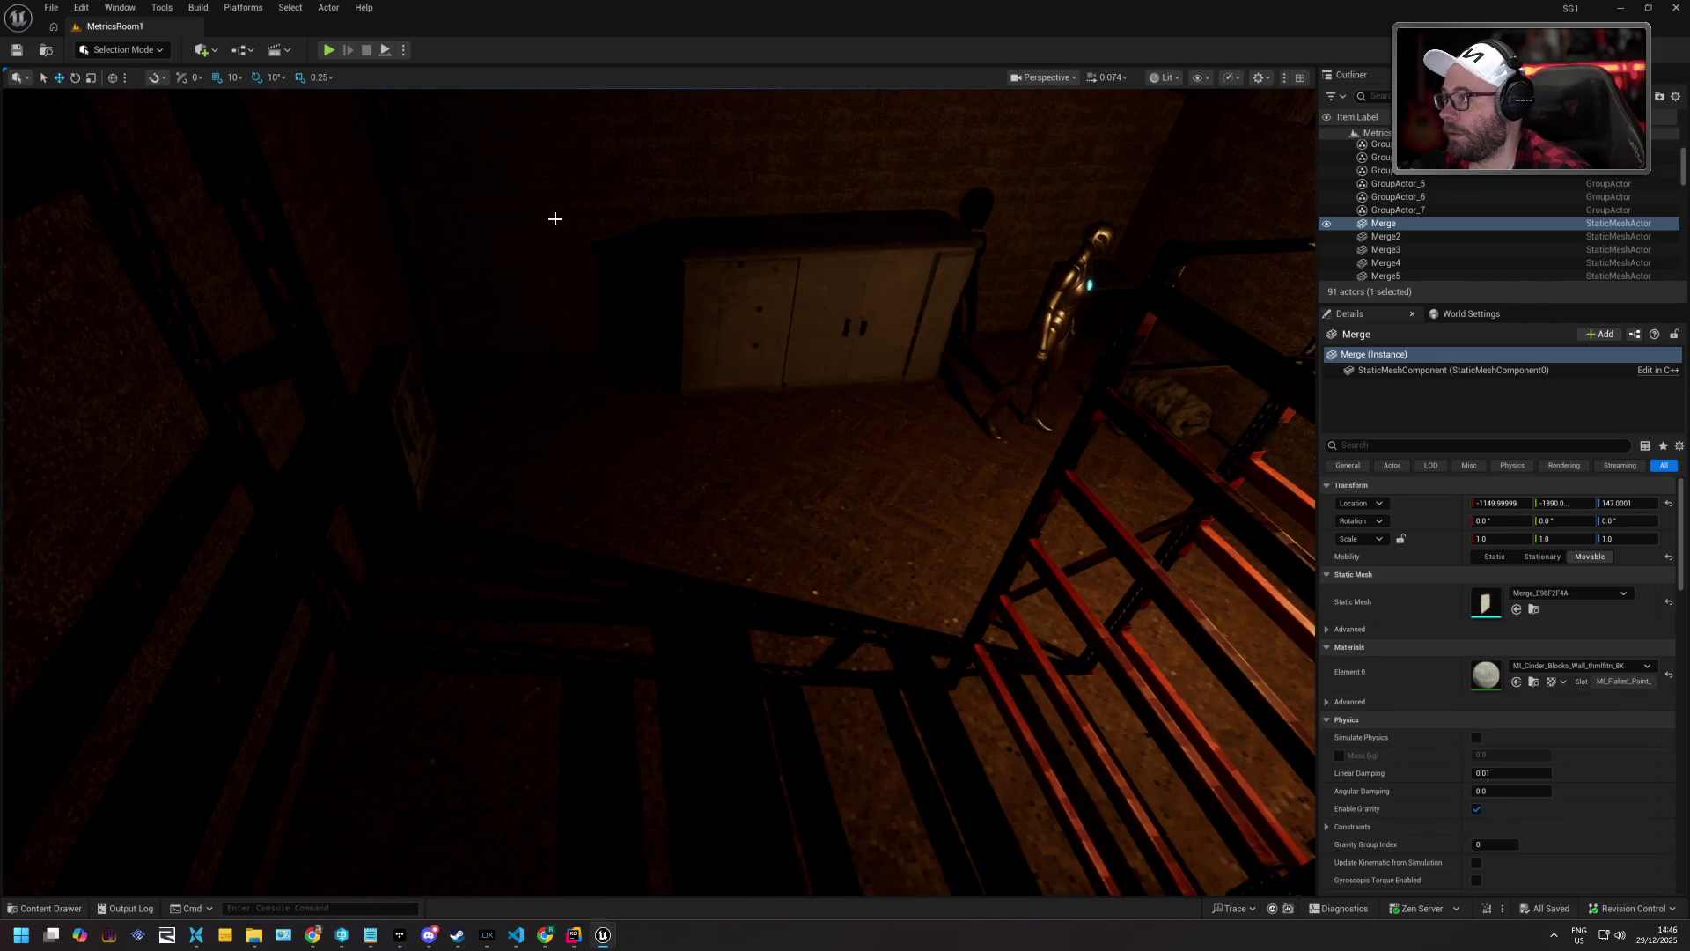
{"action": "left_click", "coordinate": [329, 51]}
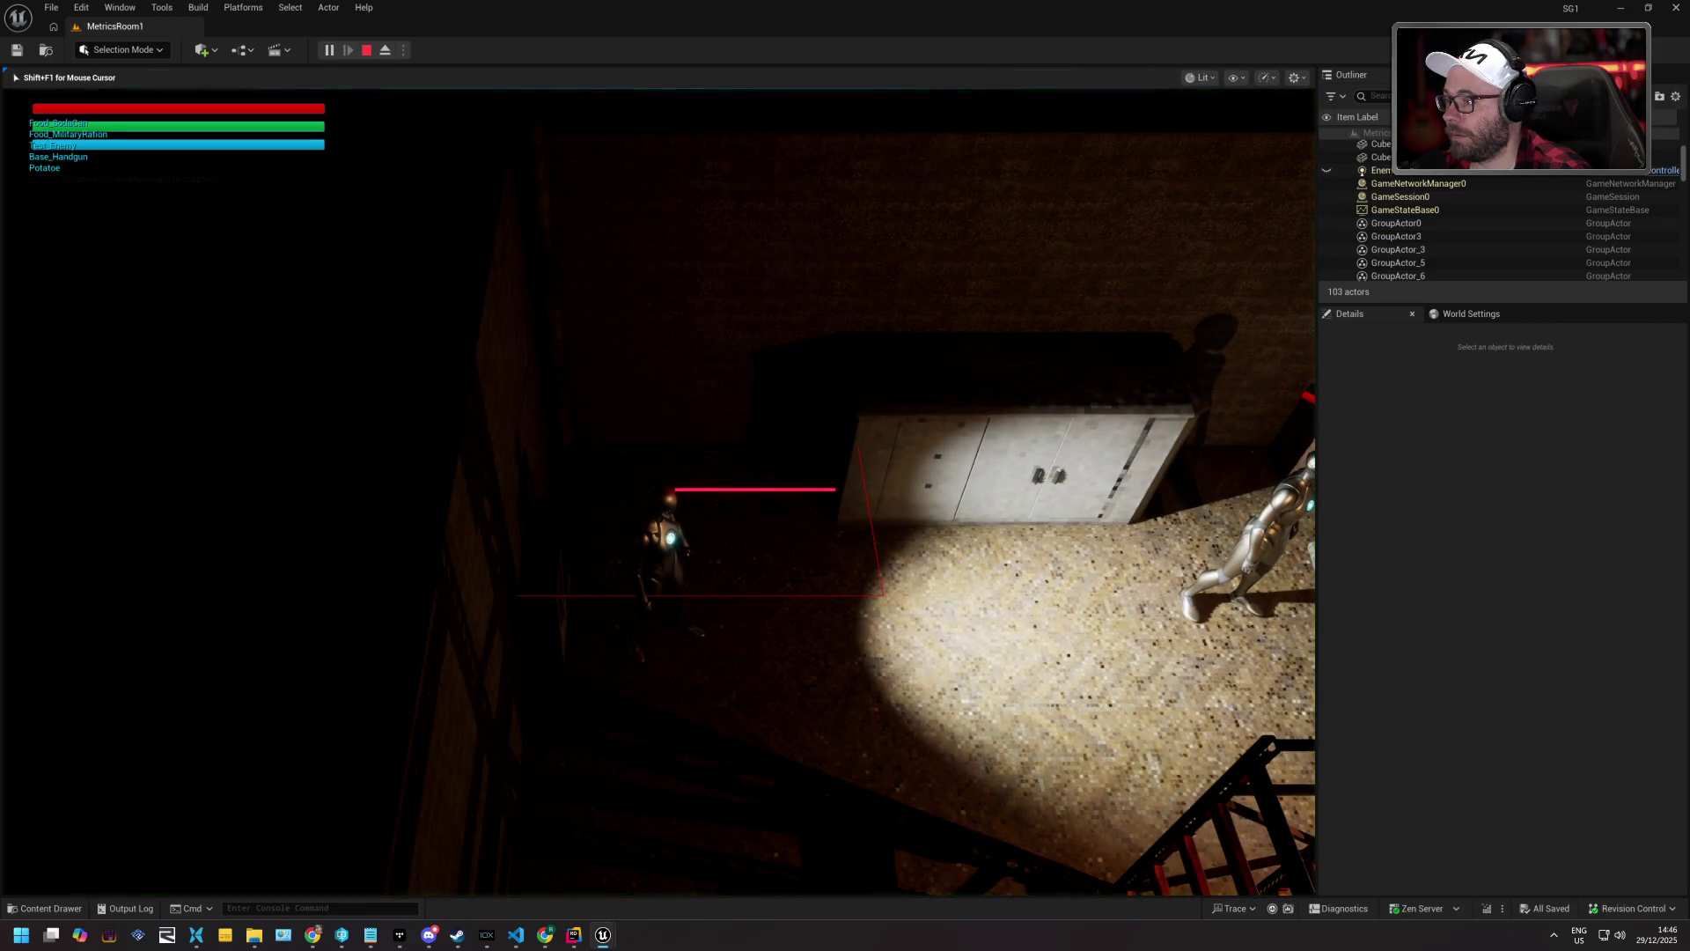
Walk the character forward from the stairwell out to the METRICS 1 hall.
{"action": "key", "text": "w"}
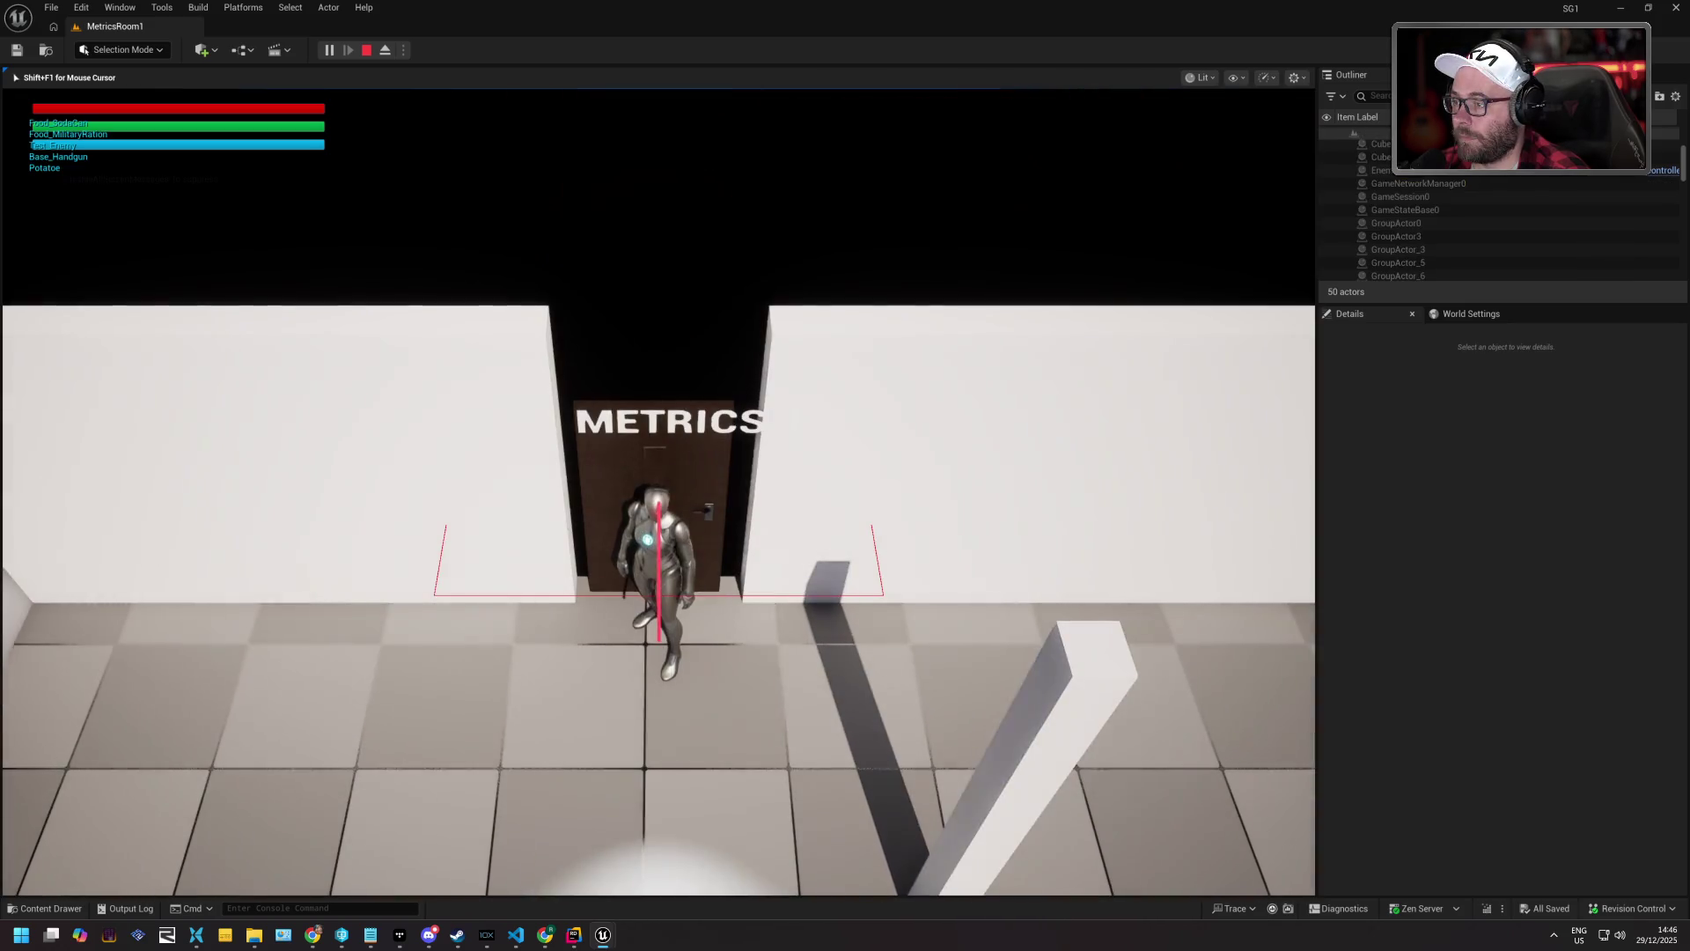
Run the character across the METRICS room, circling left past the pillar around the enemy.
{"action": "key", "text": "d"}
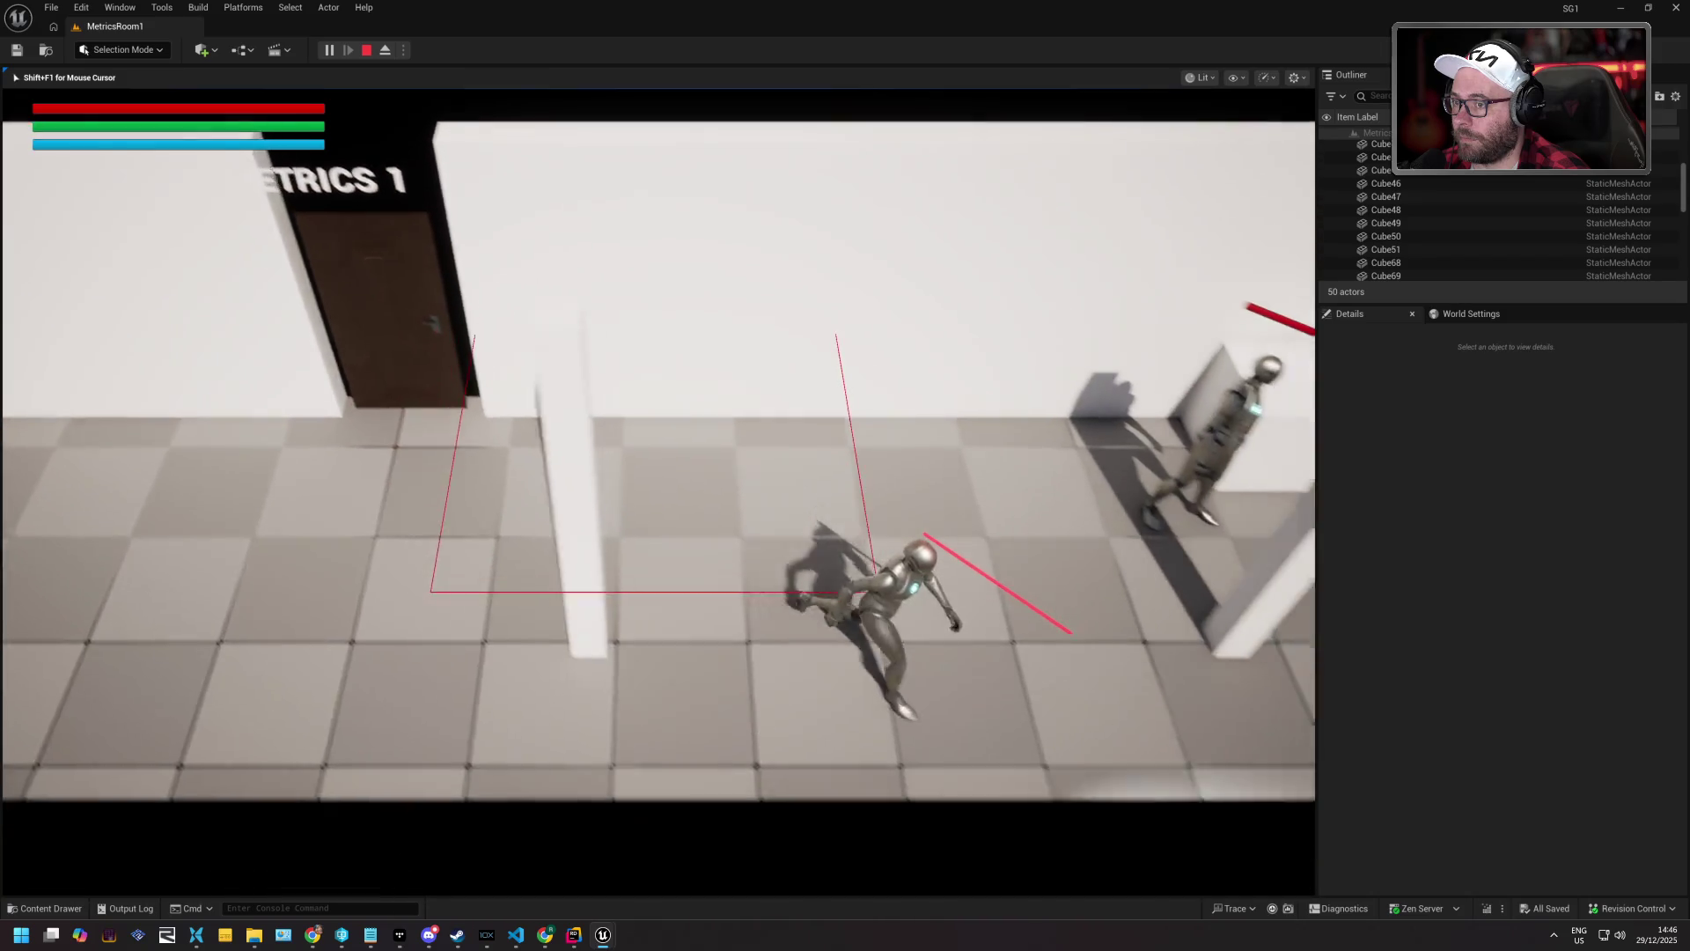
{"action": "key", "text": "a"}
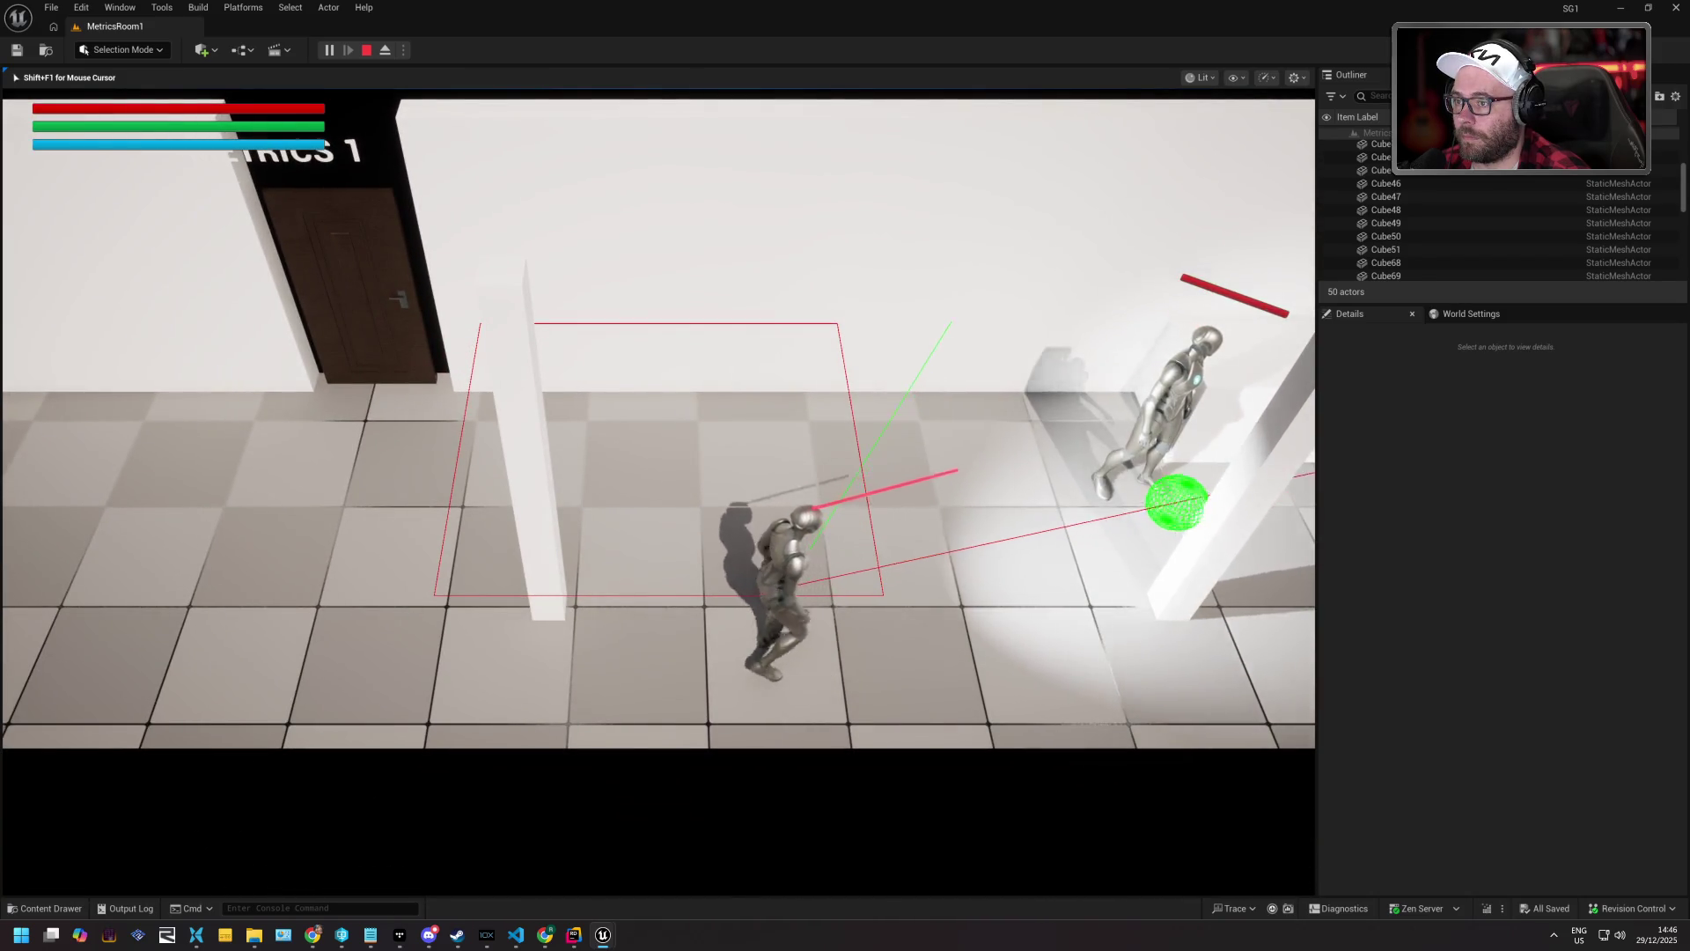
{"action": "key", "text": "a"}
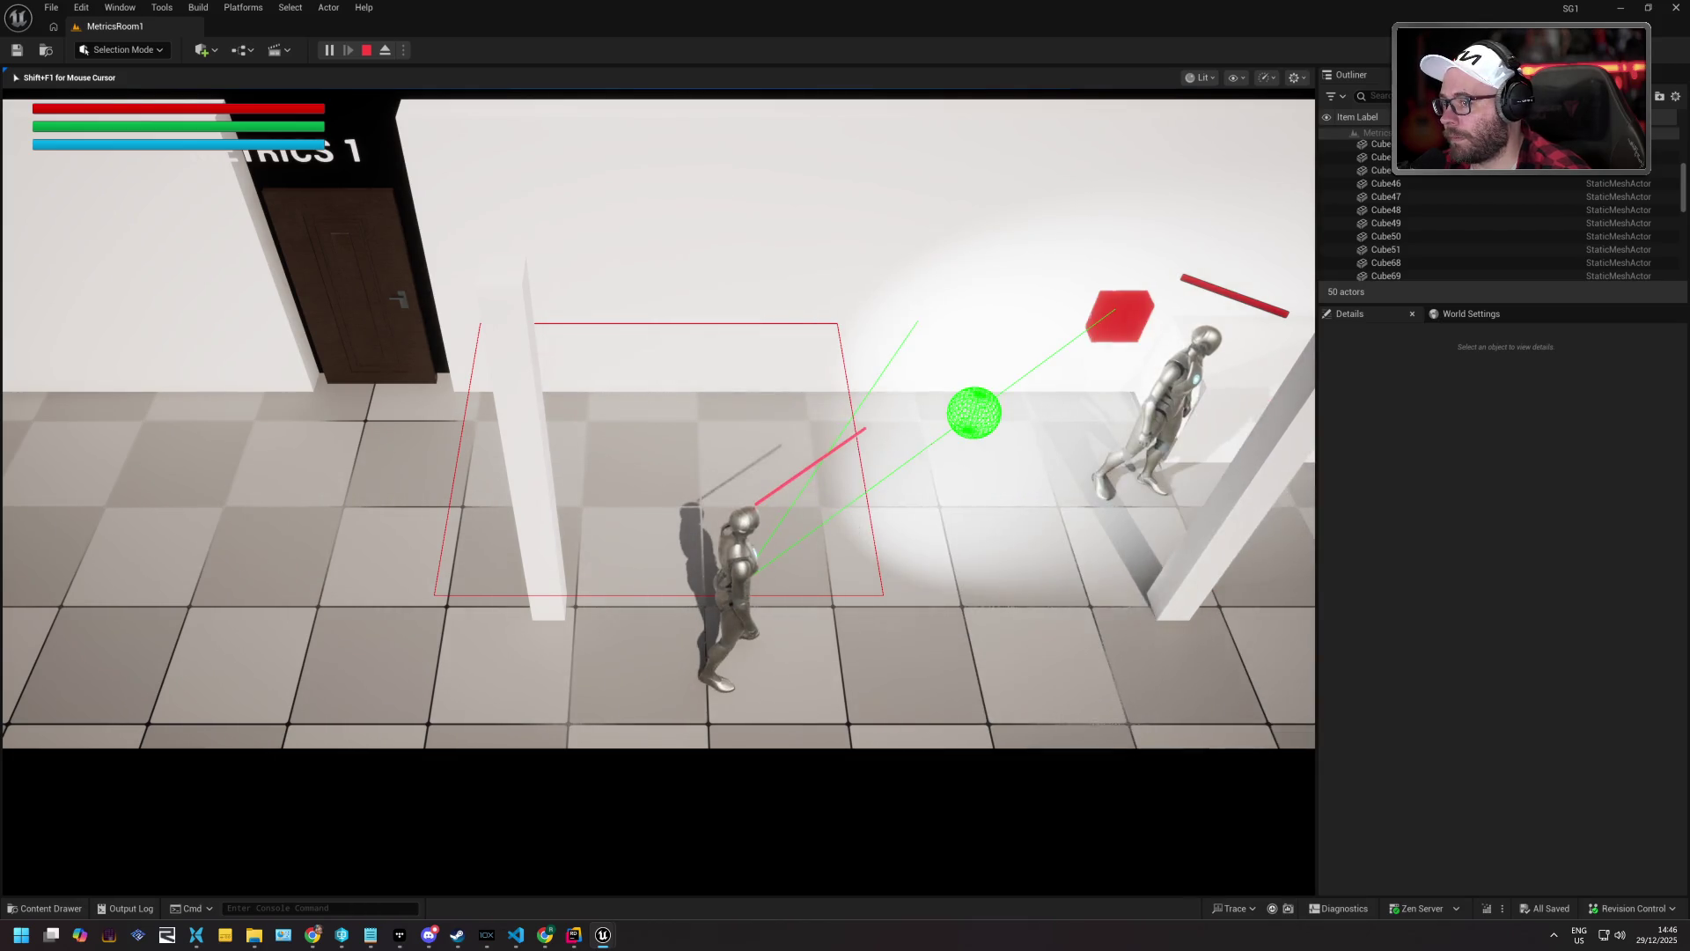
{"action": "key", "text": "a"}
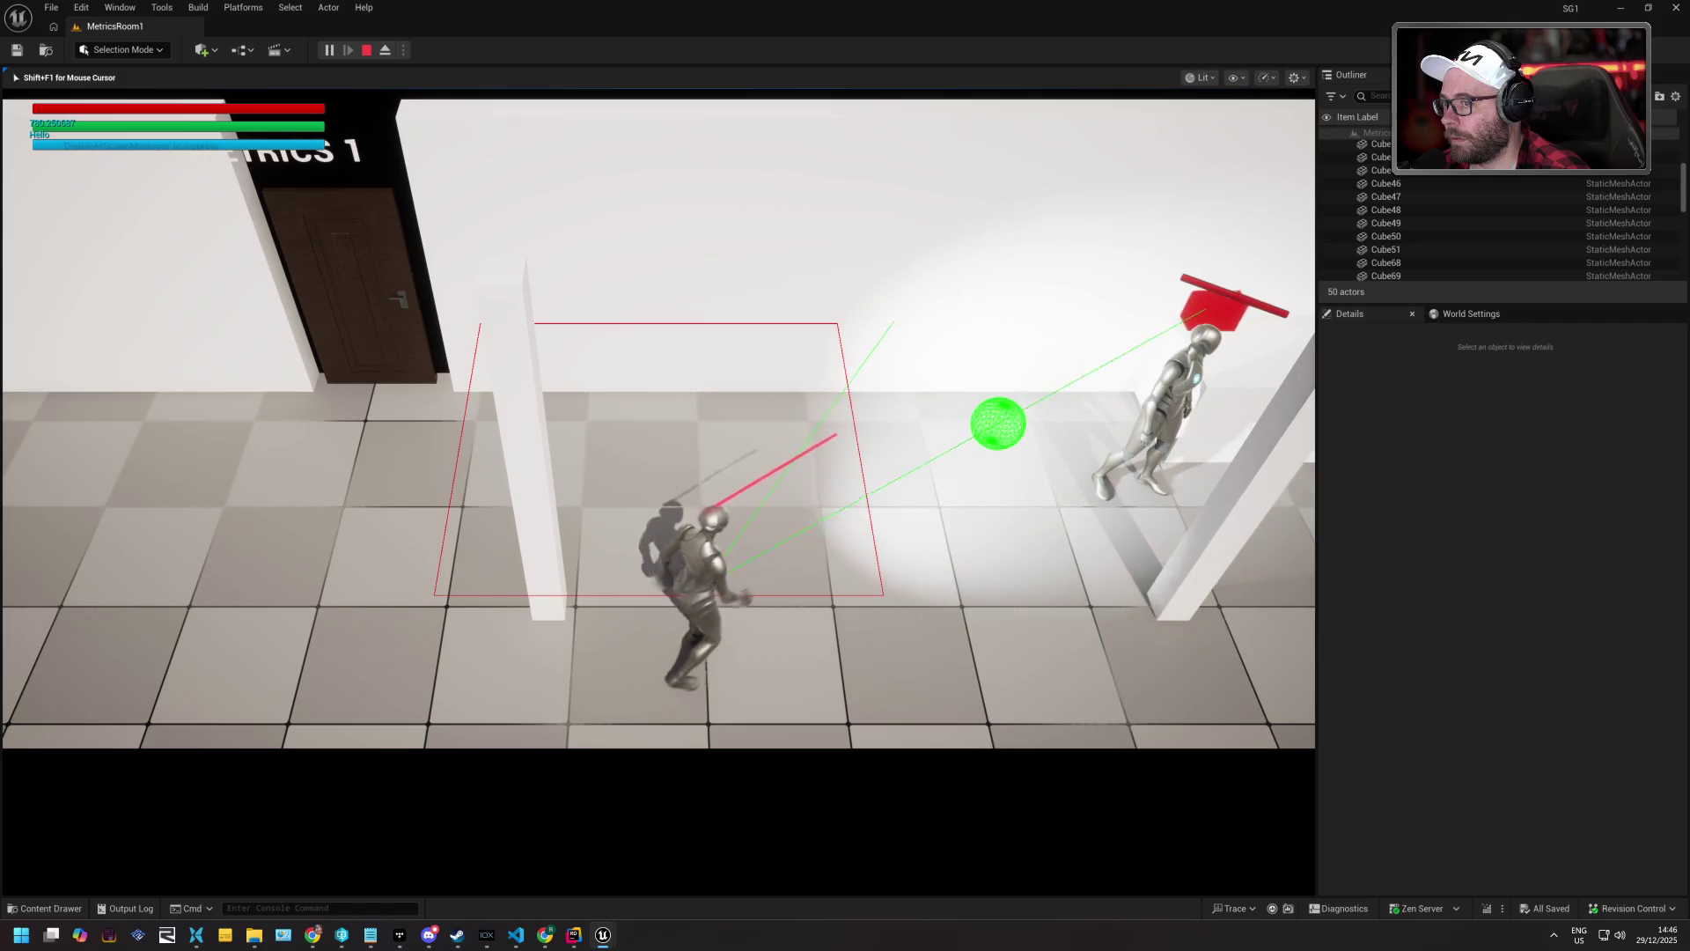
{"action": "key", "text": "w"}
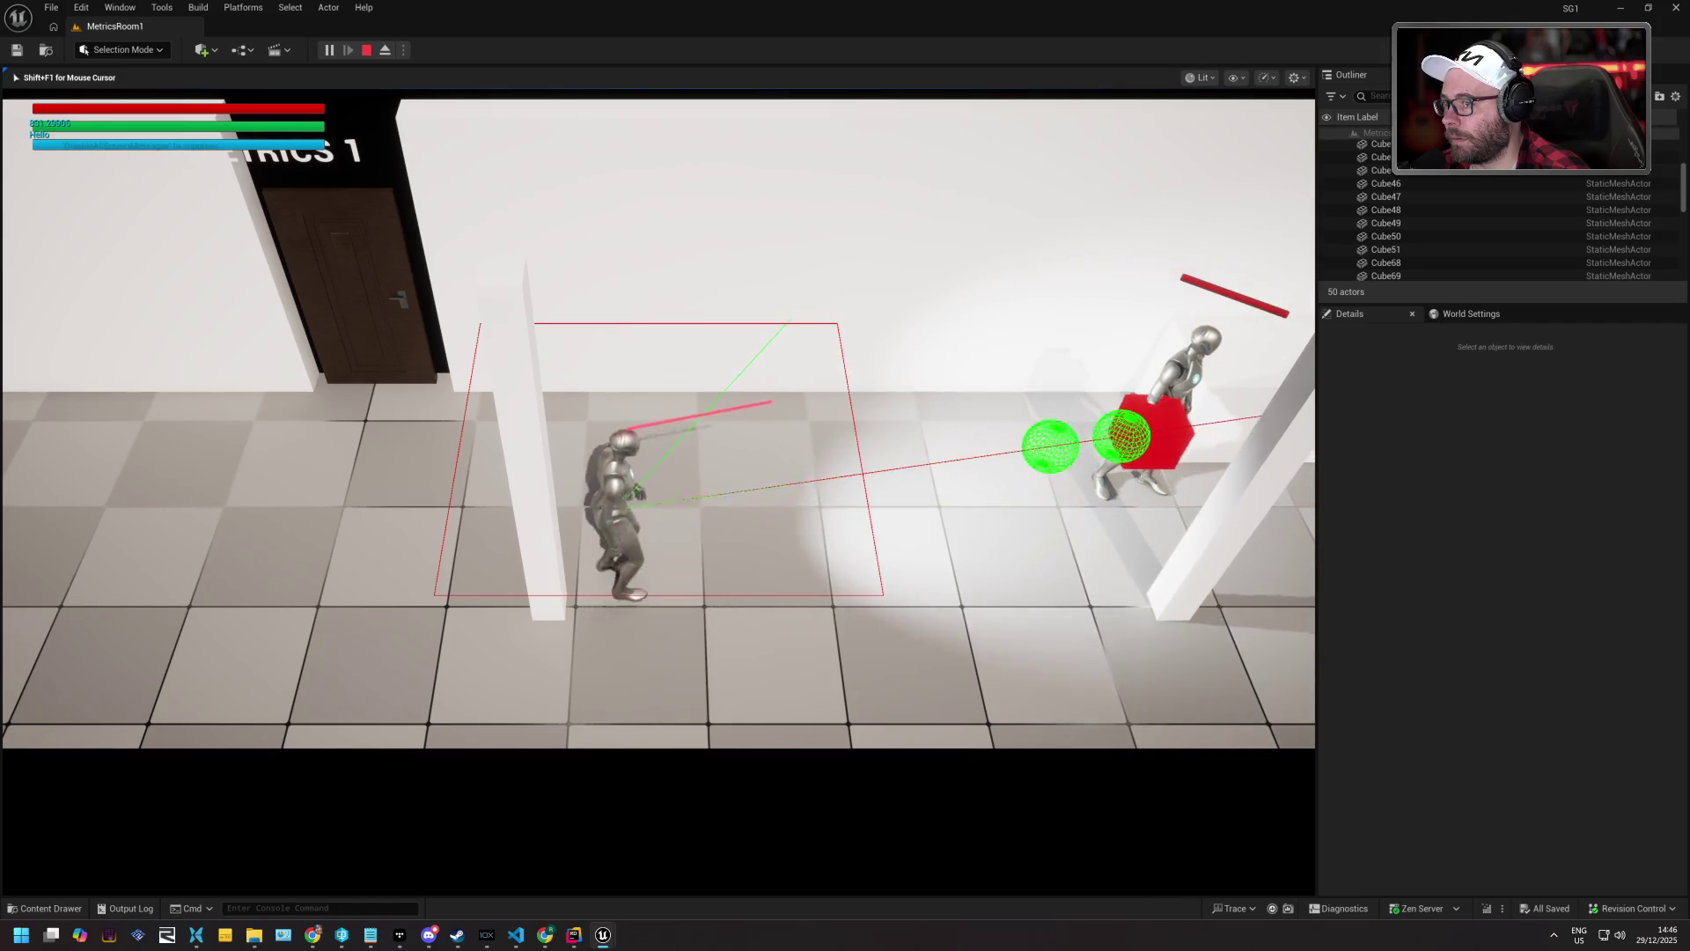
{"action": "key", "text": "a"}
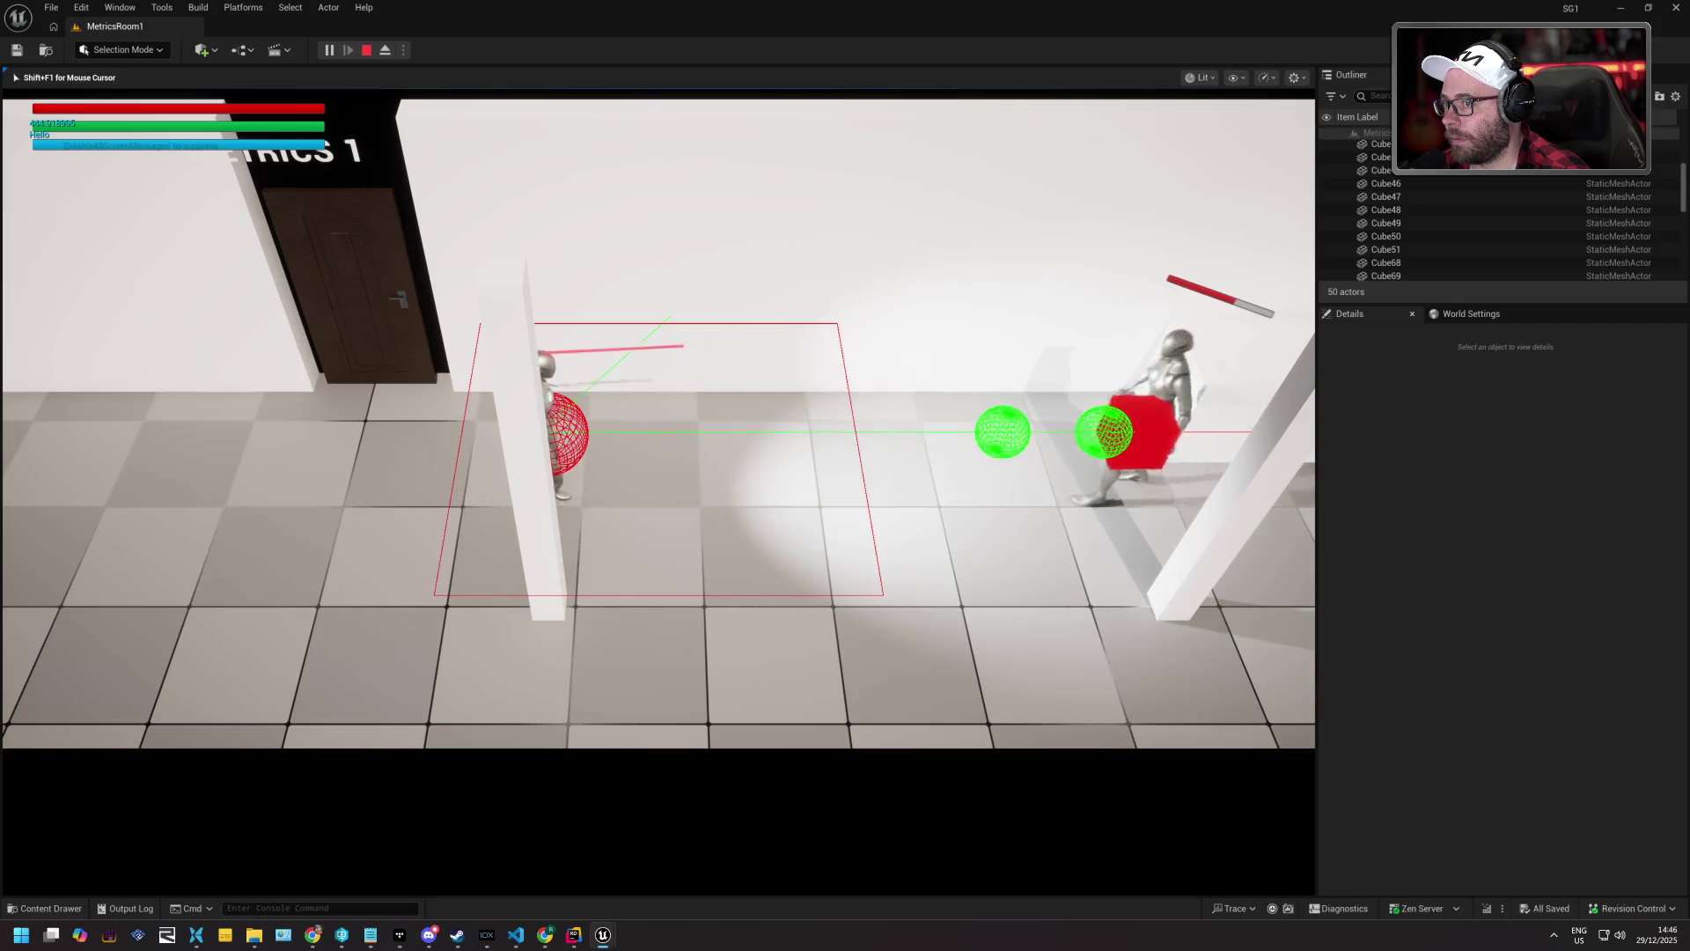
{"action": "key", "text": "a"}
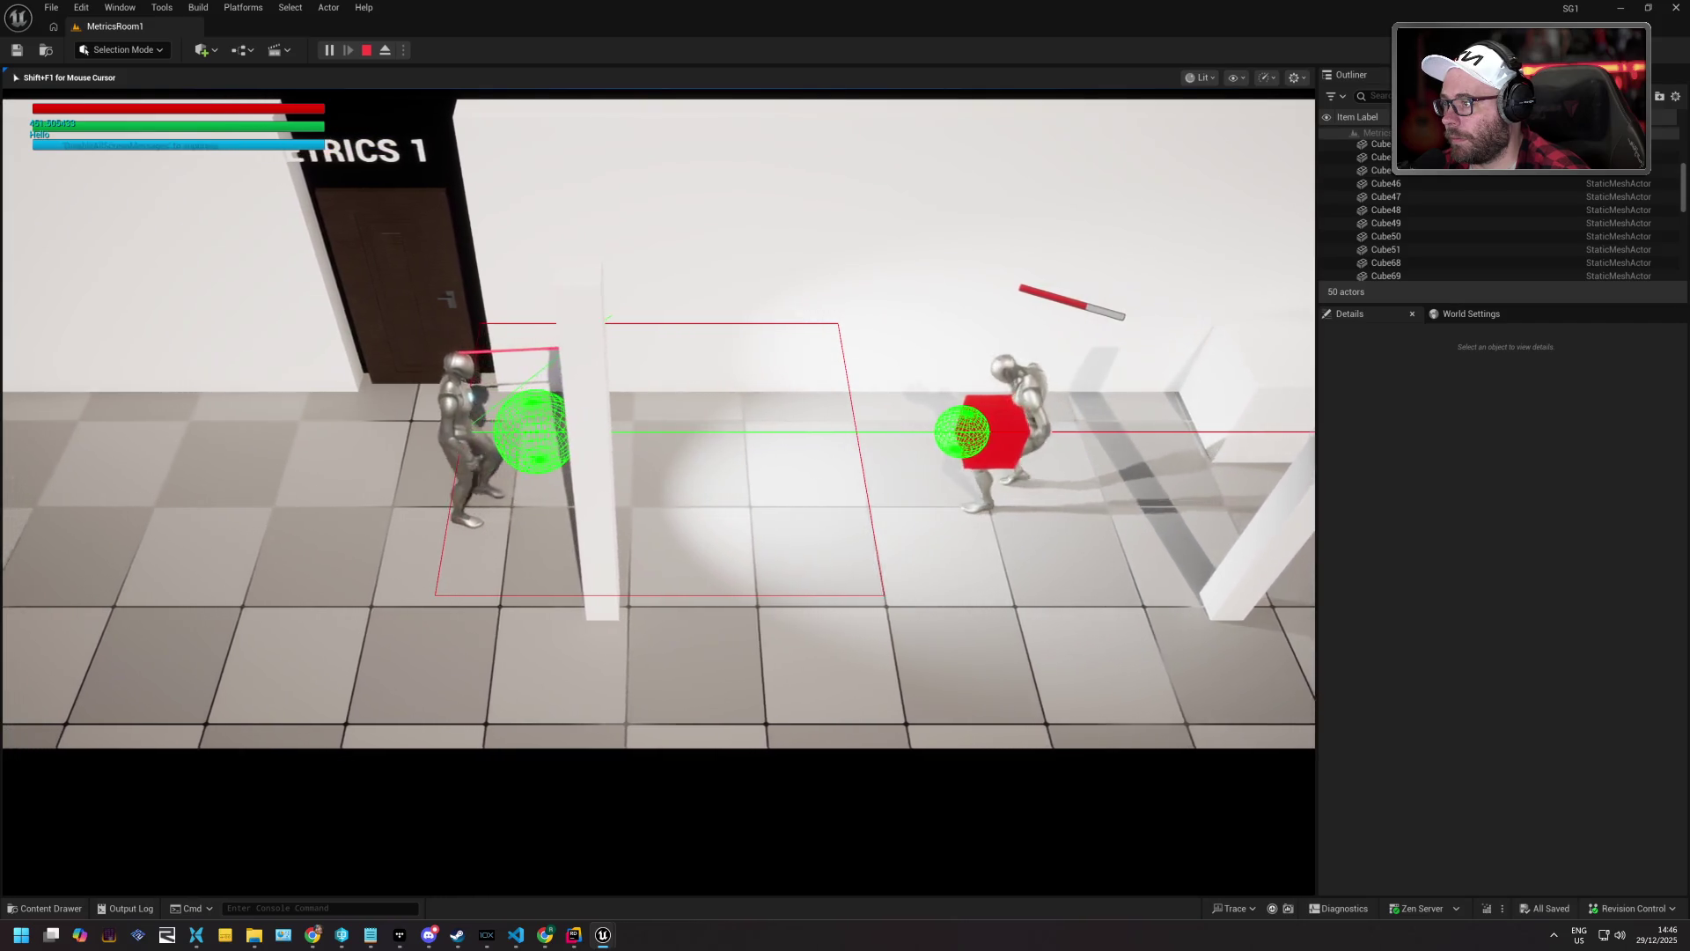
{"action": "key", "text": "a"}
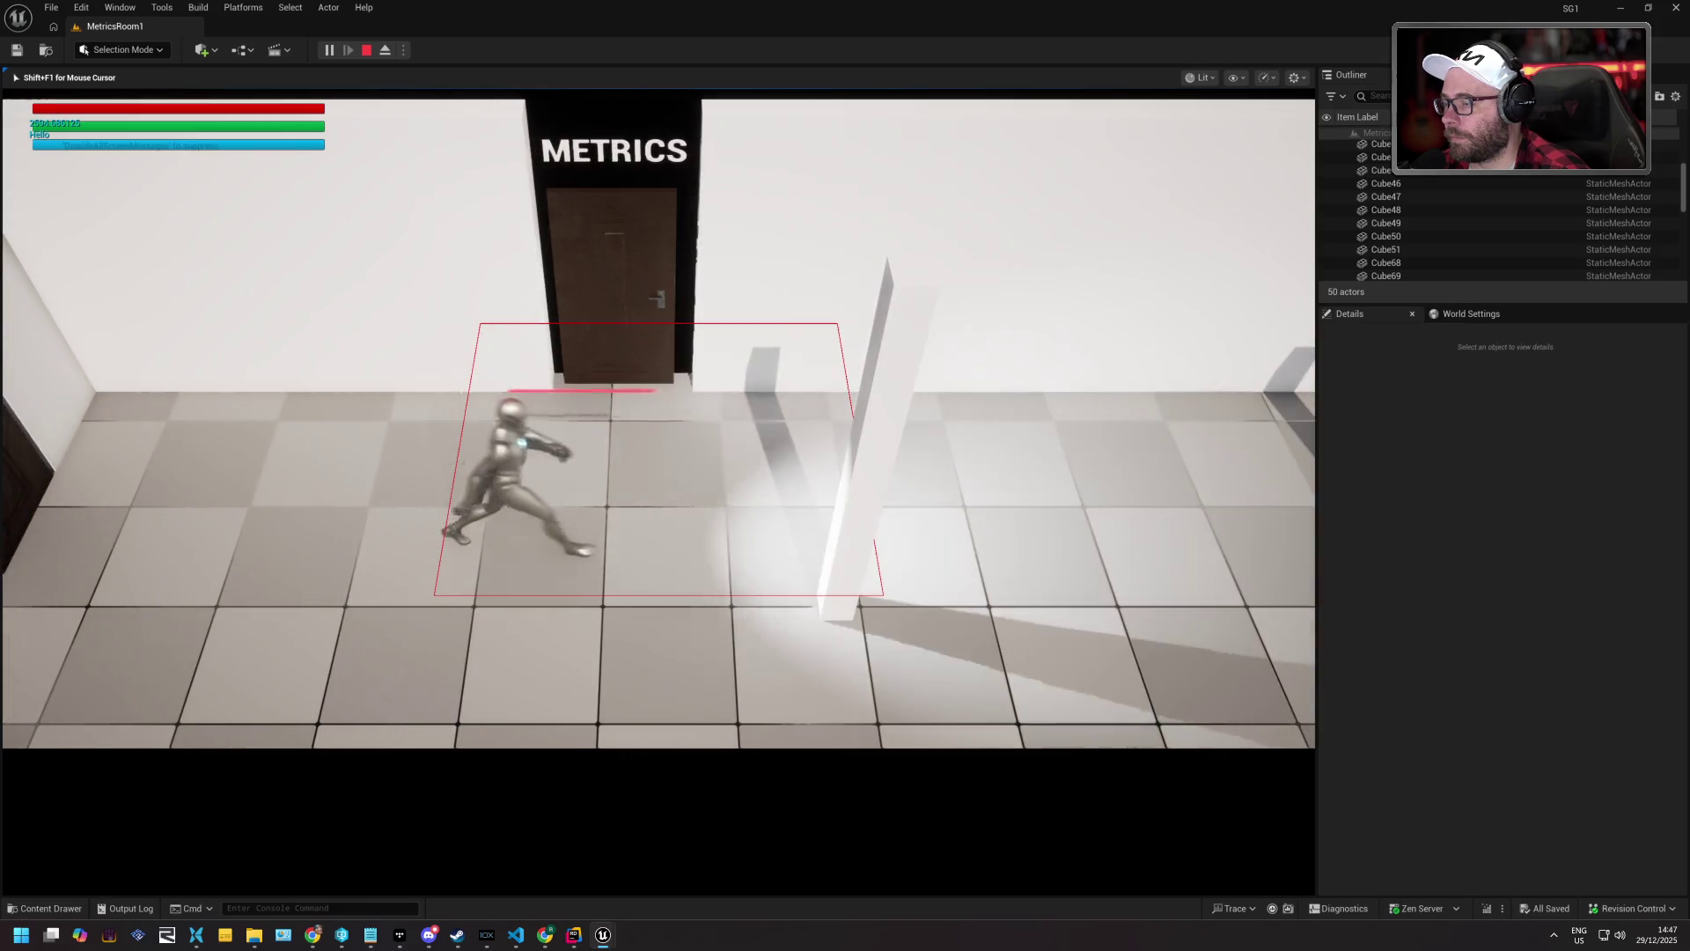
Knock down the enemy, run toward the door, and stop the play session.
{"action": "key", "text": "d"}
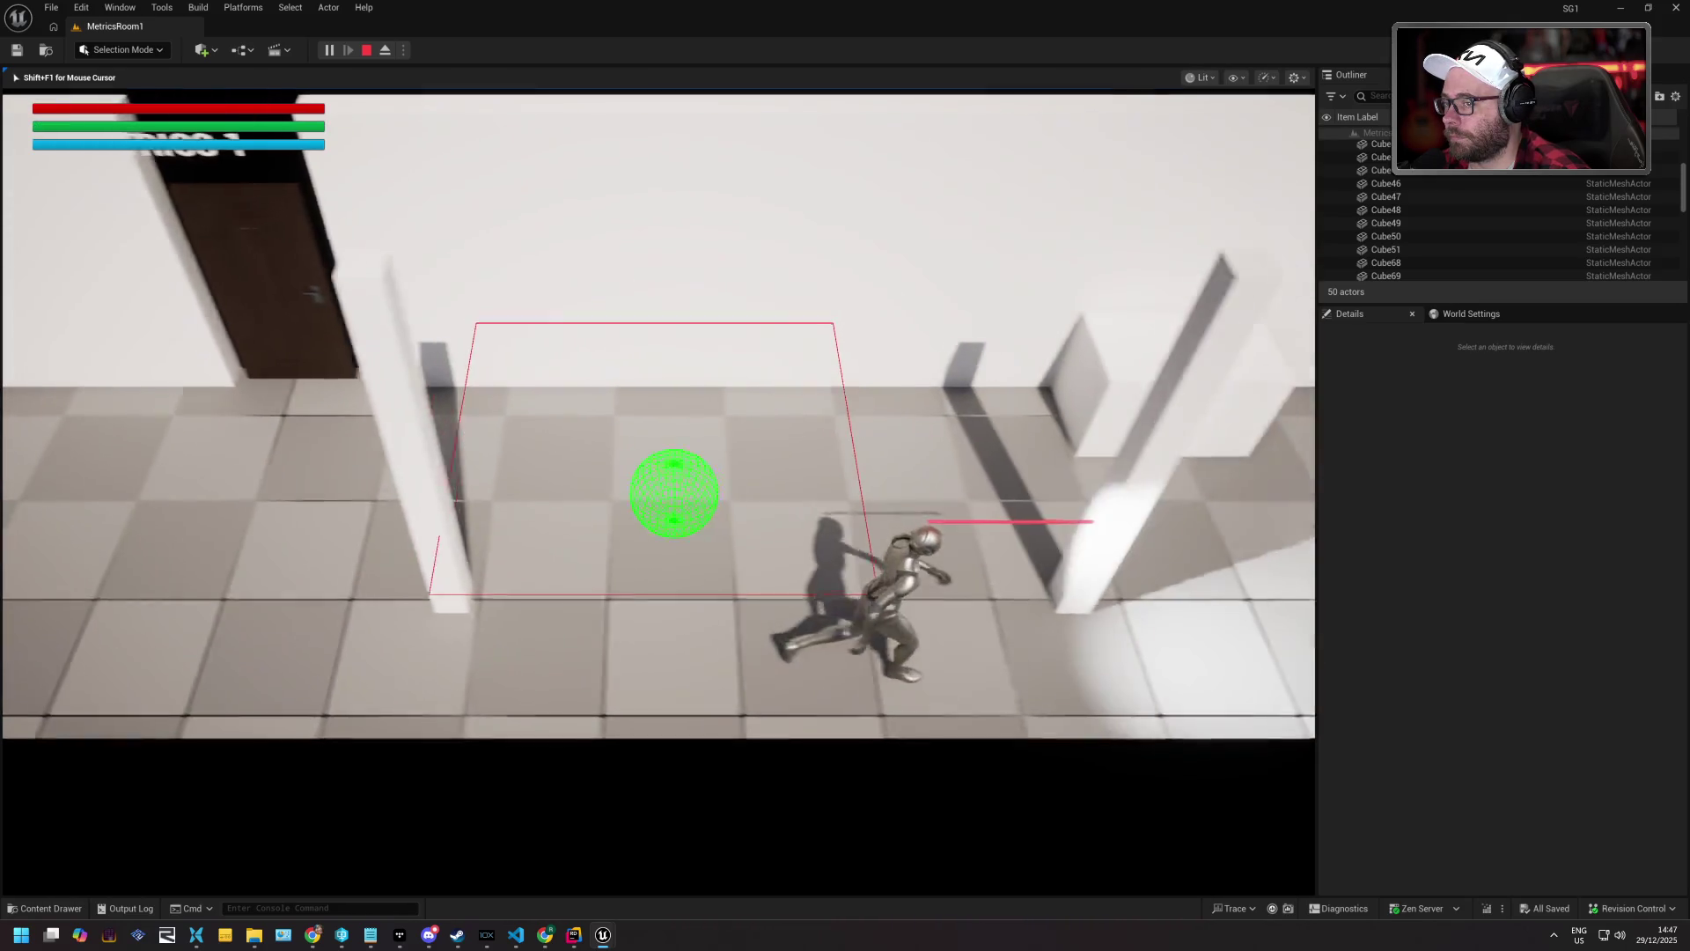
{"action": "key", "text": "d"}
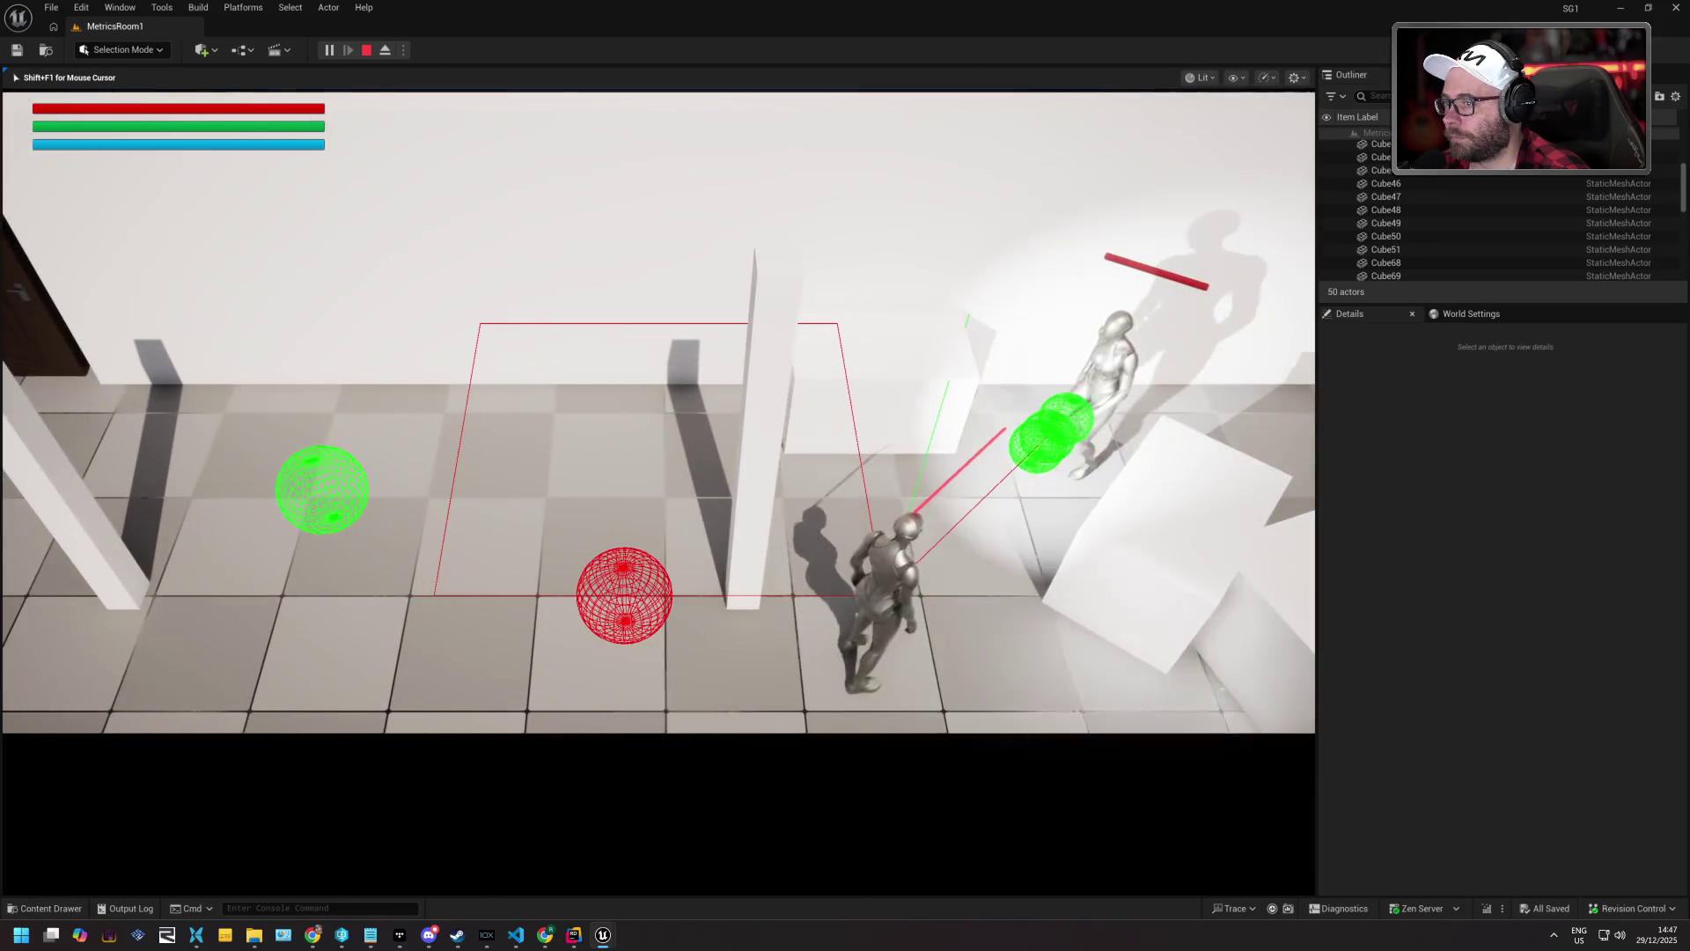
{"action": "key", "text": "a"}
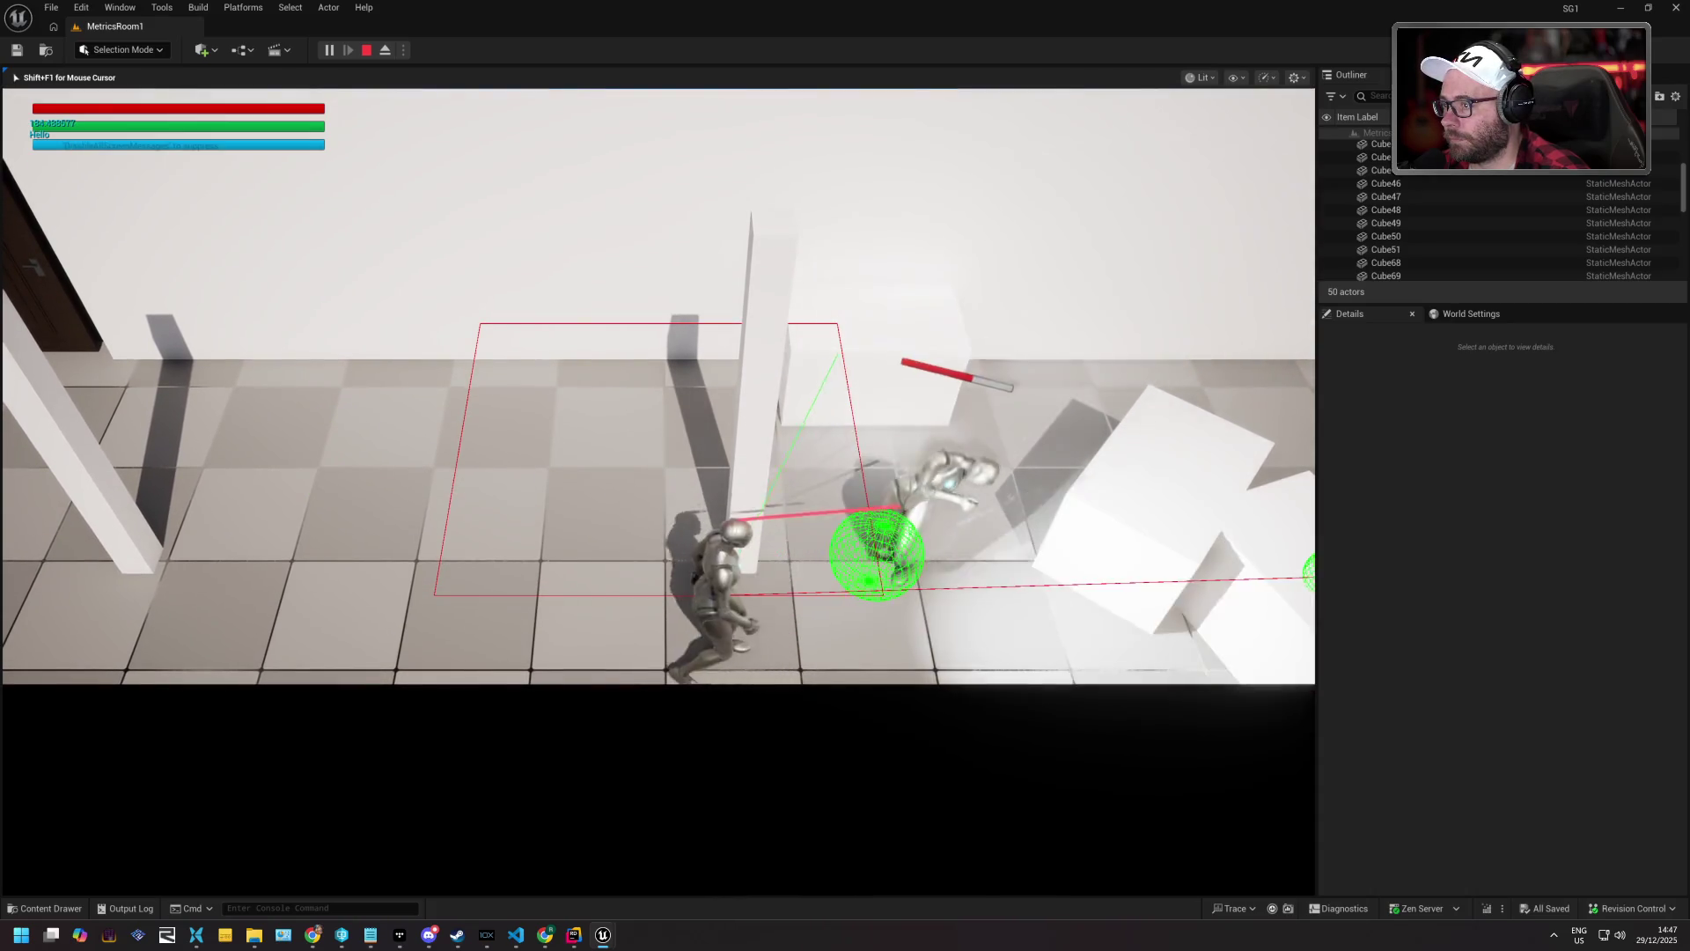
{"action": "key", "text": "a"}
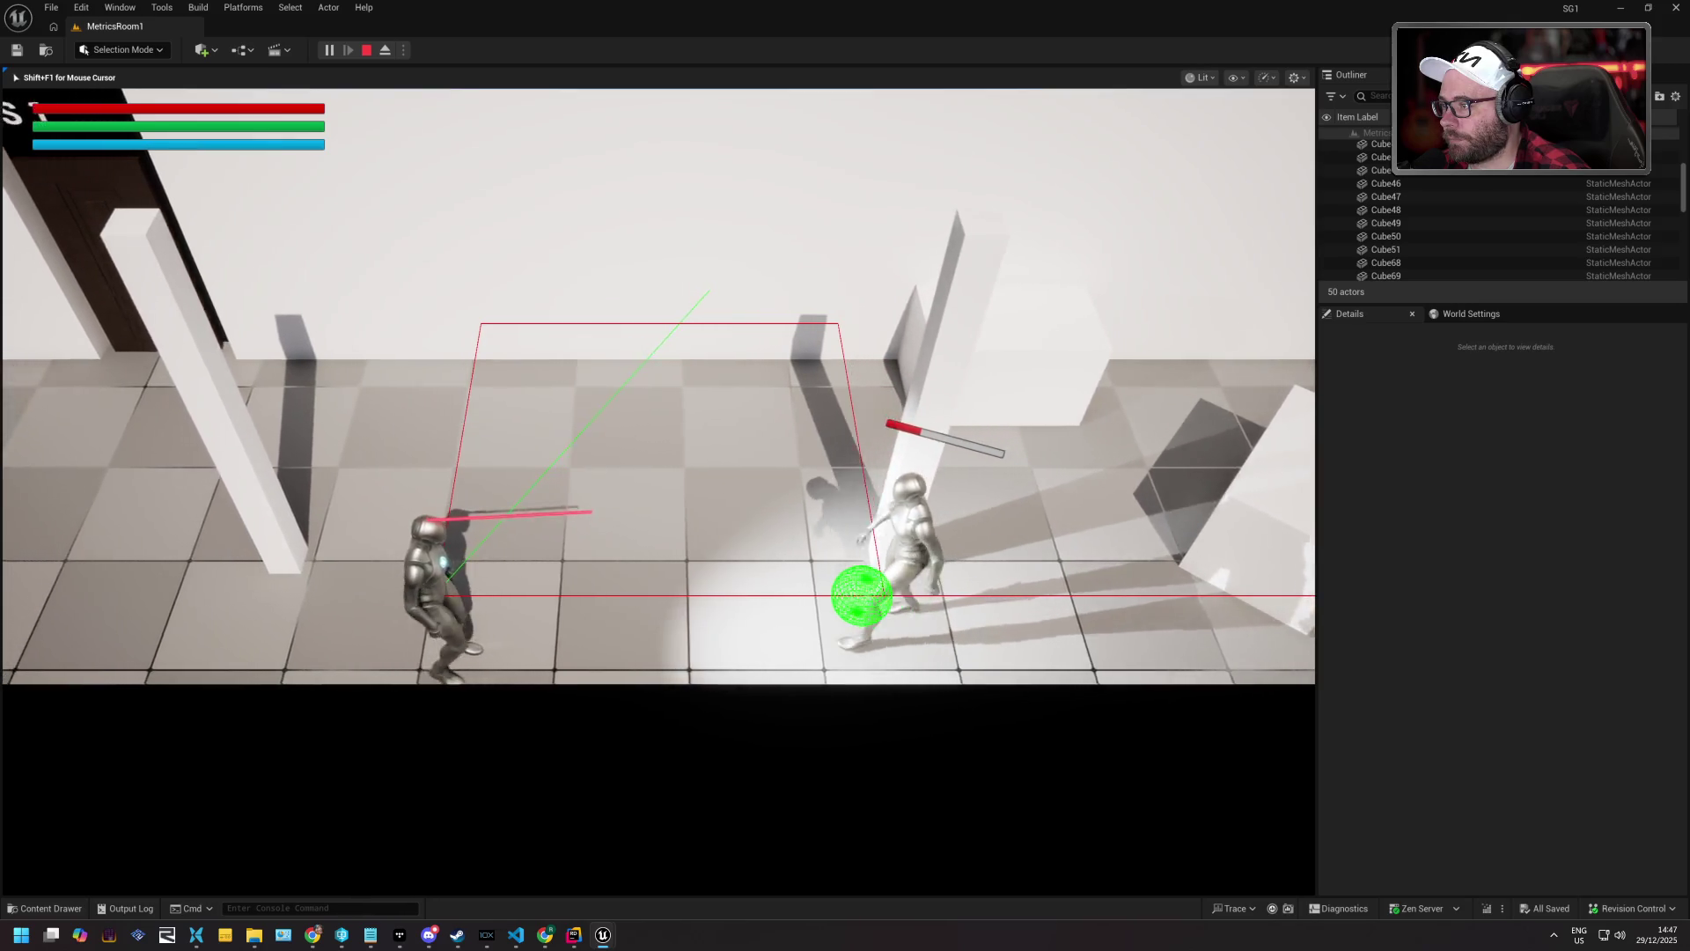
{"action": "key", "text": "a"}
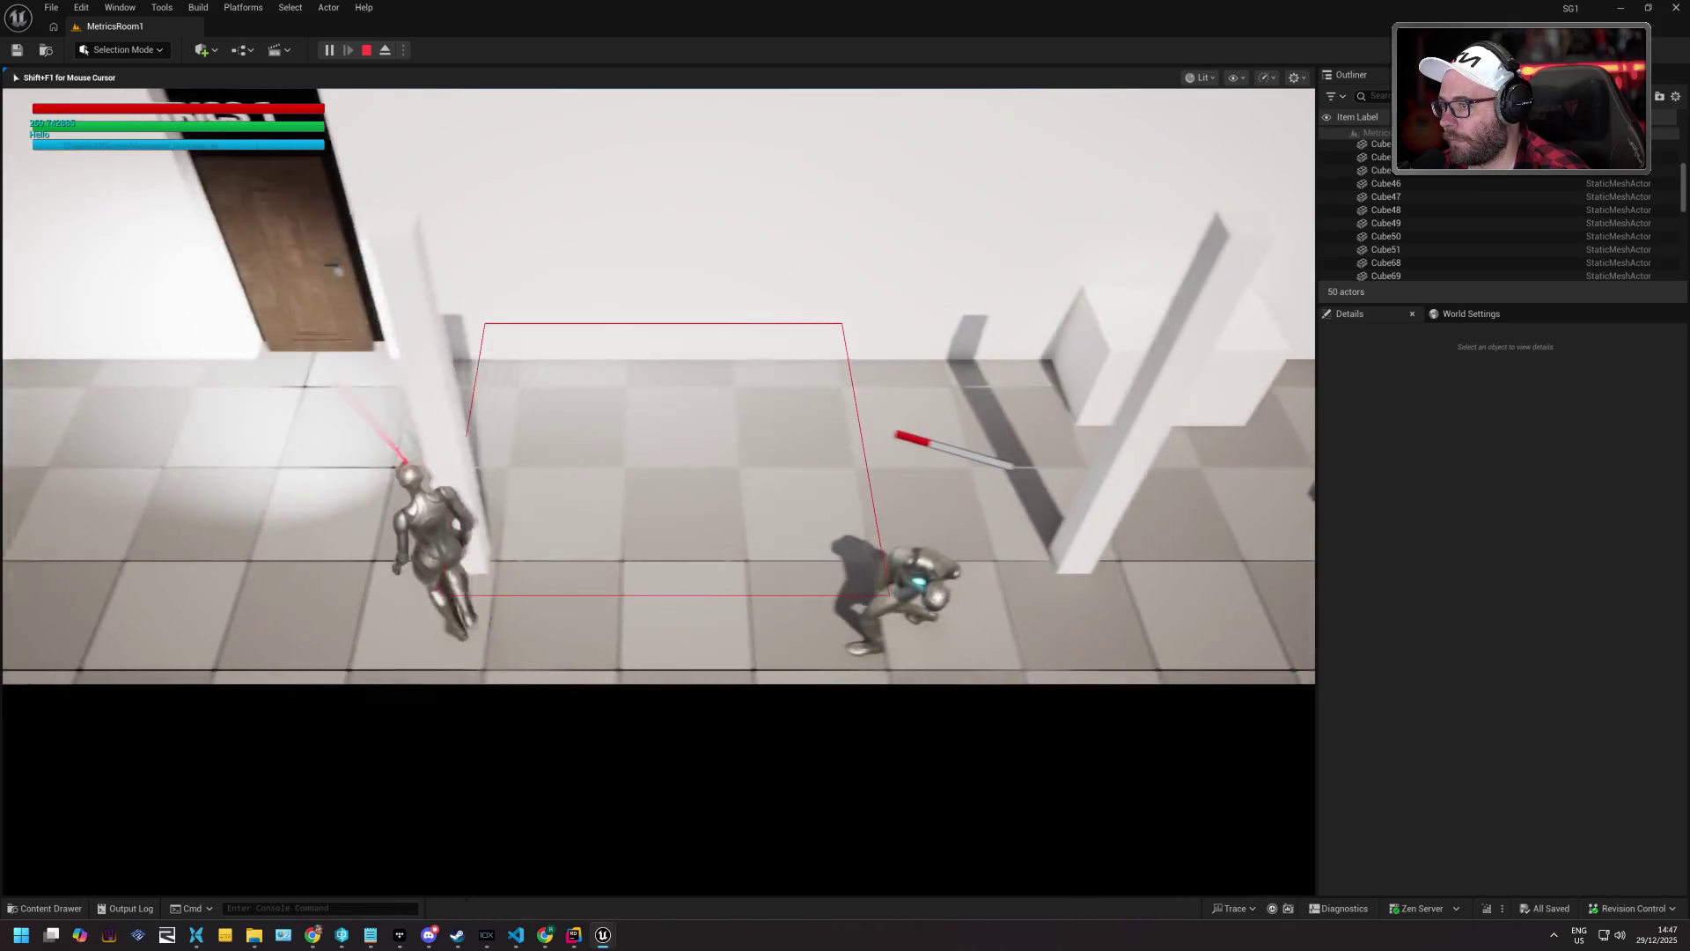
{"action": "key", "text": "a"}
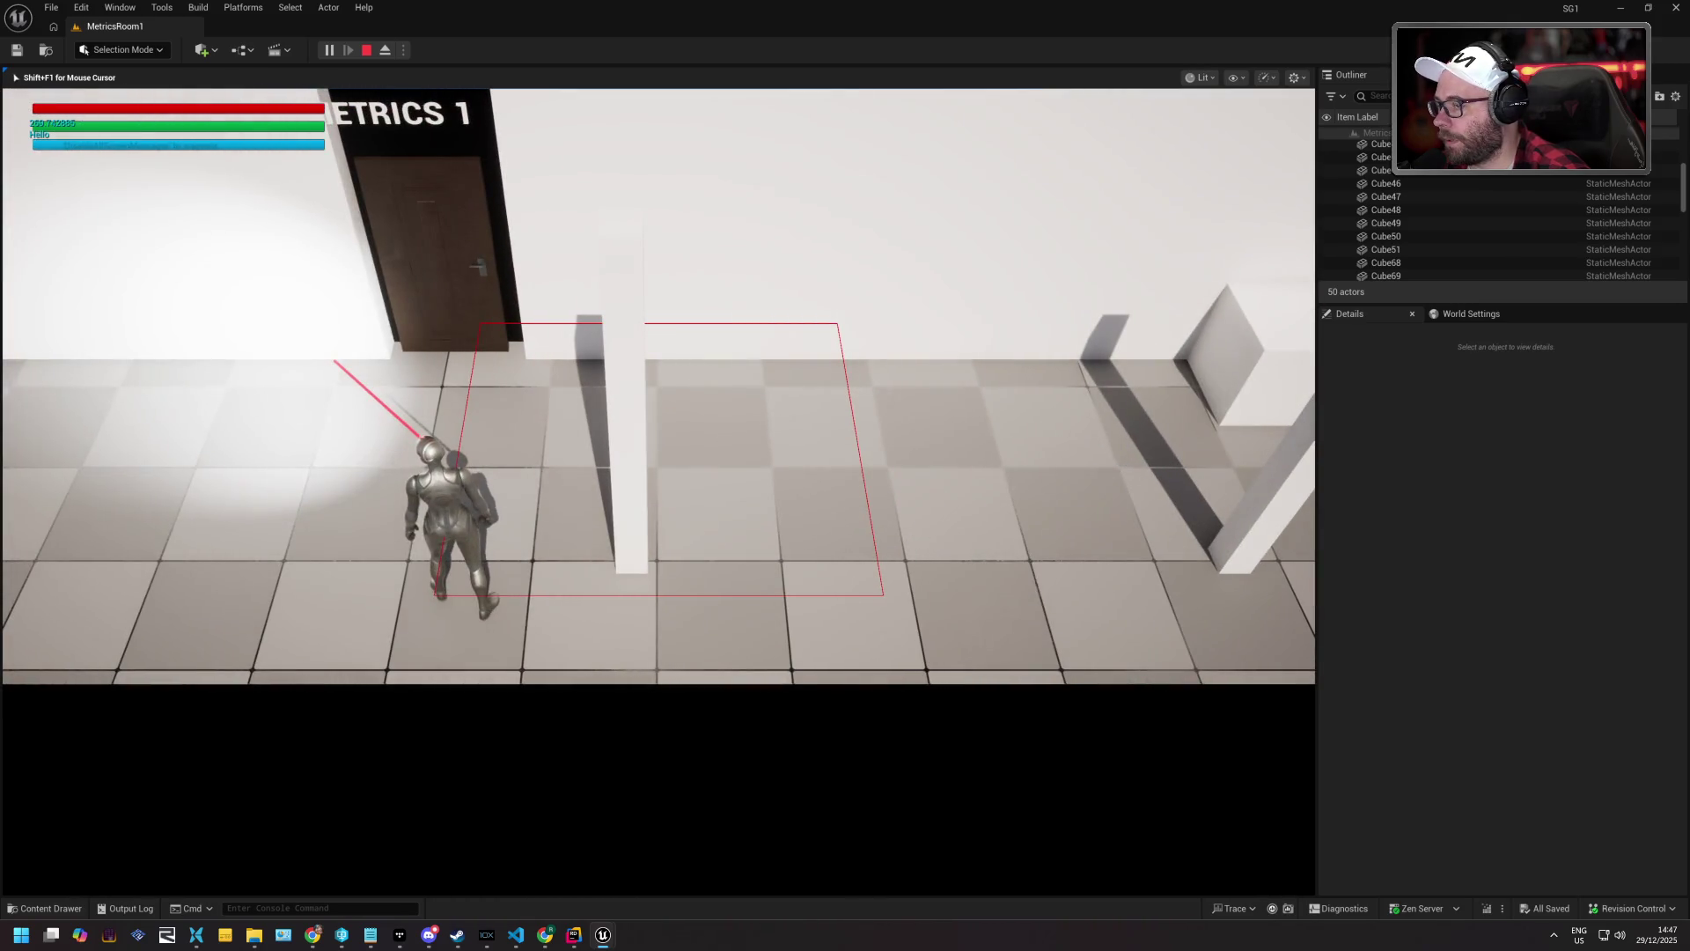
{"action": "key", "text": "Escape"}
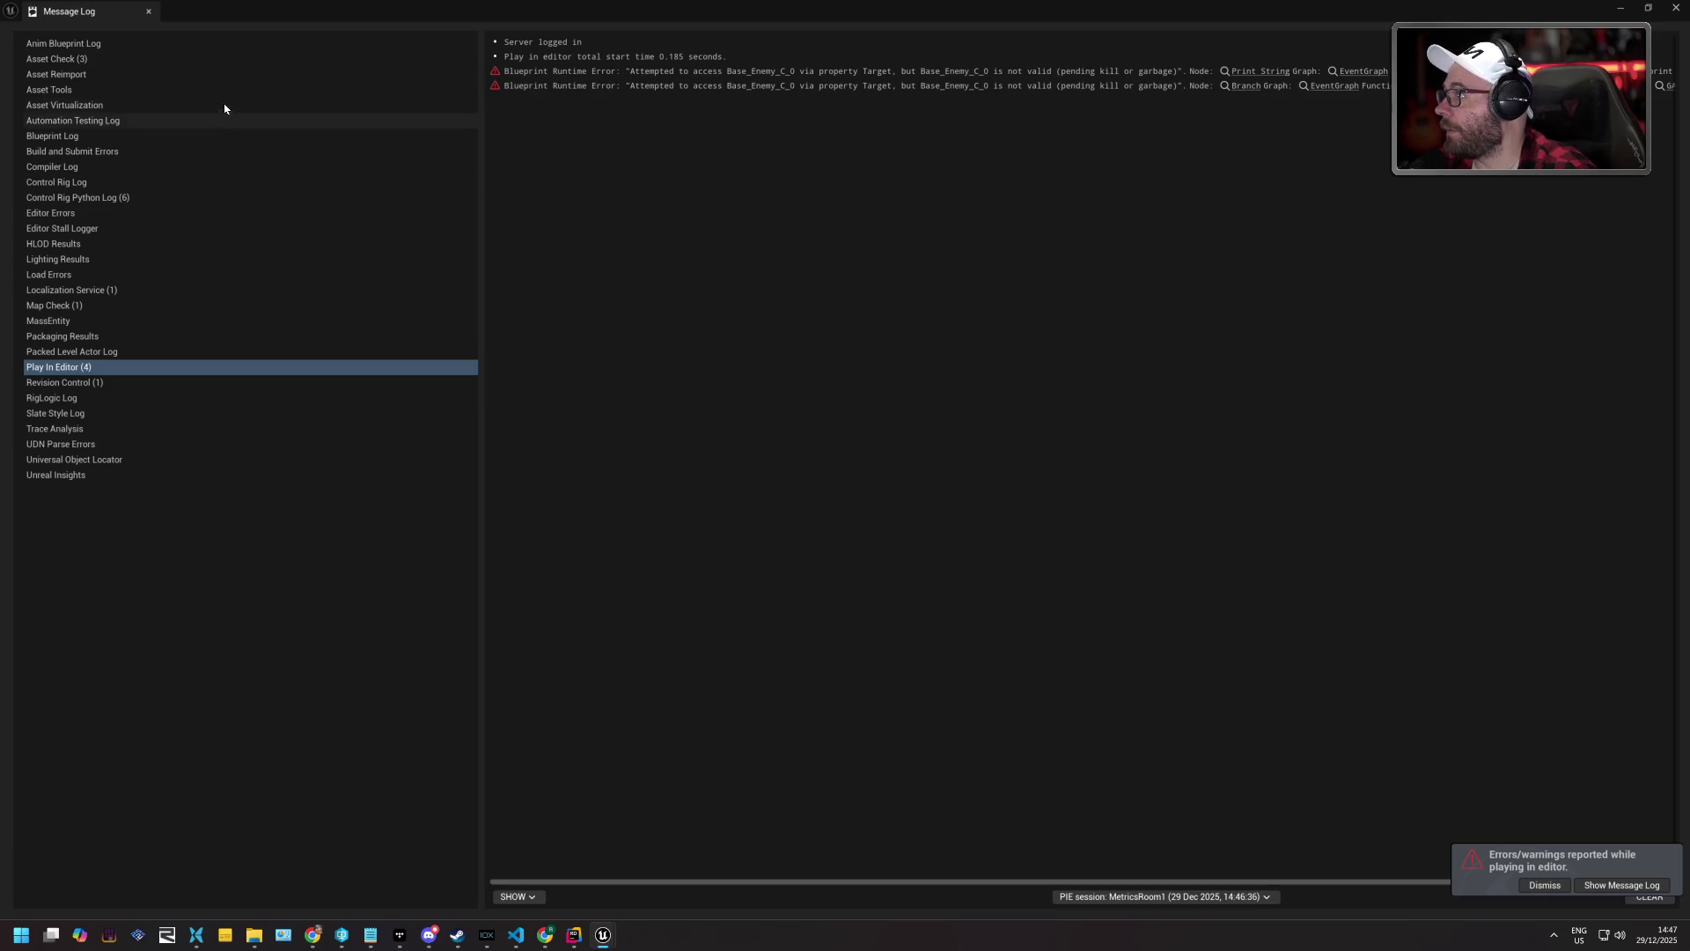
Close the Message Log to return to the MetricsRoom1 level viewport.
{"action": "left_click", "coordinate": [148, 11]}
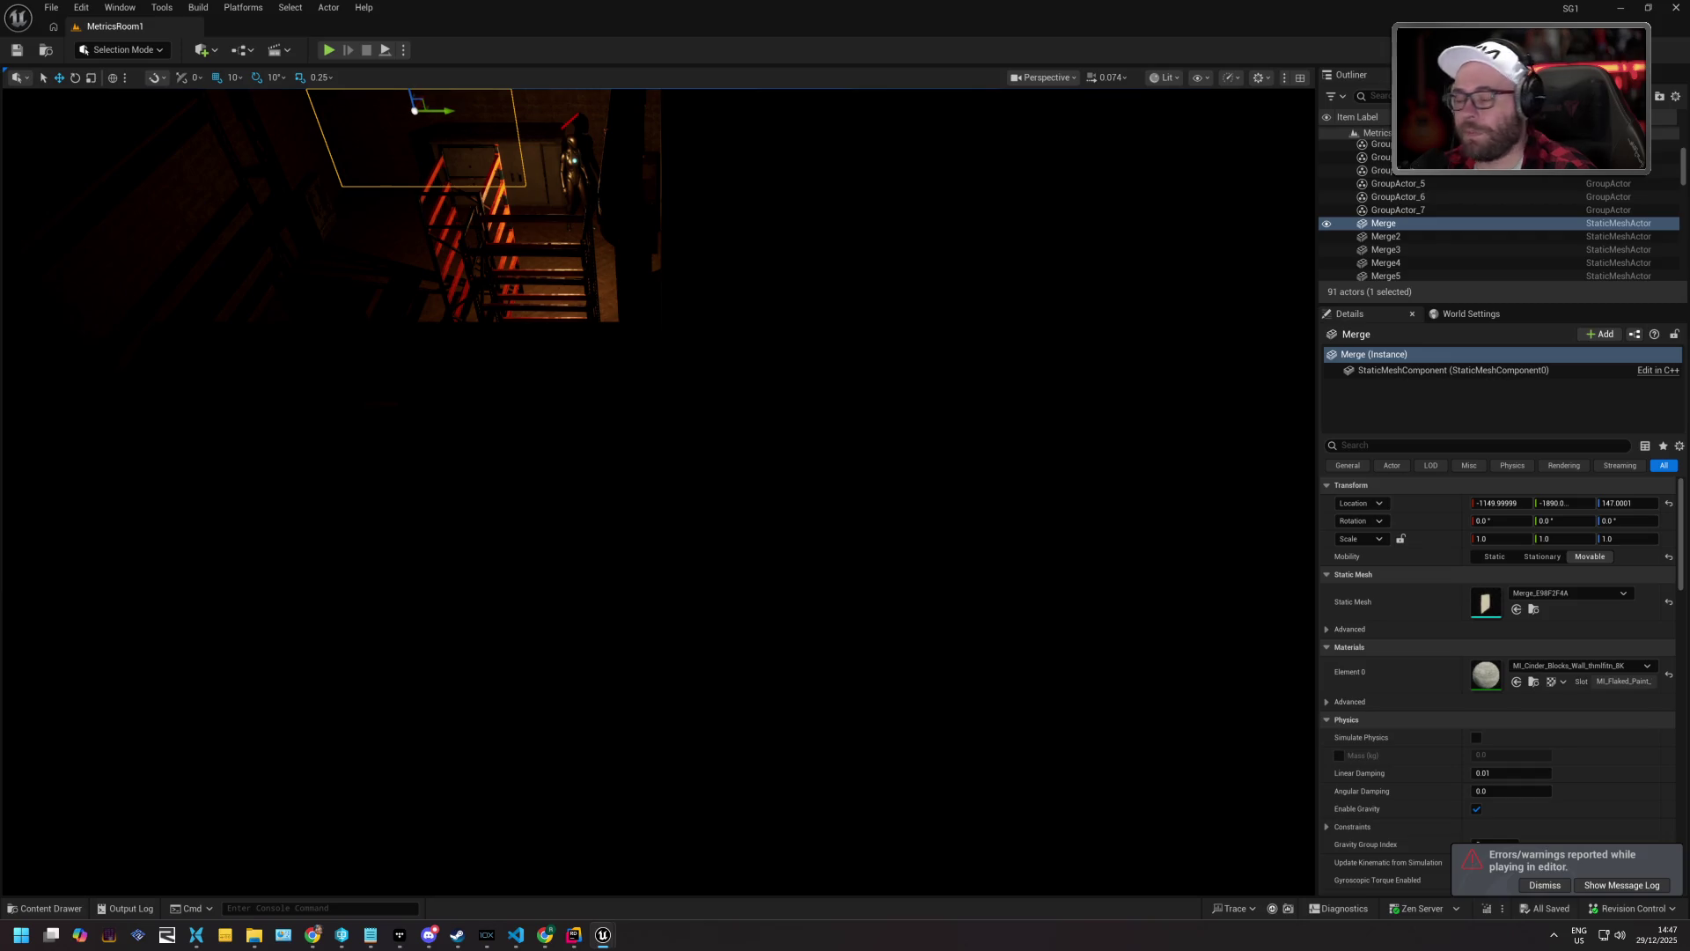
{"action": "mouse_move", "coordinate": [1079, 445]}
{"action": "left_mouse_down"}
{"action": "mouse_move", "coordinate": [1081, 475]}
{"action": "mouse_move", "coordinate": [1078, 422]}
{"action": "left_mouse_up"}
{"action": "left_click_drag", "start_coordinate": [881, 397], "coordinate": [725, 305]}
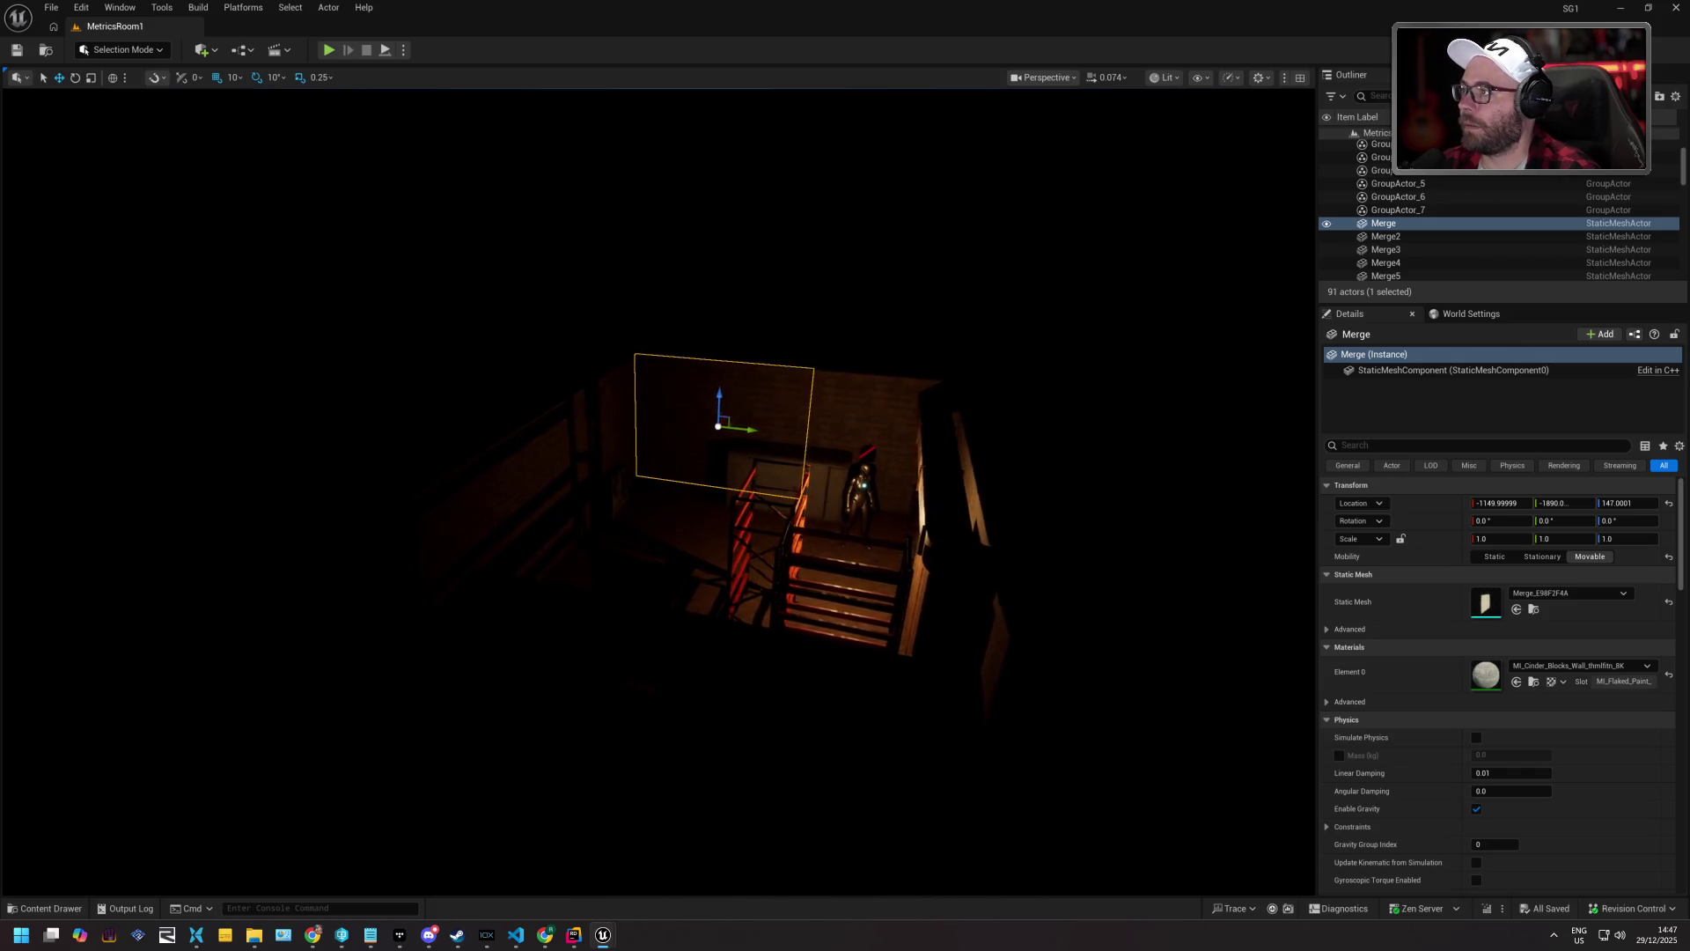
{"action": "scroll", "coordinate": [725, 305], "scroll_direction": "up", "scroll_amount": 4}
{"action": "key", "text": "w"}
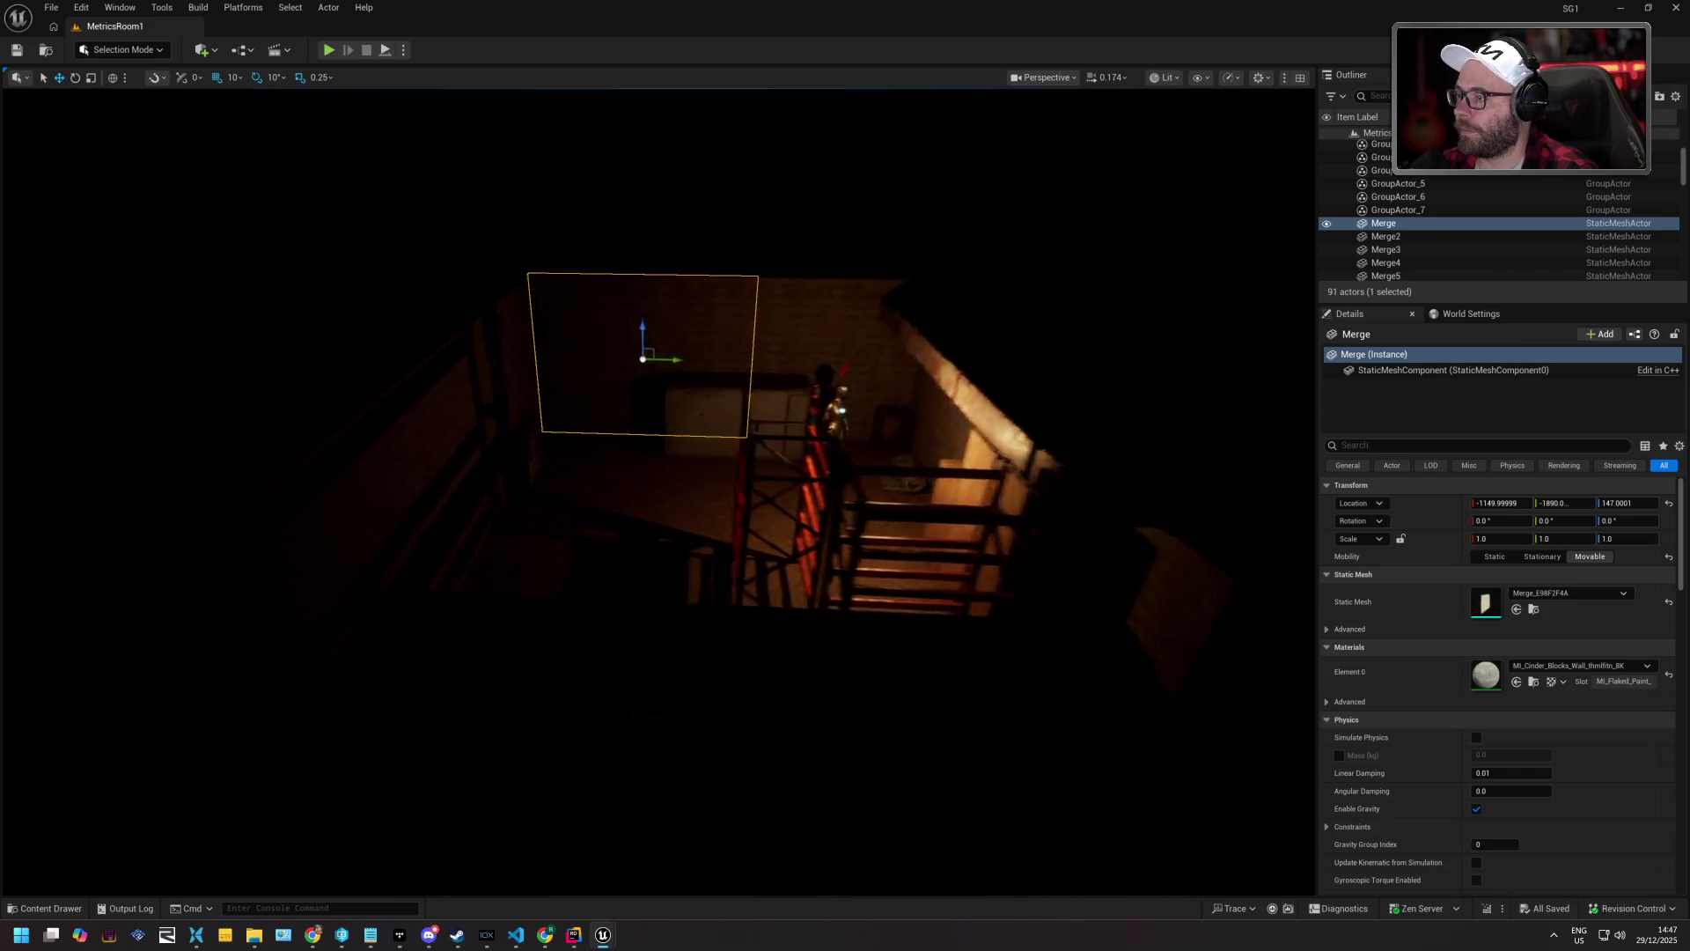
{"action": "key", "text": "w"}
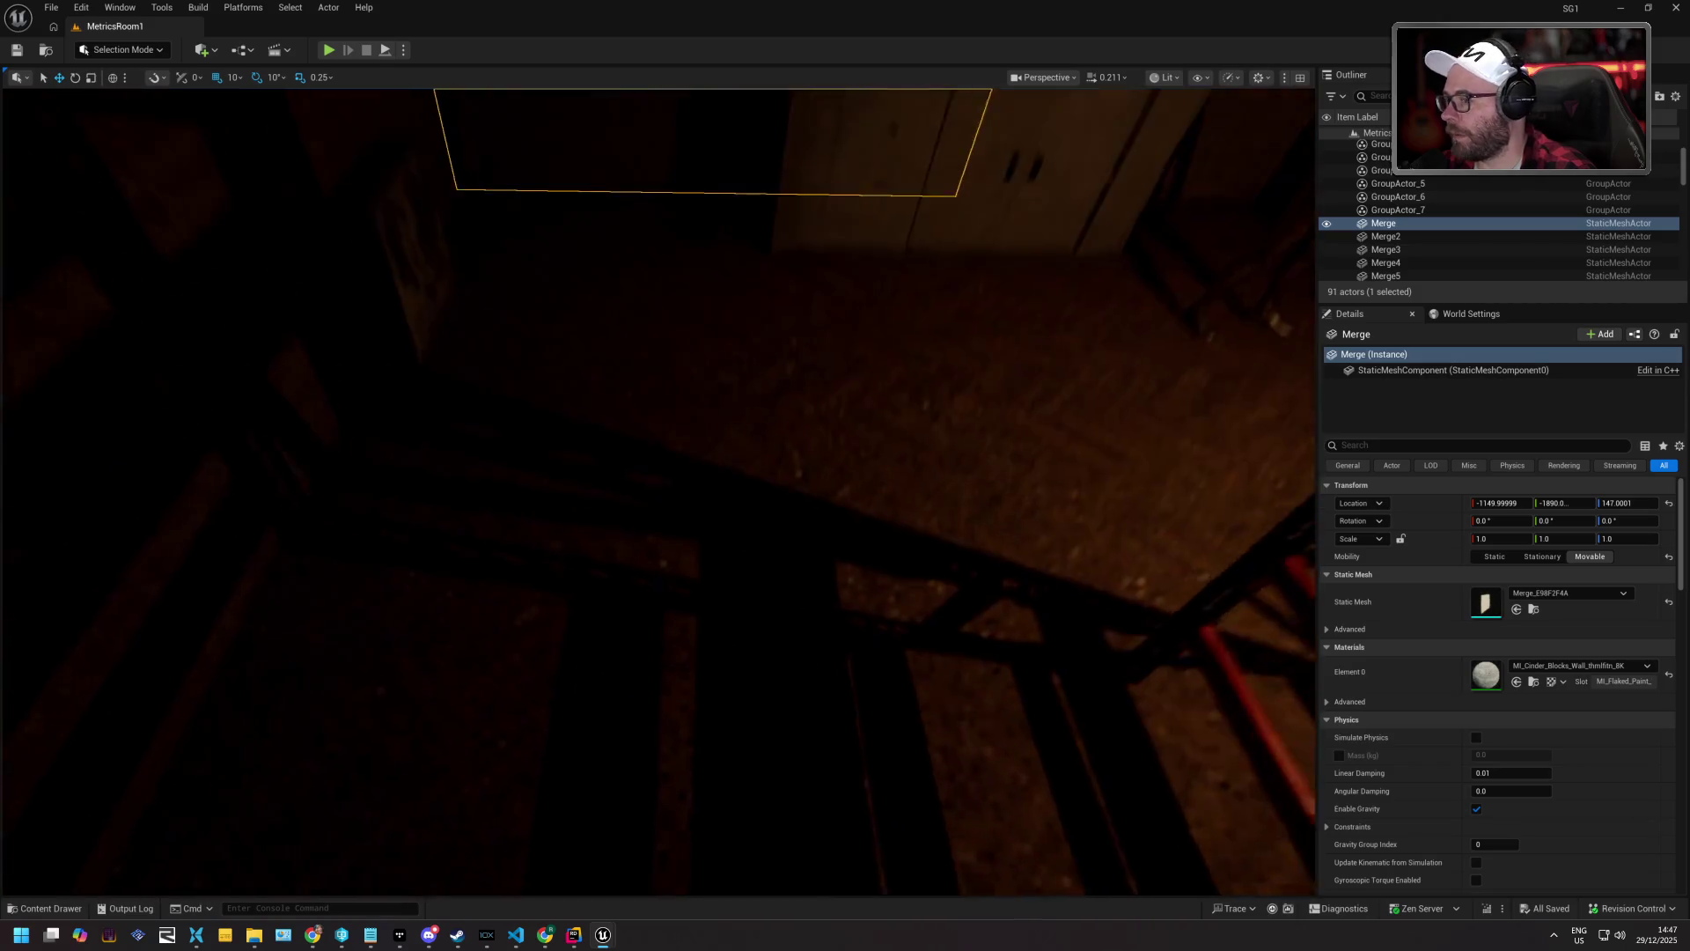
{"action": "key", "text": "s"}
{"action": "scroll", "coordinate": [800, 338], "scroll_direction": "down", "scroll_amount": 1}
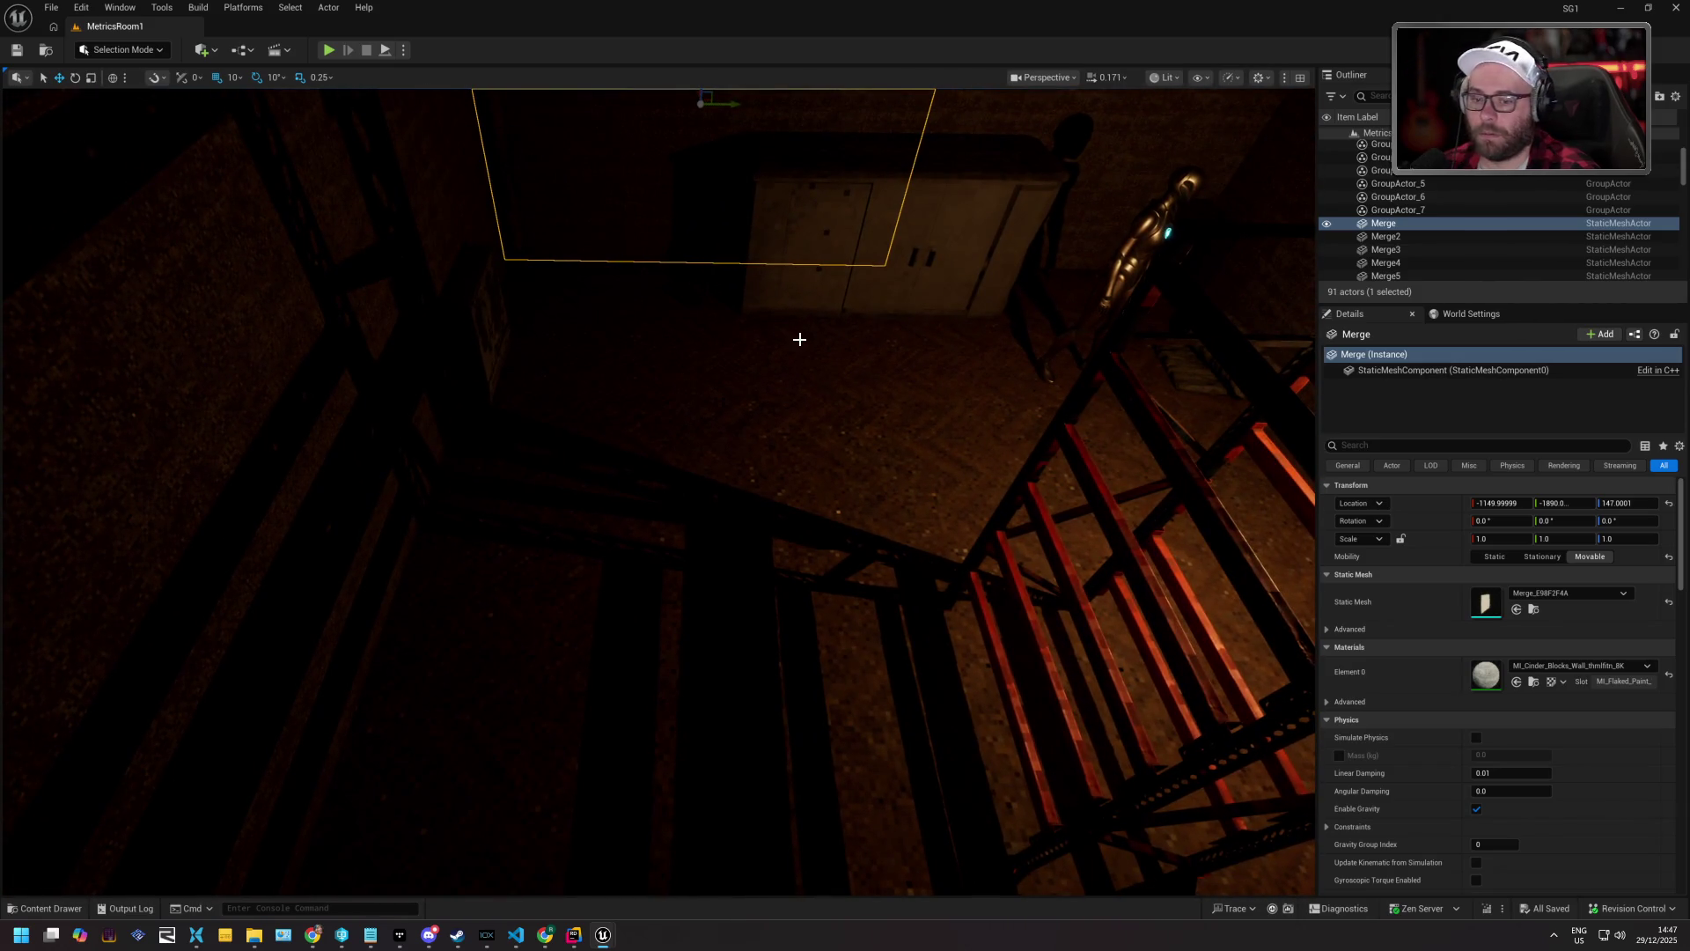
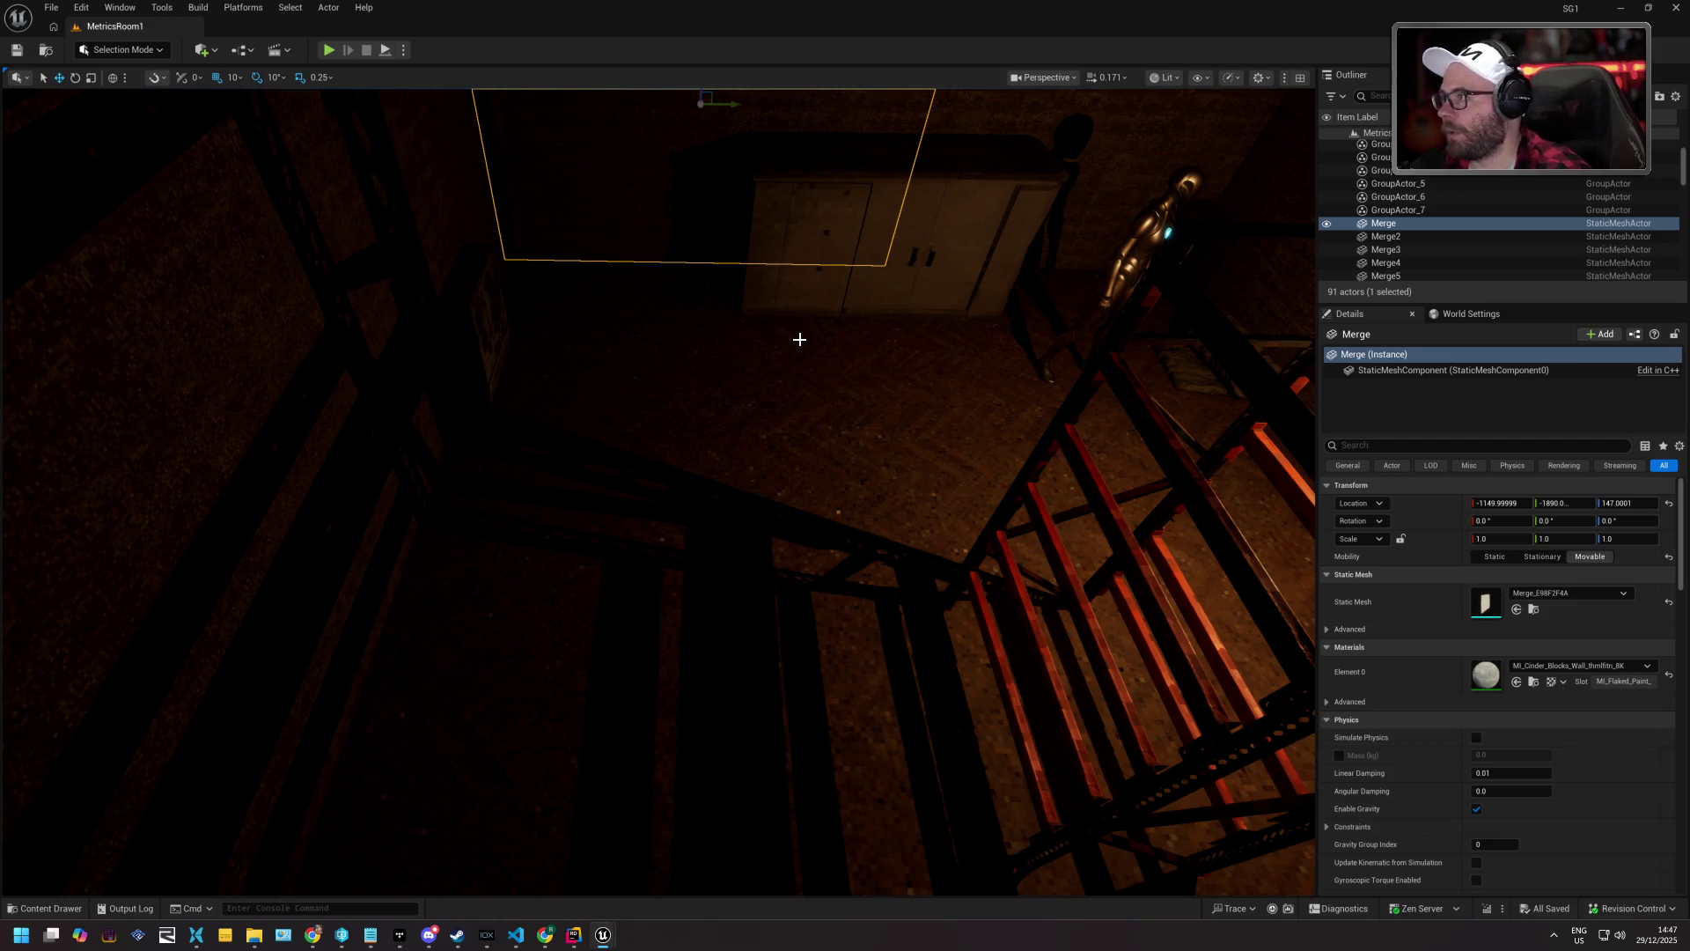
Select the floor plate, clear the selection, and reframe the level view toward the racks.
{"action": "left_click", "coordinate": [791, 561]}
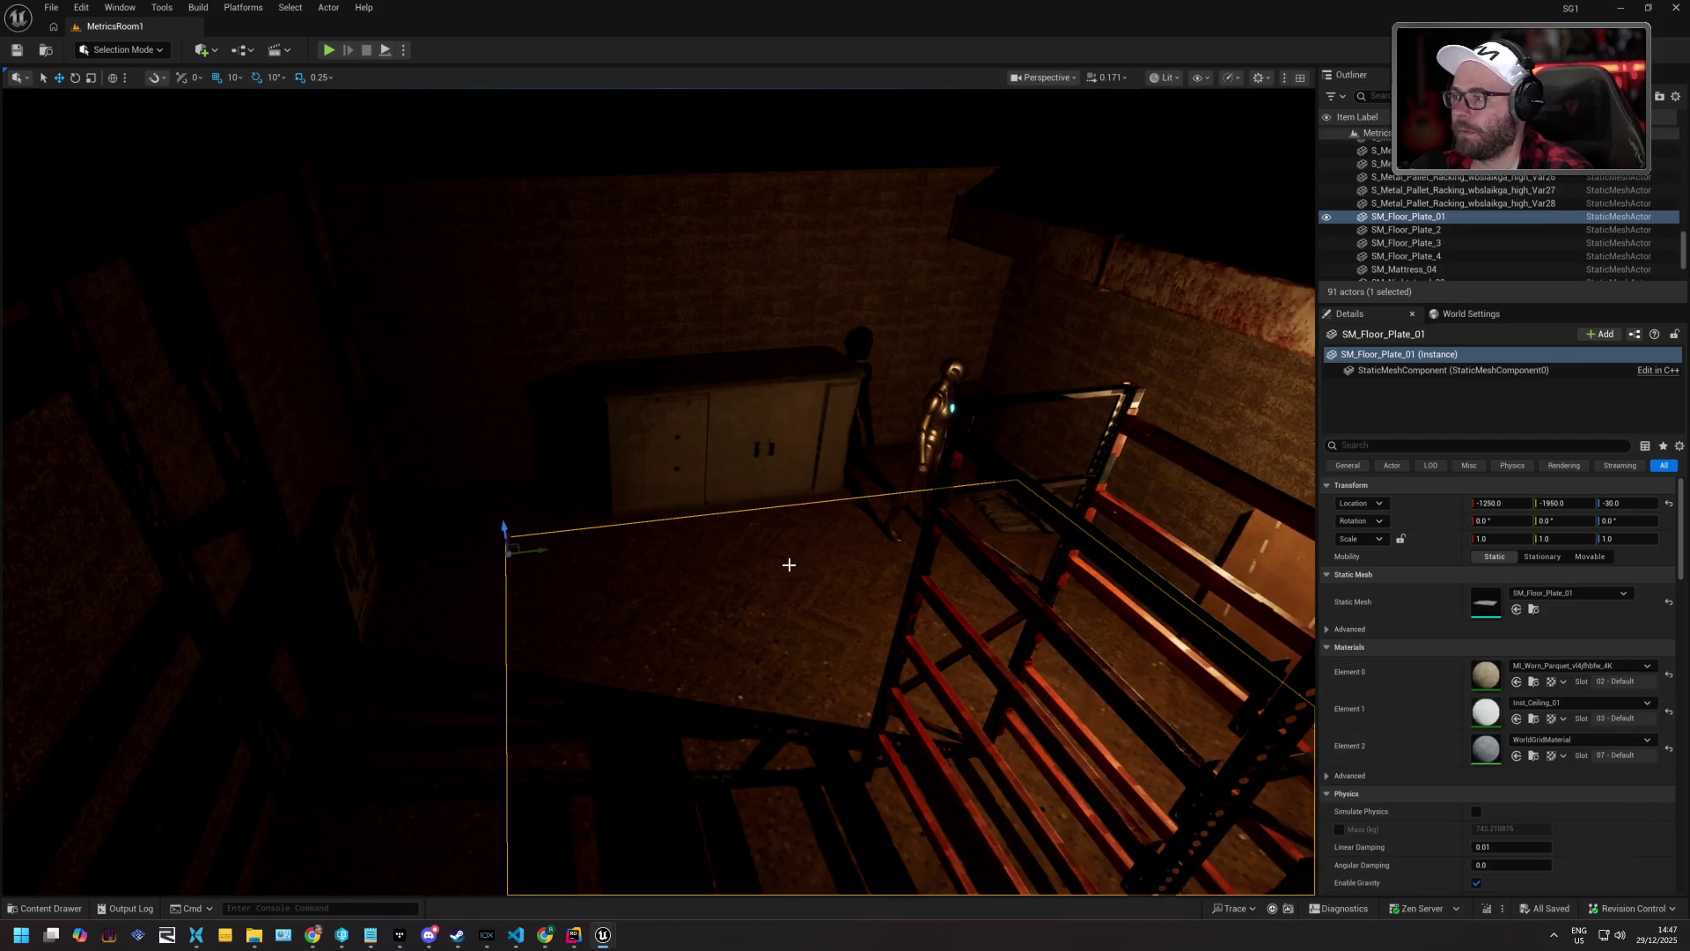
{"action": "key", "text": "Escape"}
{"action": "left_click_drag", "start_coordinate": [668, 540], "coordinate": [810, 528]}
{"action": "mouse_move", "coordinate": [648, 573]}
{"action": "left_mouse_down"}
{"action": "mouse_move", "coordinate": [598, 621]}
{"action": "mouse_move", "coordinate": [648, 573]}
{"action": "mouse_move", "coordinate": [709, 567]}
{"action": "mouse_move", "coordinate": [725, 615]}
{"action": "left_mouse_up"}
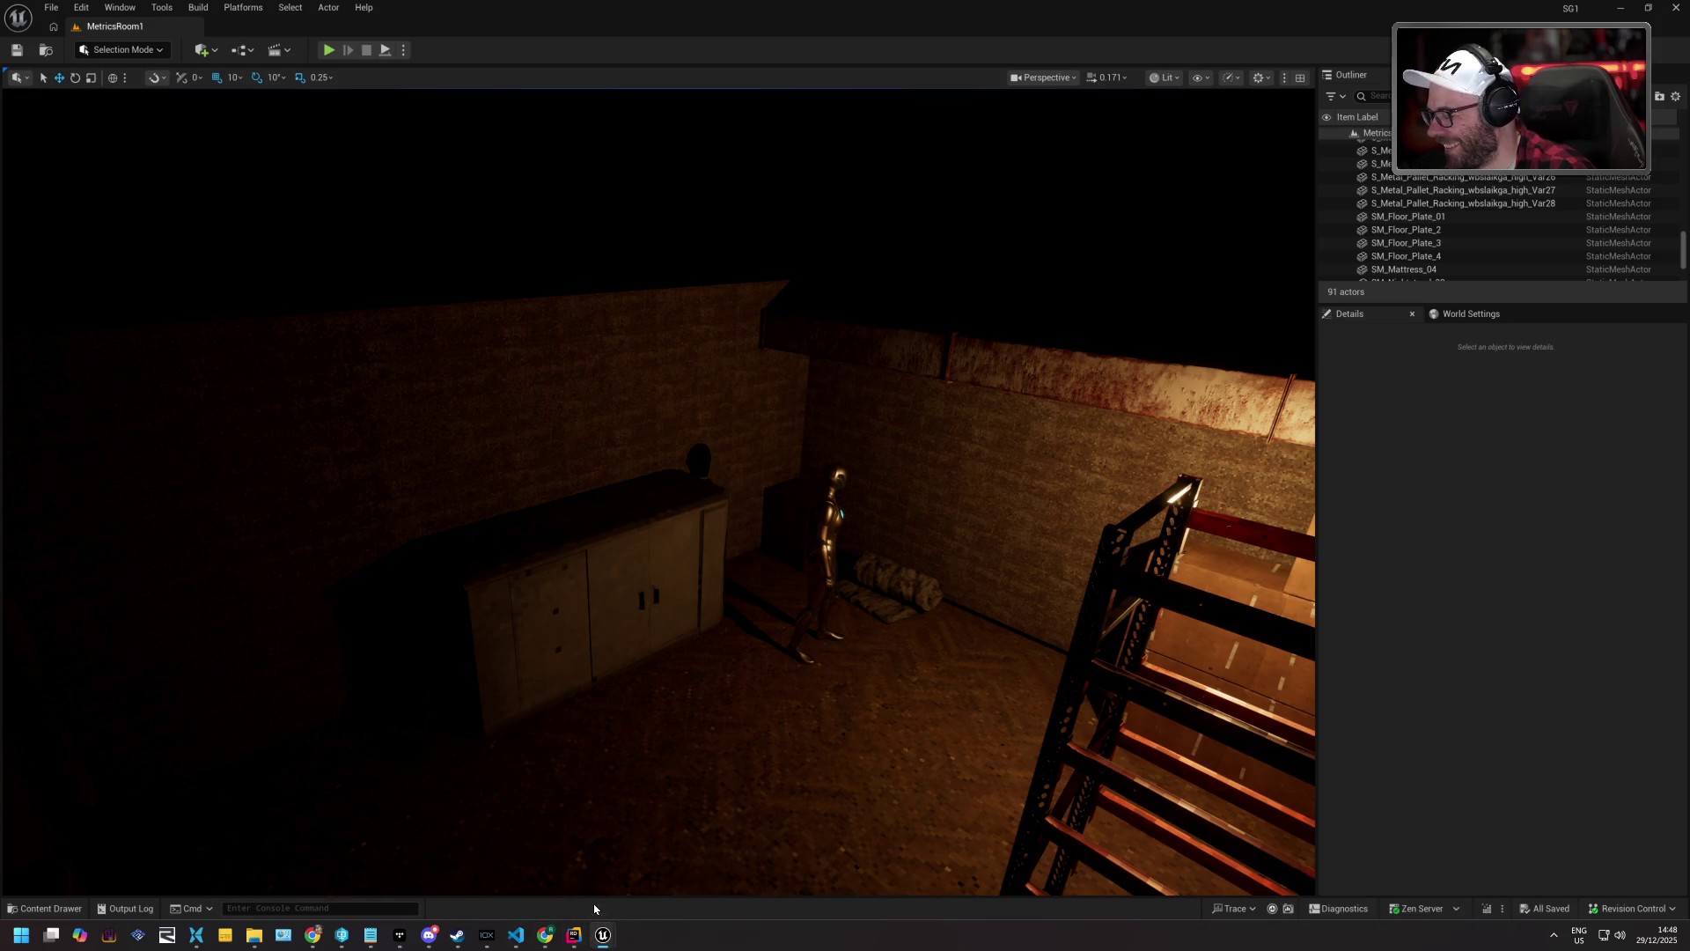
Open AM_DistantAttack from BP > GAS > GameplayAbilities in the Content Drawer, clearing the am_ filter.
{"action": "left_click", "coordinate": [40, 908]}
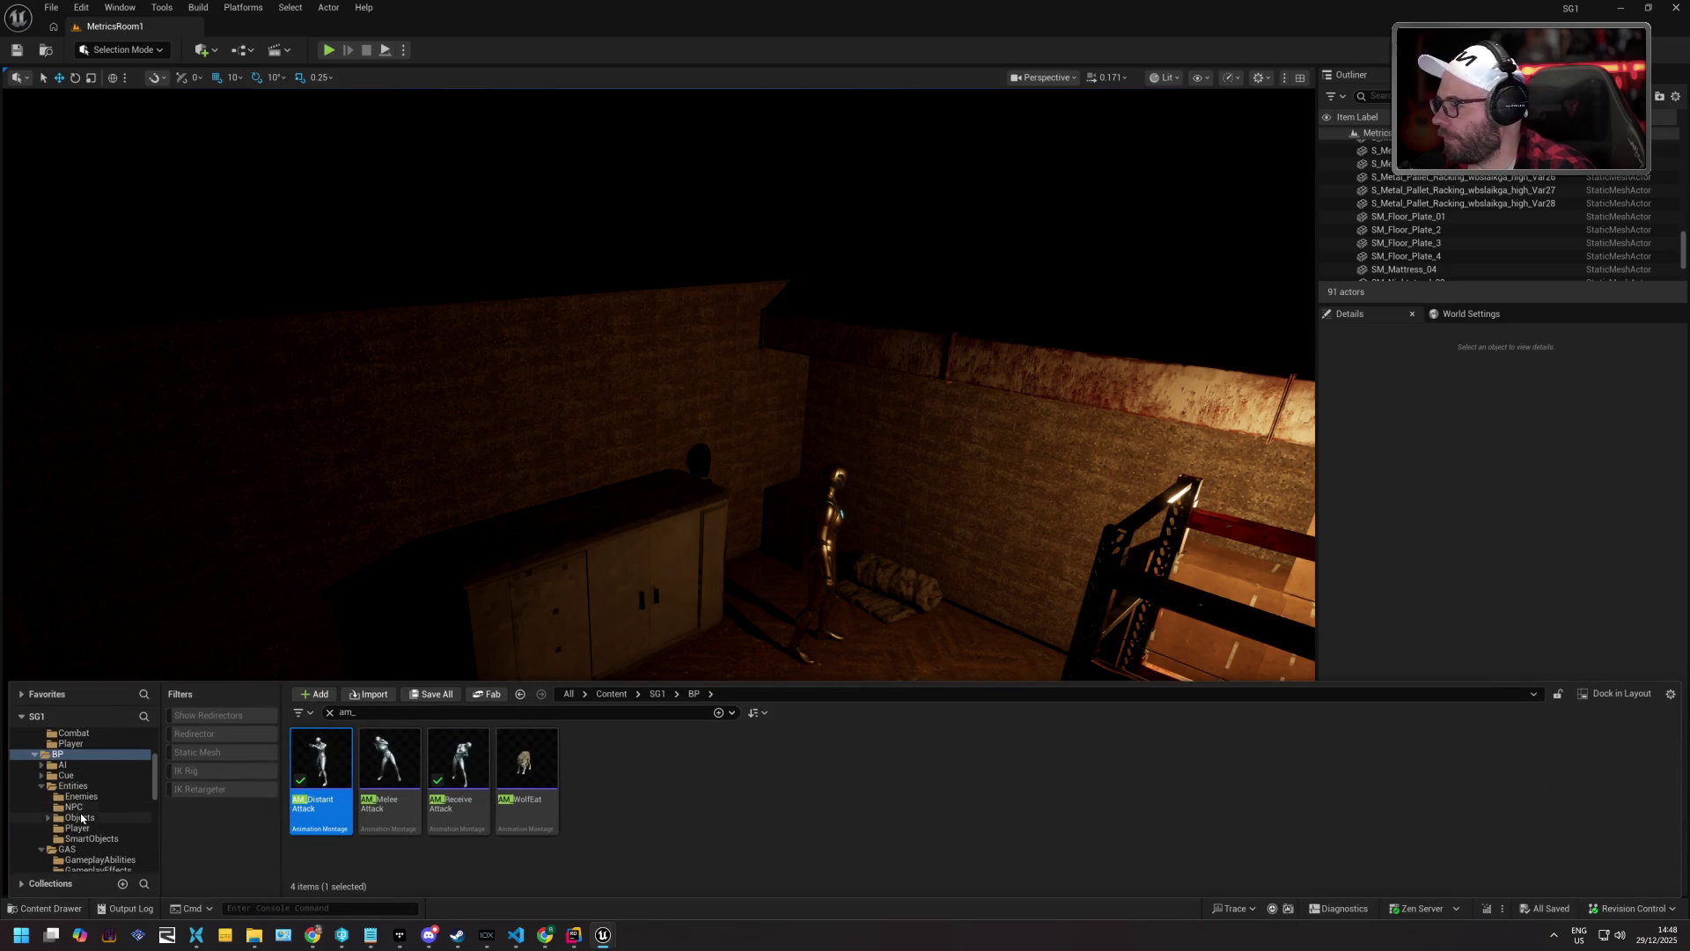
{"action": "scroll", "coordinate": [105, 806], "scroll_direction": "down", "scroll_amount": 2}
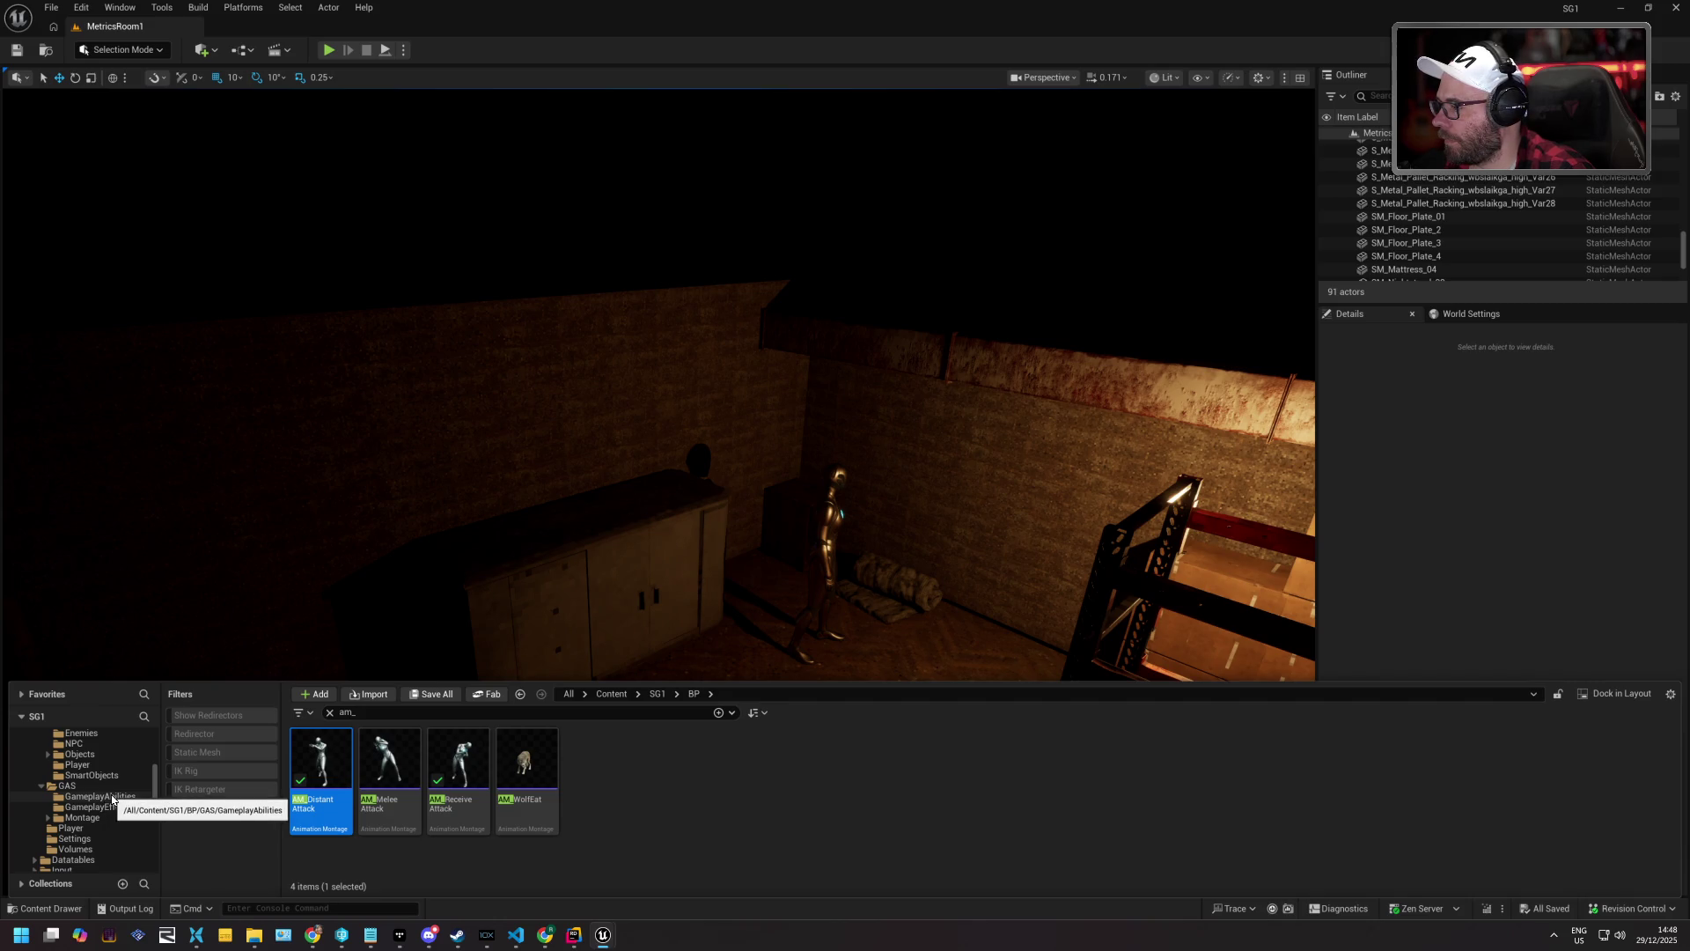
{"action": "left_click", "coordinate": [112, 797]}
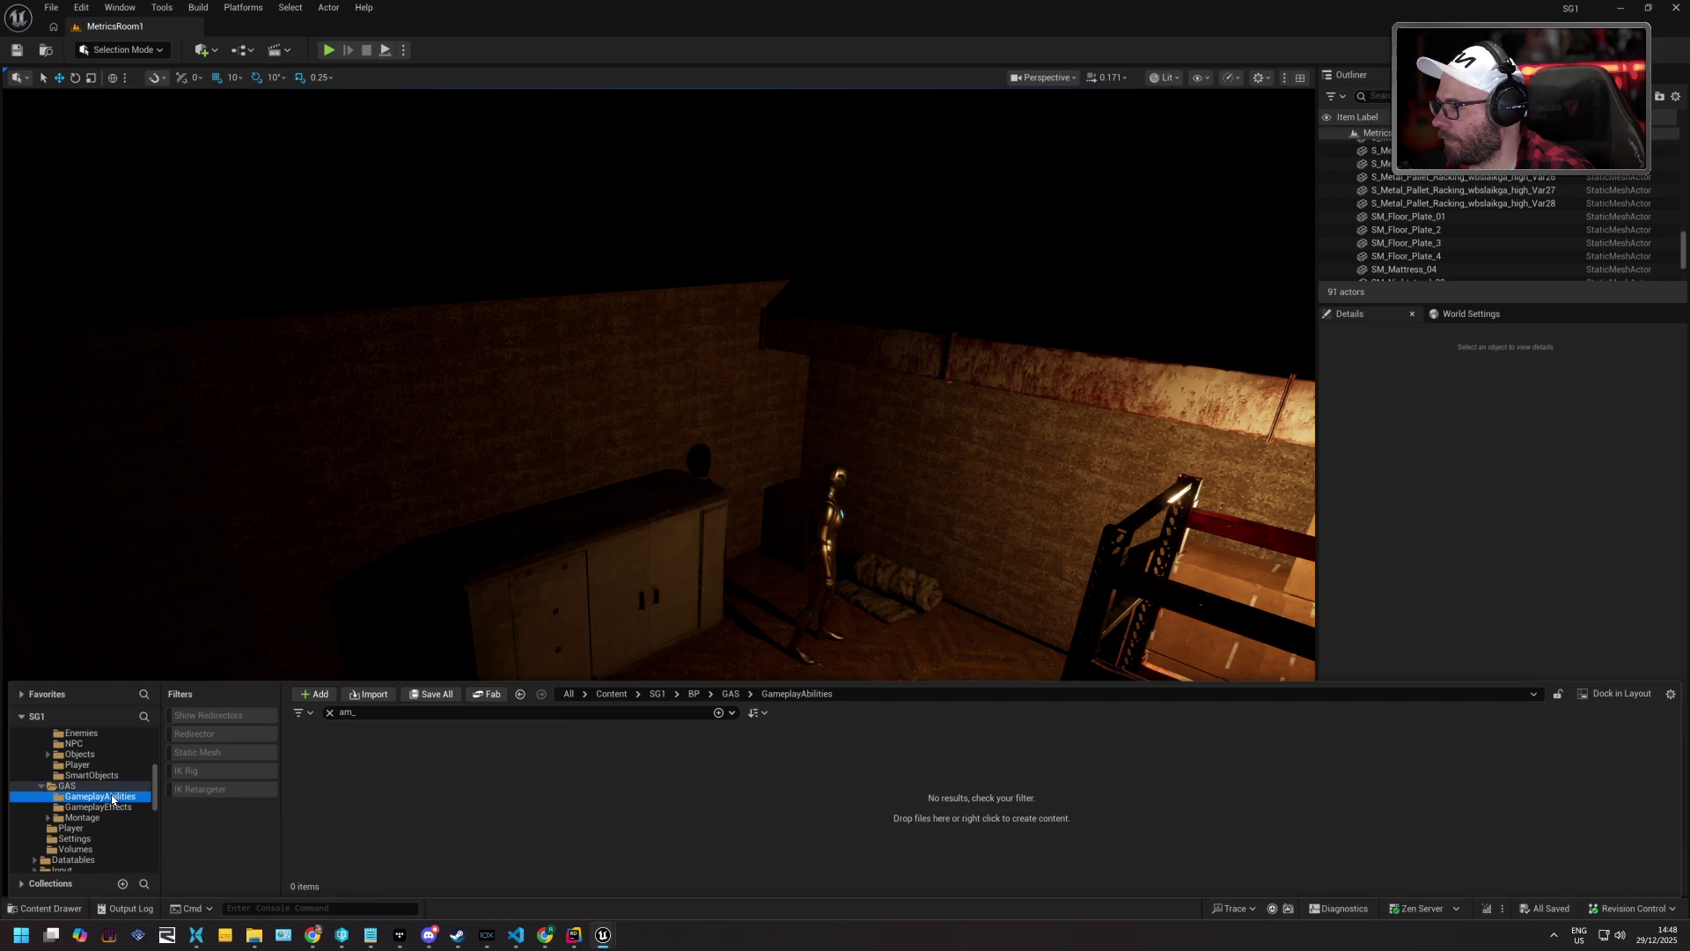
{"action": "left_click", "coordinate": [329, 712]}
{"action": "double_click", "coordinate": [330, 762]}
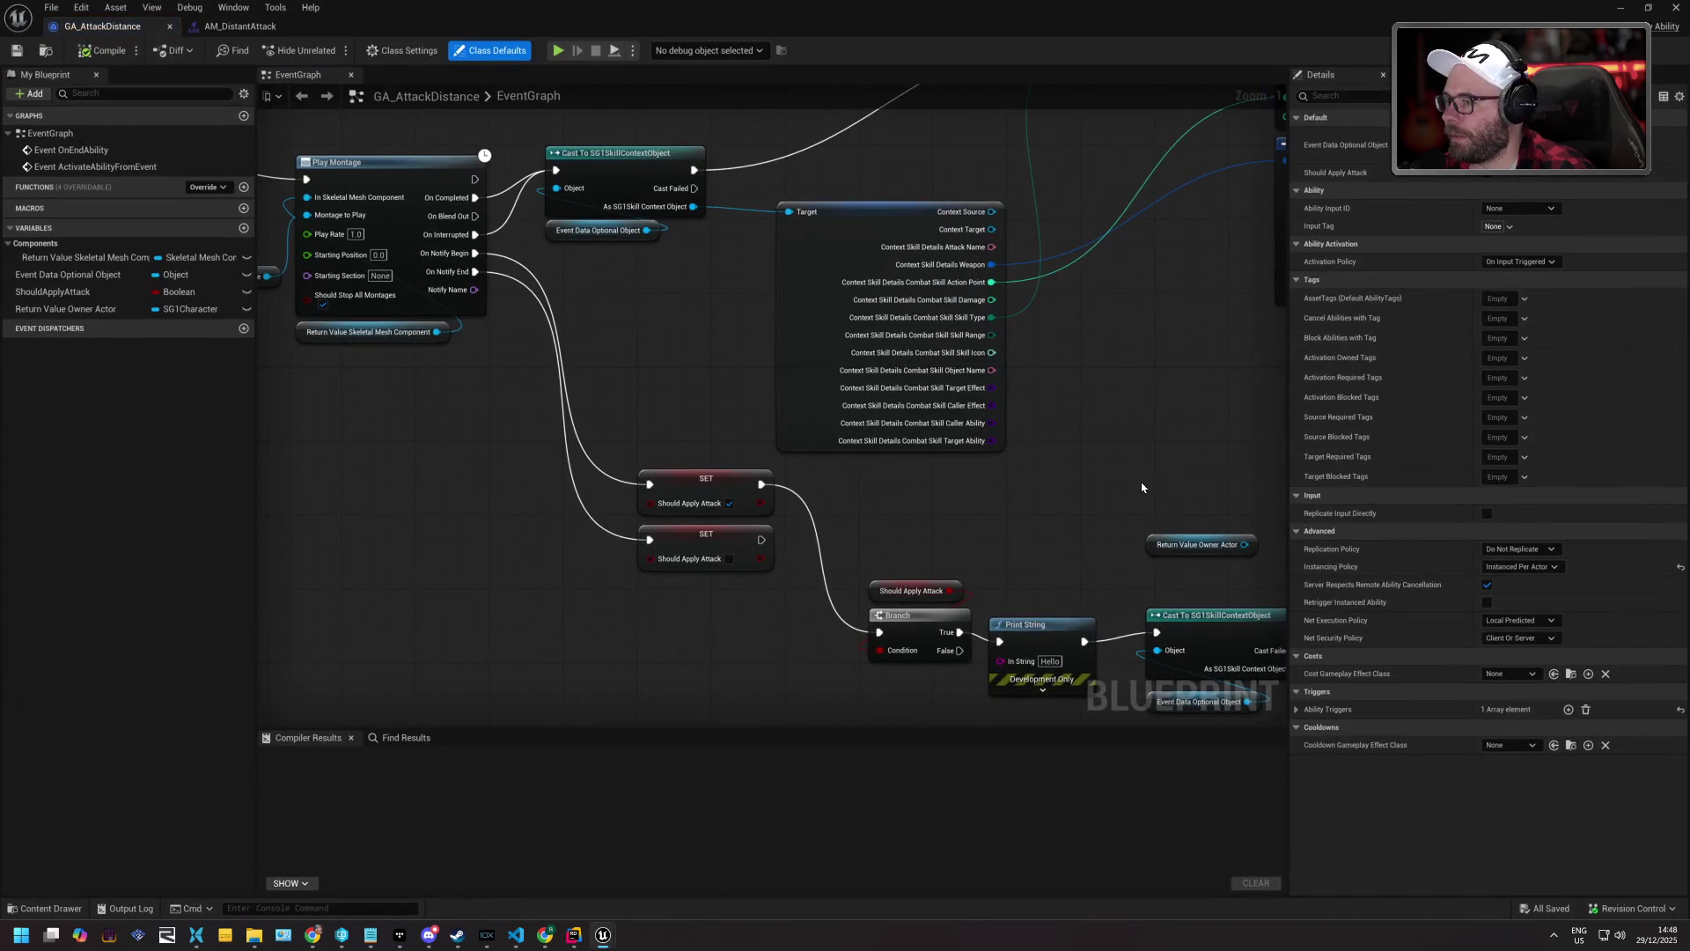
Pan across the Branch, Queue Target Skill, Cast, weapon, gameplay effect and End Ability nodes.
{"action": "scroll", "coordinate": [606, 360], "scroll_direction": "down", "scroll_amount": 3}
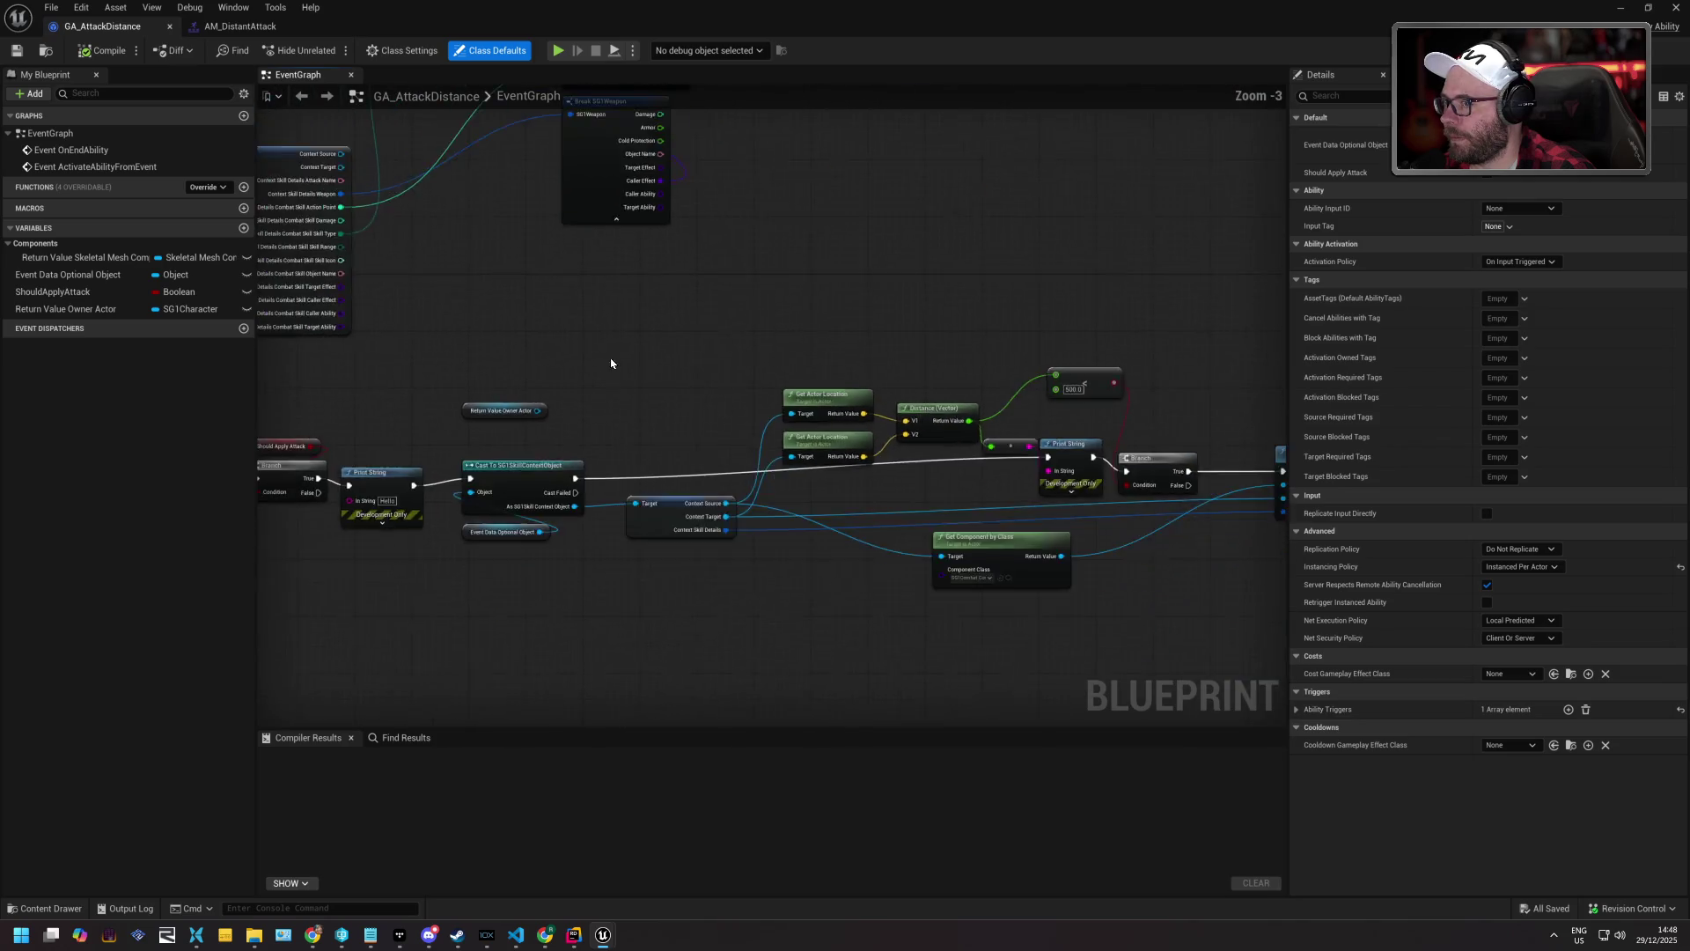
{"action": "scroll", "coordinate": [871, 331], "scroll_direction": "down", "scroll_amount": 2}
{"action": "scroll", "coordinate": [871, 332], "scroll_direction": "up", "scroll_amount": 5}
{"action": "left_click_drag", "start_coordinate": [795, 494], "coordinate": [946, 272]}
{"action": "scroll", "coordinate": [944, 274], "scroll_direction": "down", "scroll_amount": 1}
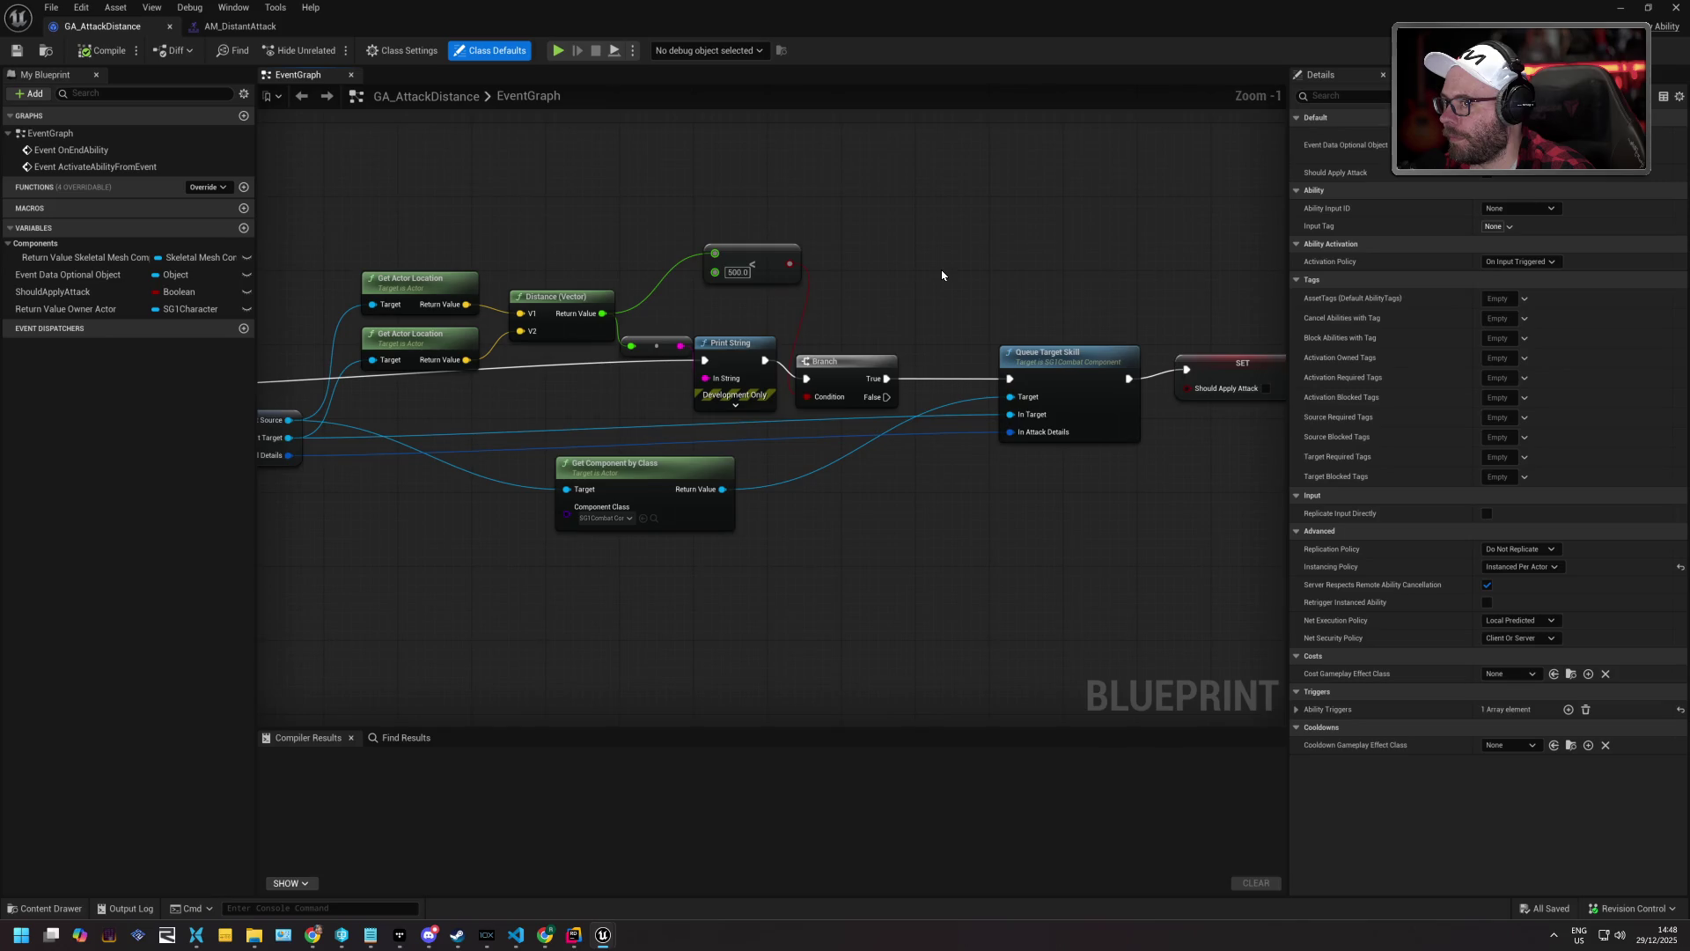
{"action": "left_click_drag", "start_coordinate": [552, 204], "coordinate": [736, 268]}
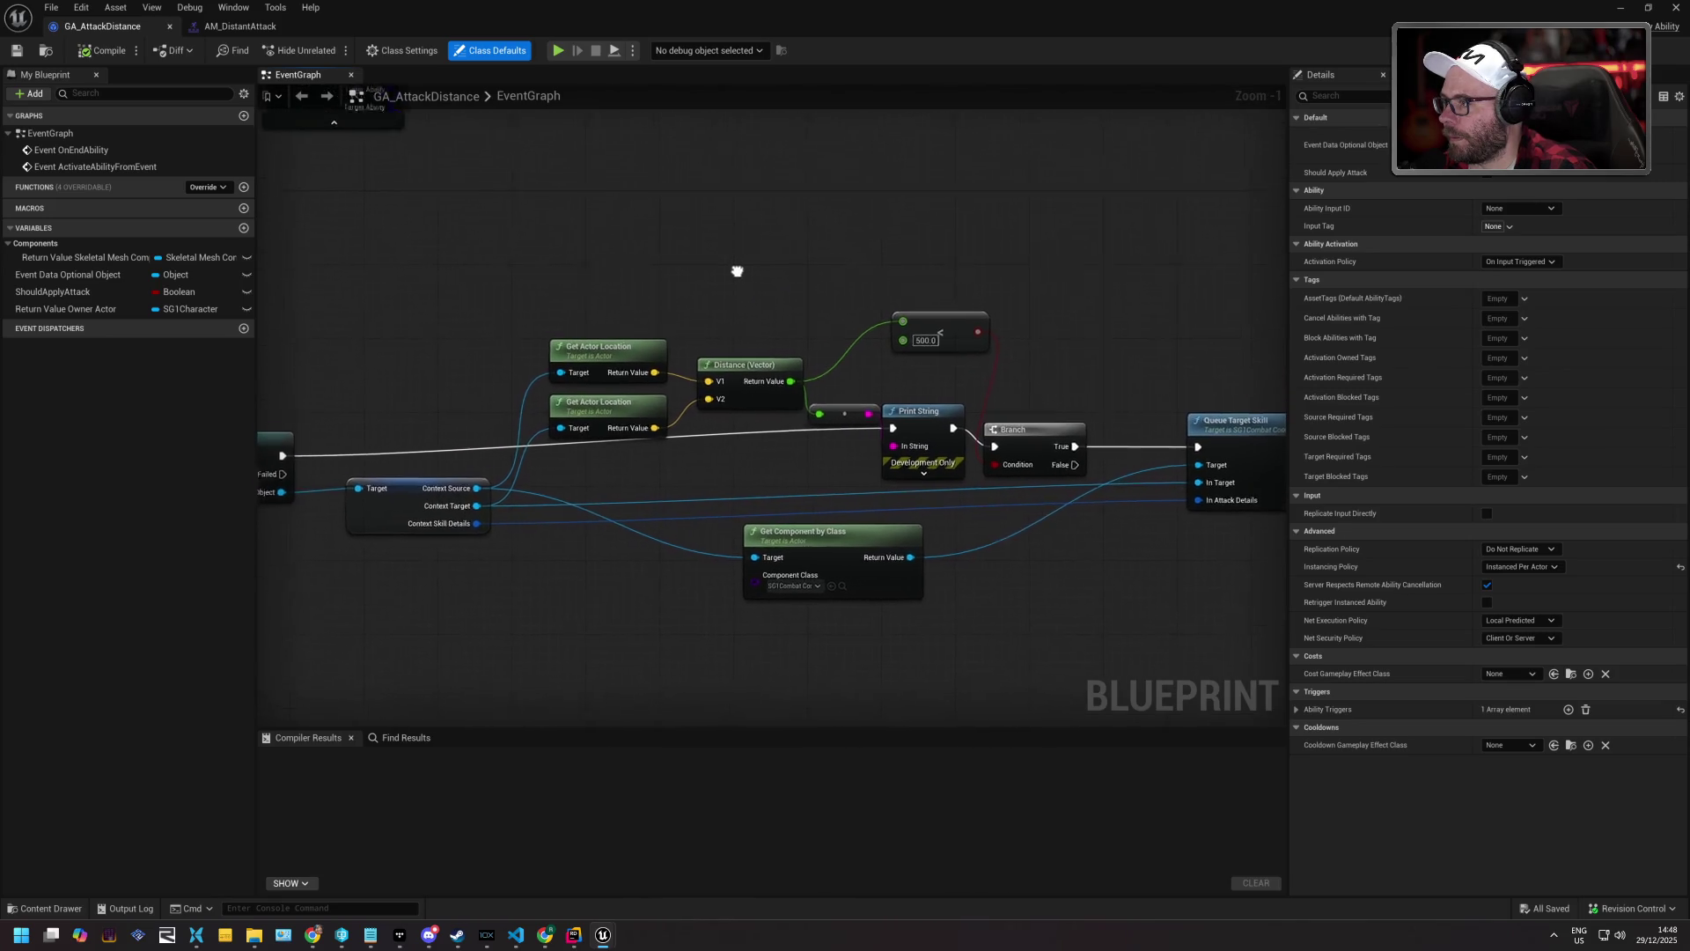
{"action": "scroll", "coordinate": [748, 290], "scroll_direction": "down", "scroll_amount": 1}
{"action": "left_click_drag", "start_coordinate": [793, 340], "coordinate": [735, 307]}
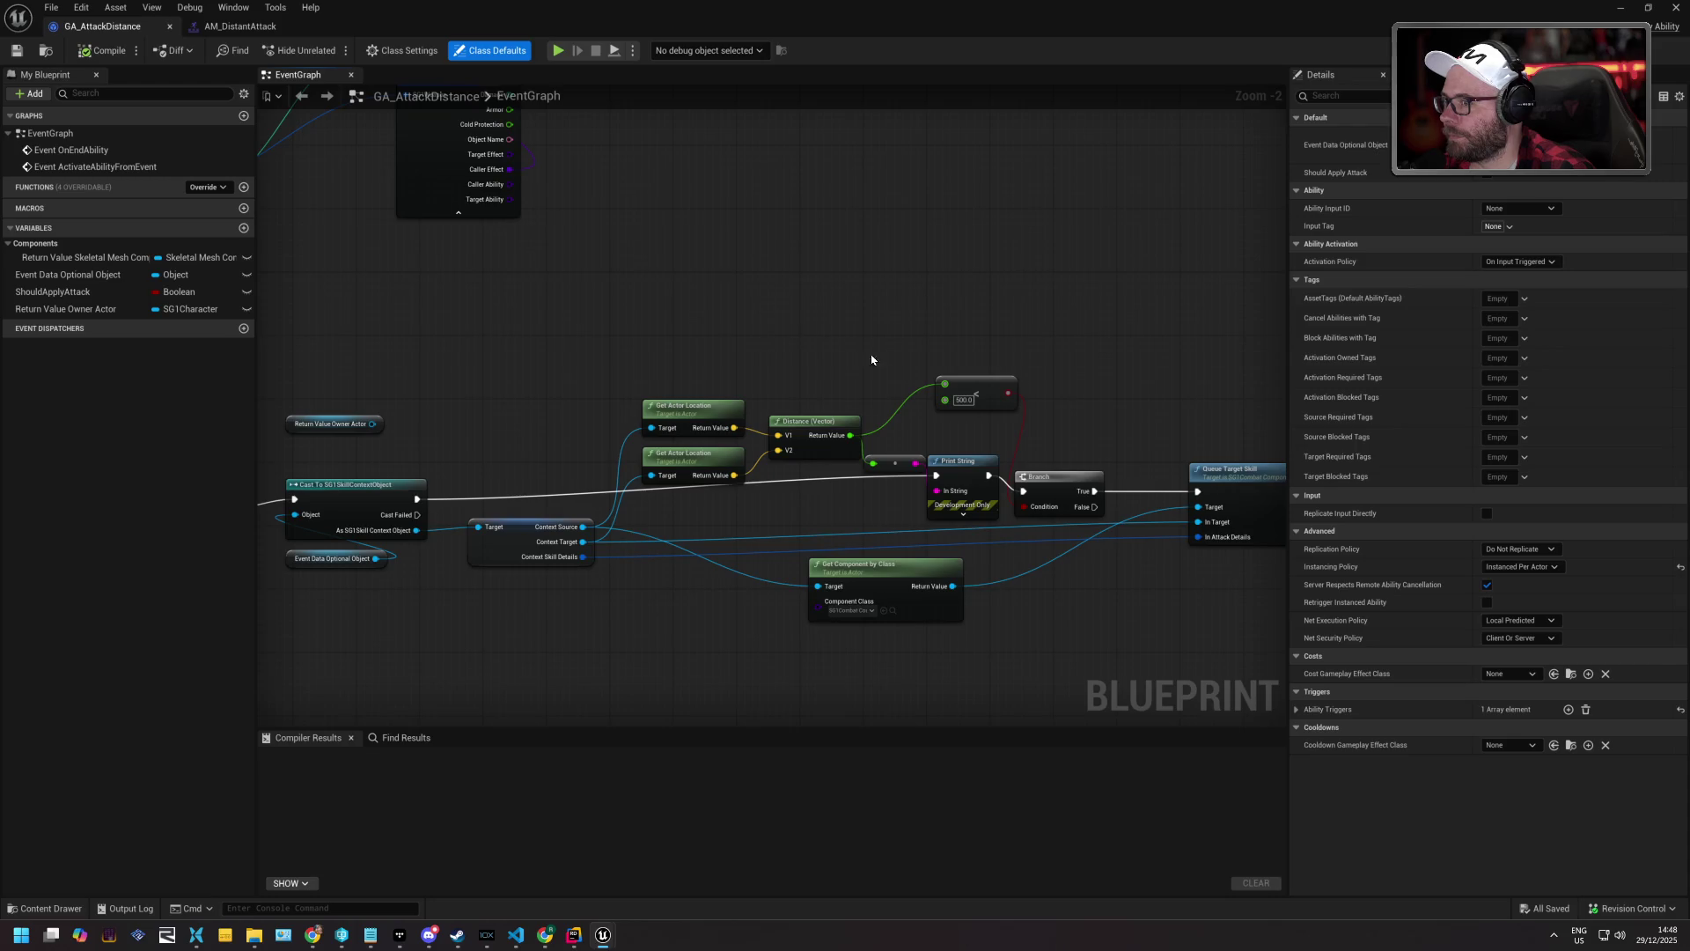
{"action": "left_click_drag", "start_coordinate": [735, 325], "coordinate": [832, 600]}
{"action": "left_click_drag", "start_coordinate": [739, 461], "coordinate": [844, 574]}
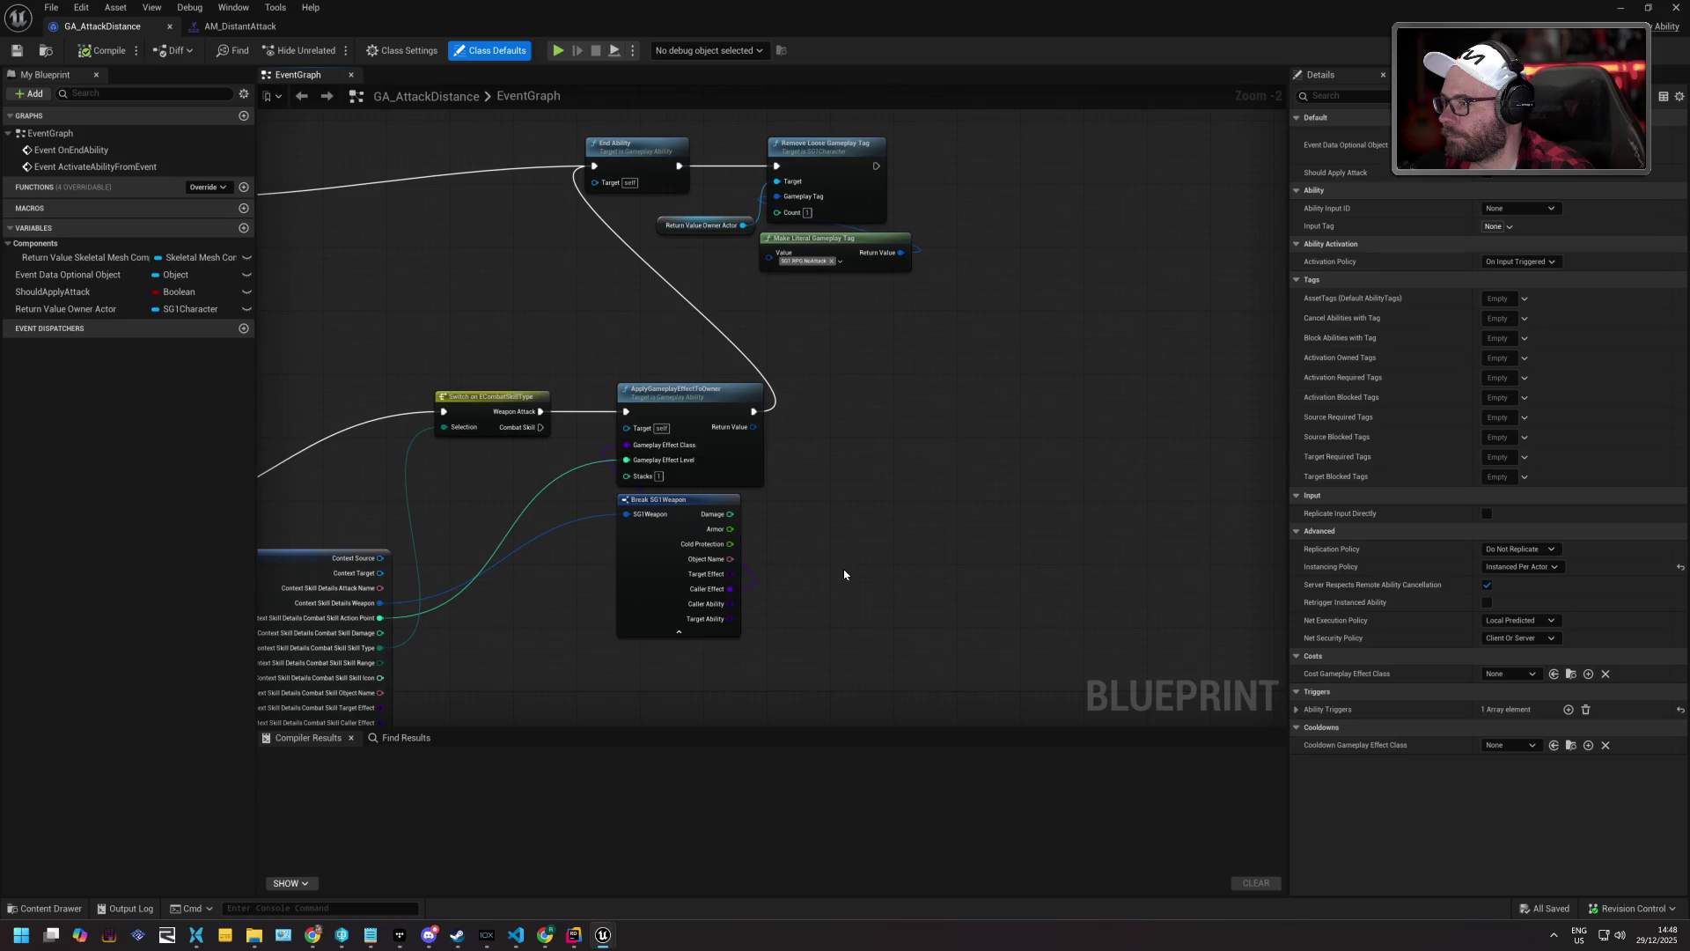
{"action": "left_click_drag", "start_coordinate": [818, 394], "coordinate": [856, 546]}
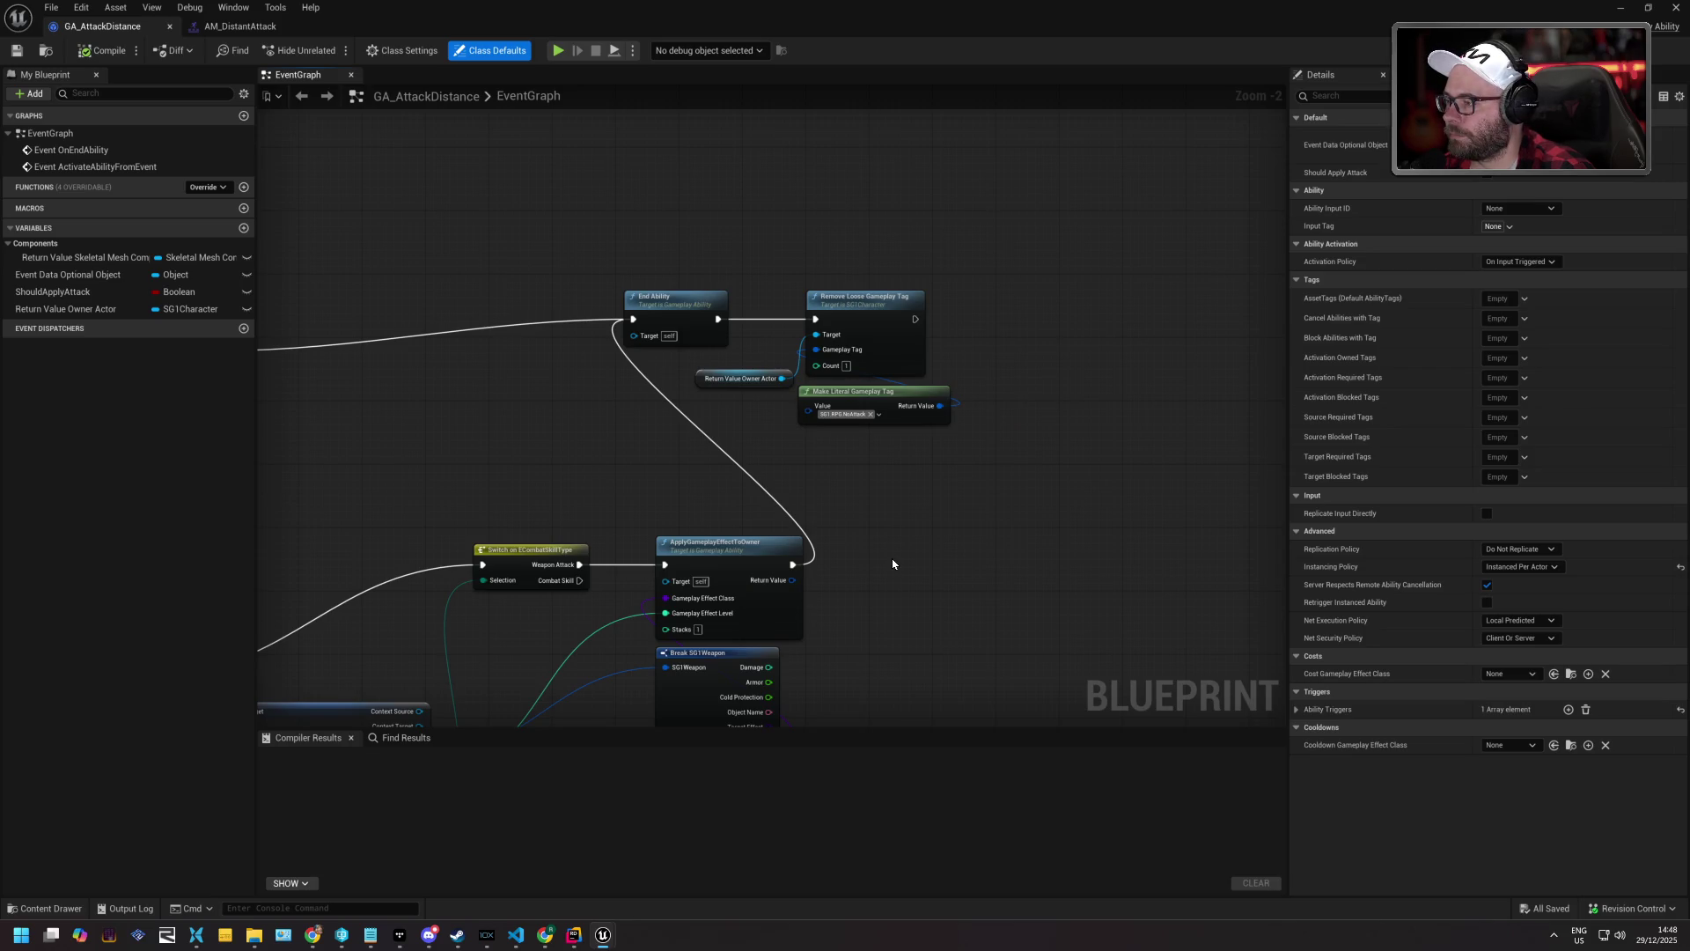
Review the middle section, ActivateAbility events, Play Montage, Print String and ApplyGameplayEffect nodes.
{"action": "left_click_drag", "start_coordinate": [893, 547], "coordinate": [1120, 309]}
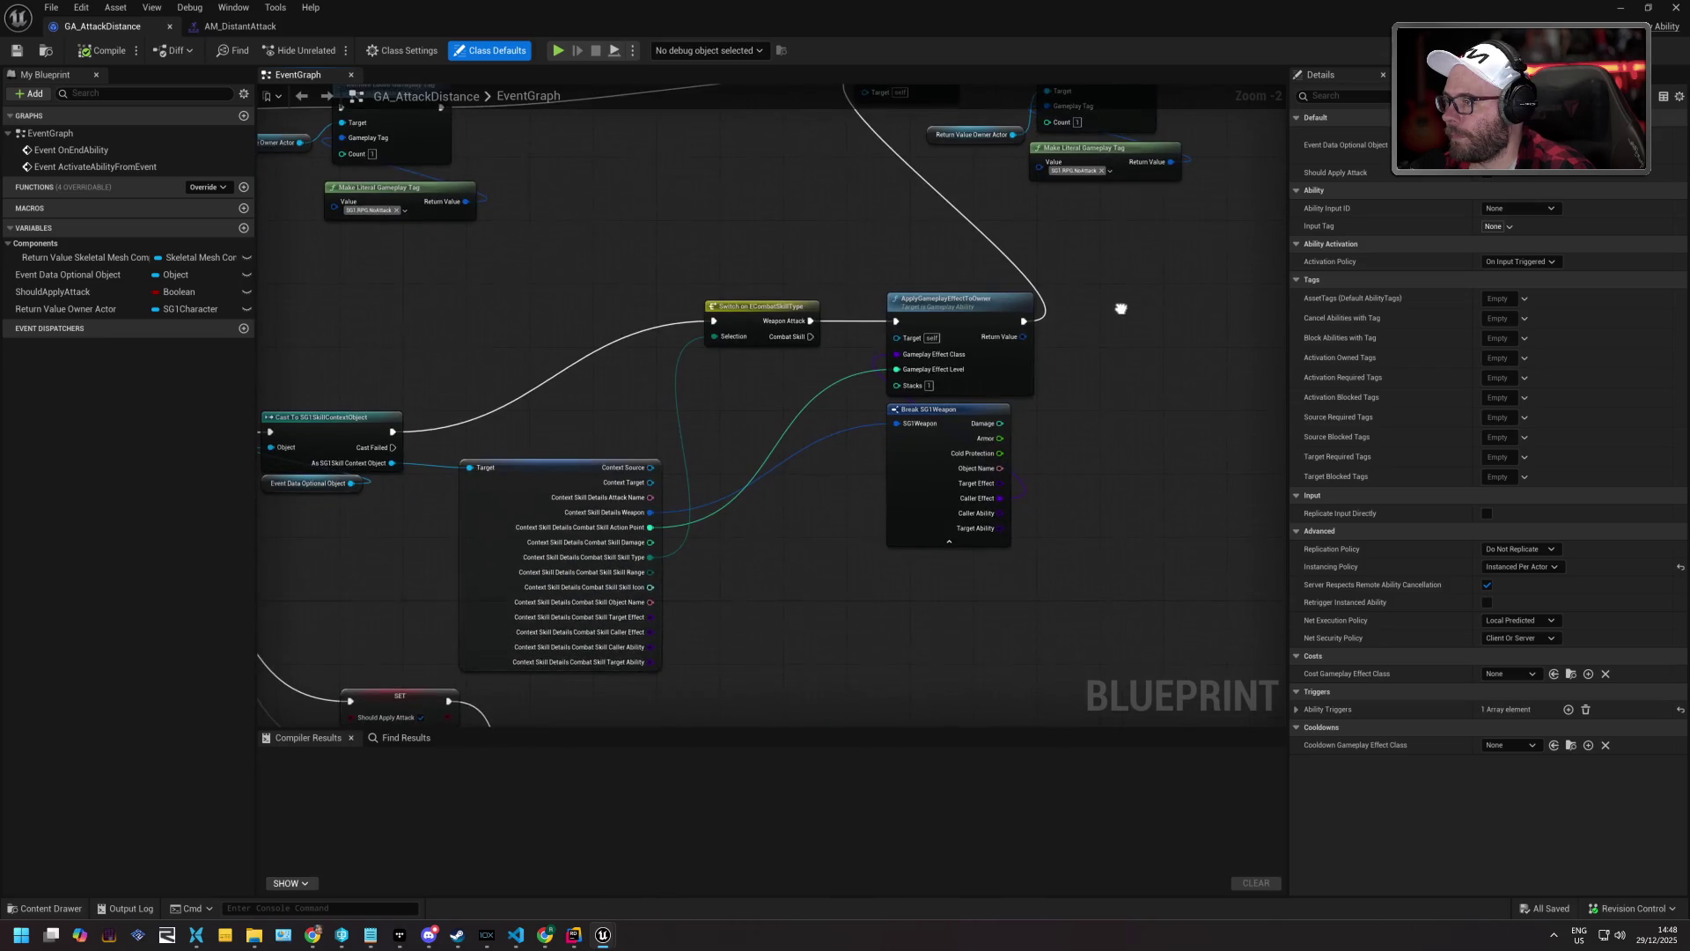
{"action": "scroll", "coordinate": [1123, 318], "scroll_direction": "down", "scroll_amount": 1}
{"action": "scroll", "coordinate": [1123, 317], "scroll_direction": "down", "scroll_amount": 1}
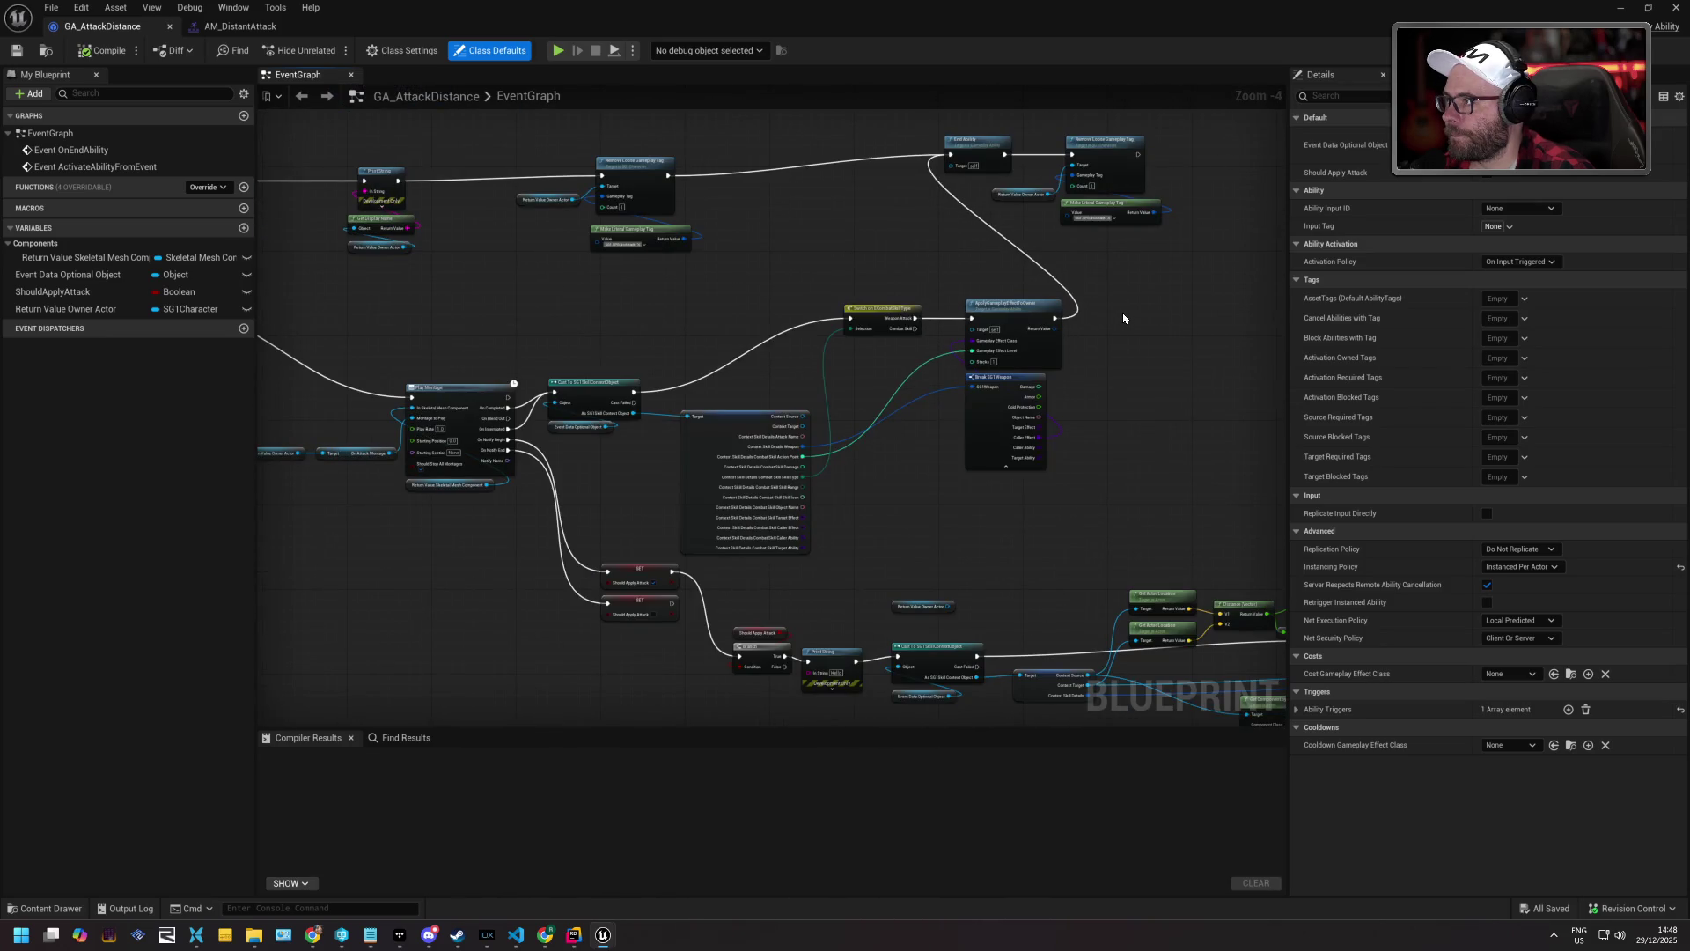
{"action": "mouse_move", "coordinate": [589, 318]}
{"action": "left_mouse_down"}
{"action": "mouse_move", "coordinate": [853, 335]}
{"action": "mouse_move", "coordinate": [820, 482]}
{"action": "left_mouse_up"}
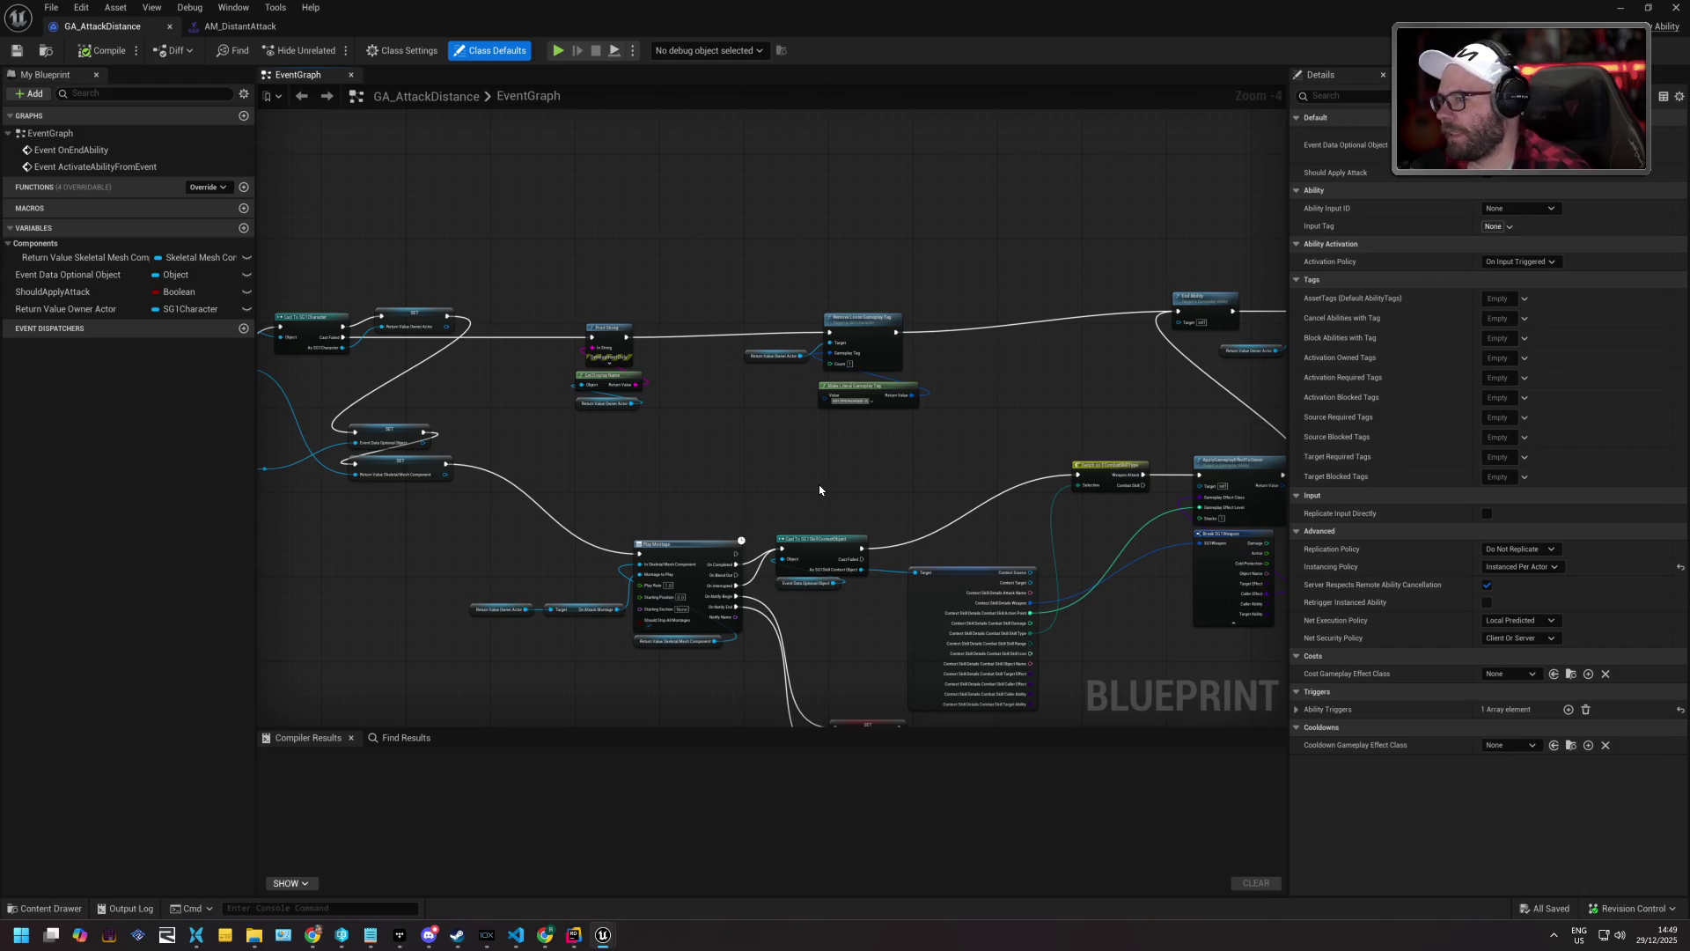
{"action": "left_click_drag", "start_coordinate": [632, 473], "coordinate": [811, 455]}
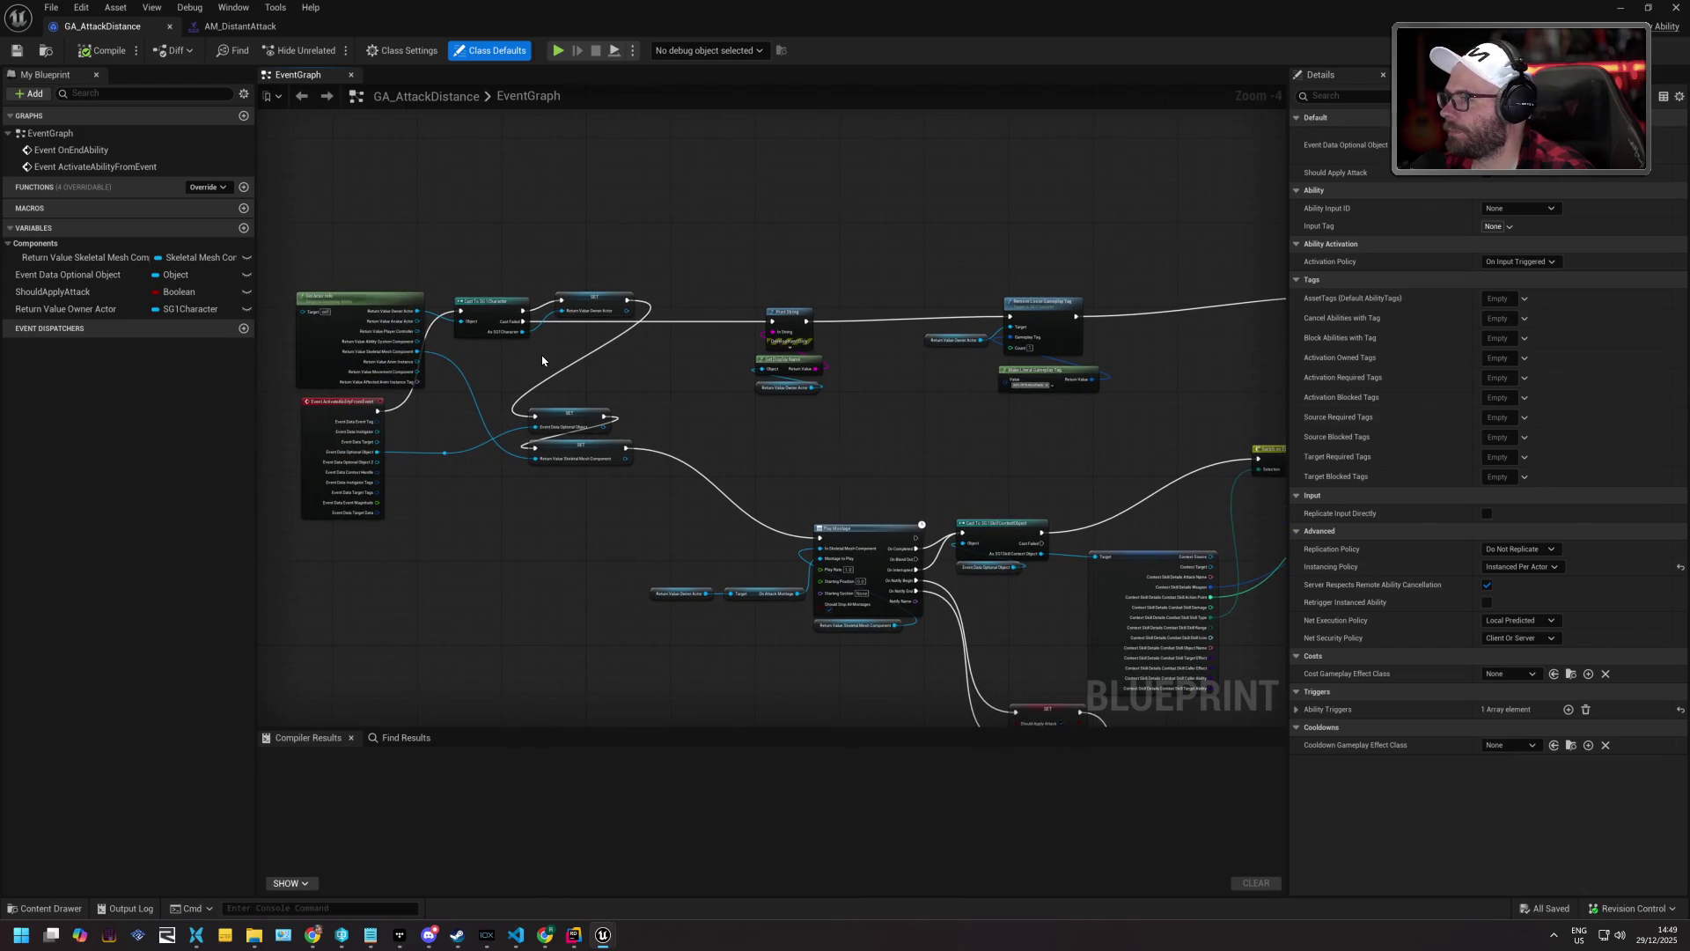
{"action": "left_click_drag", "start_coordinate": [1060, 434], "coordinate": [422, 440]}
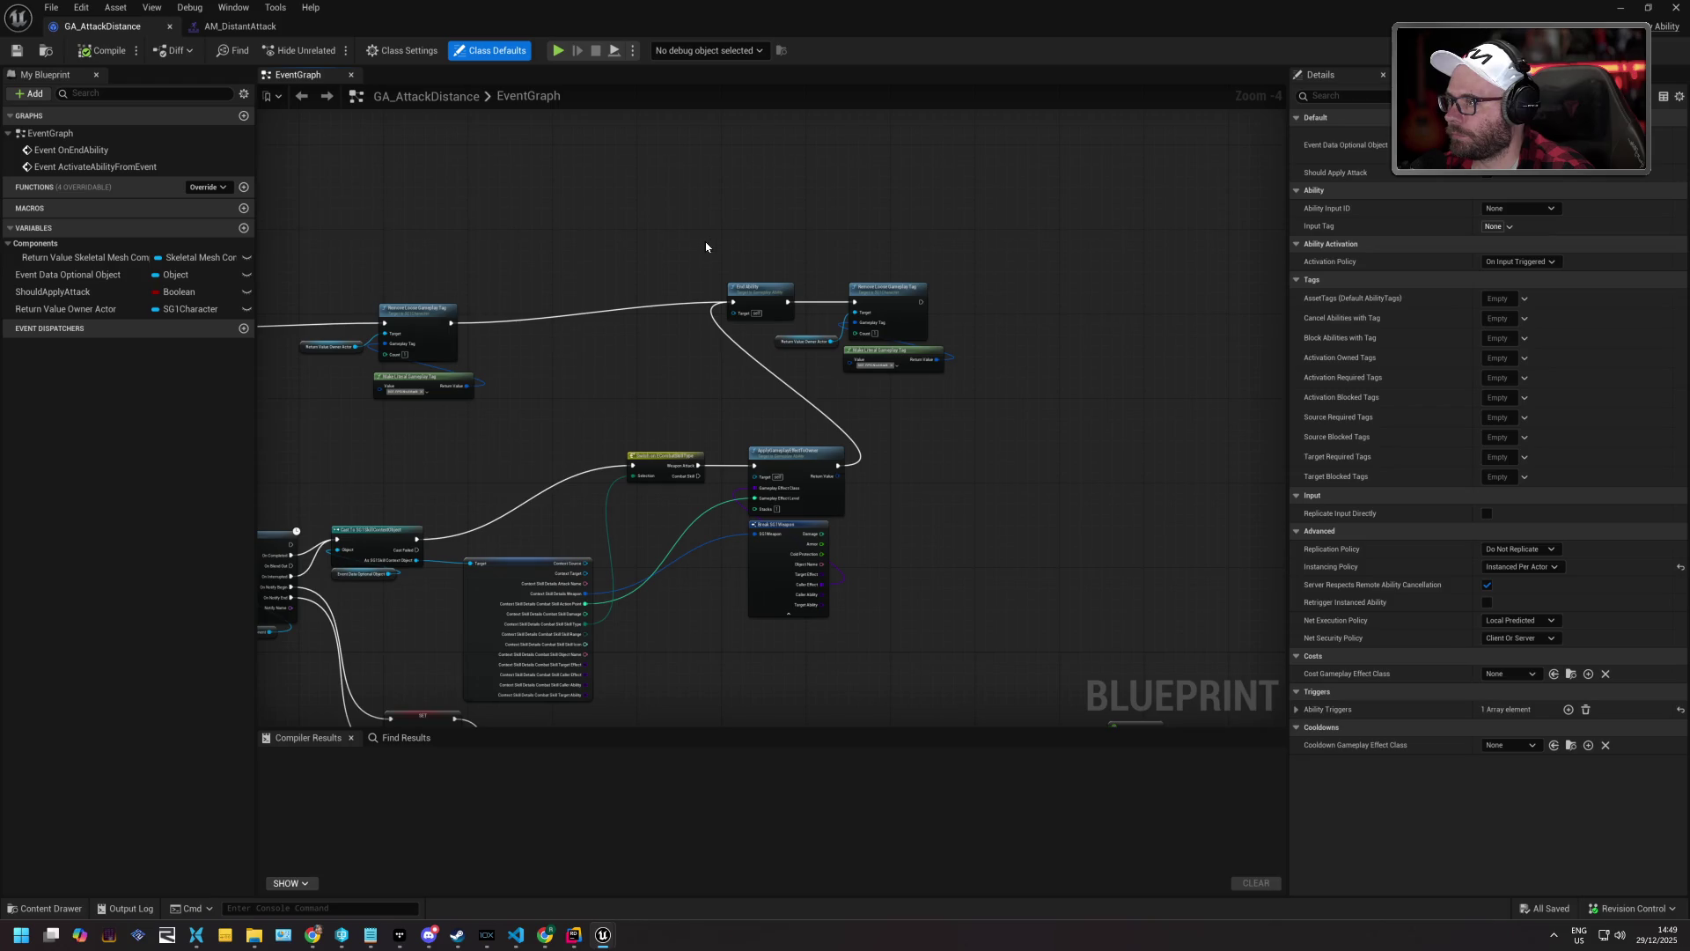
{"action": "left_click_drag", "start_coordinate": [573, 340], "coordinate": [838, 308]}
{"action": "scroll", "coordinate": [793, 302], "scroll_direction": "up", "scroll_amount": 6}
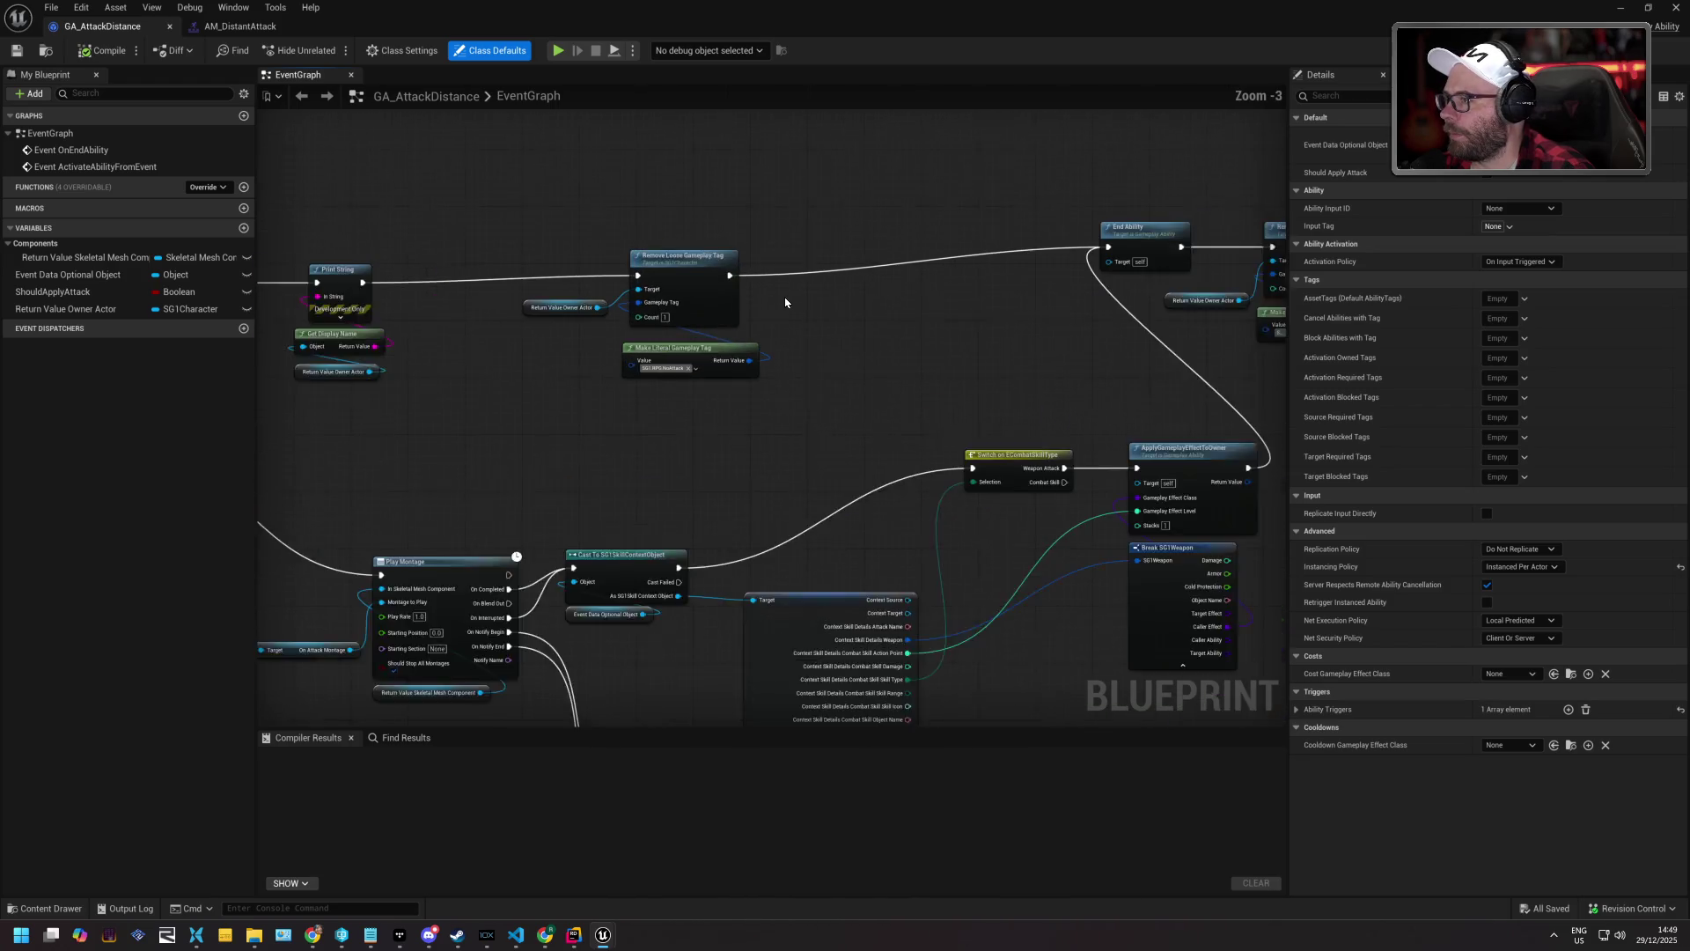
{"action": "scroll", "coordinate": [786, 302], "scroll_direction": "down", "scroll_amount": 3}
{"action": "scroll", "coordinate": [786, 302], "scroll_direction": "down", "scroll_amount": 2}
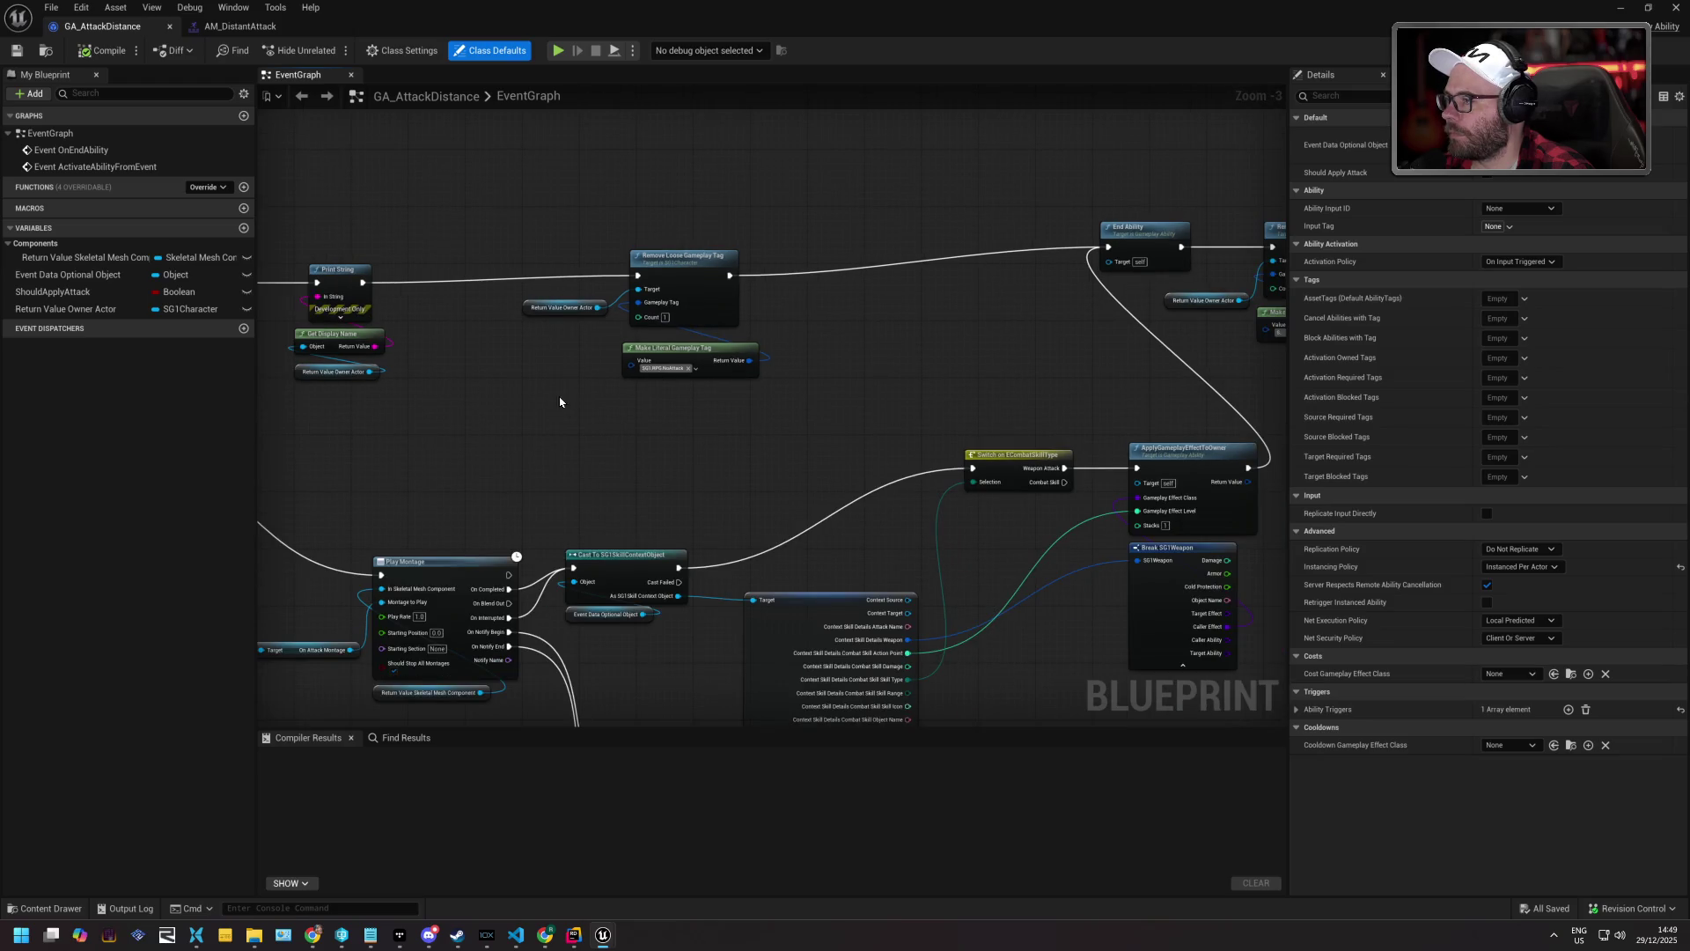
{"action": "left_click_drag", "start_coordinate": [549, 401], "coordinate": [1002, 358]}
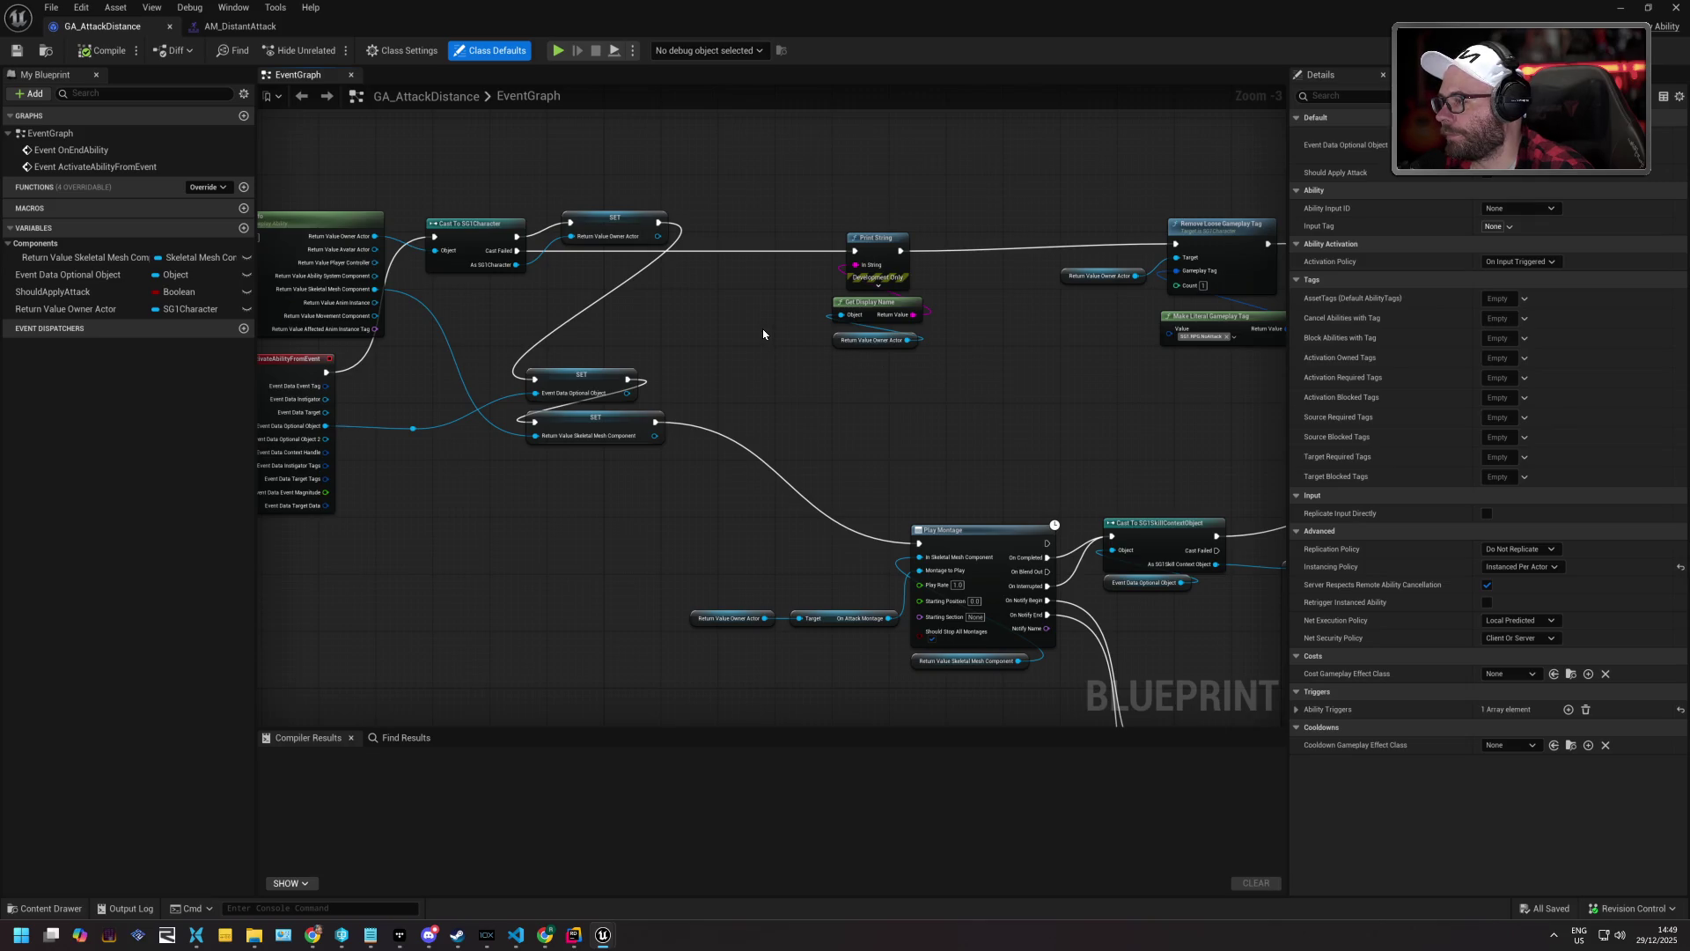
{"action": "mouse_move", "coordinate": [674, 308]}
{"action": "left_mouse_down"}
{"action": "mouse_move", "coordinate": [938, 306]}
{"action": "mouse_move", "coordinate": [718, 336]}
{"action": "mouse_move", "coordinate": [385, 253]}
{"action": "left_mouse_up"}
{"action": "left_click_drag", "start_coordinate": [905, 384], "coordinate": [570, 231]}
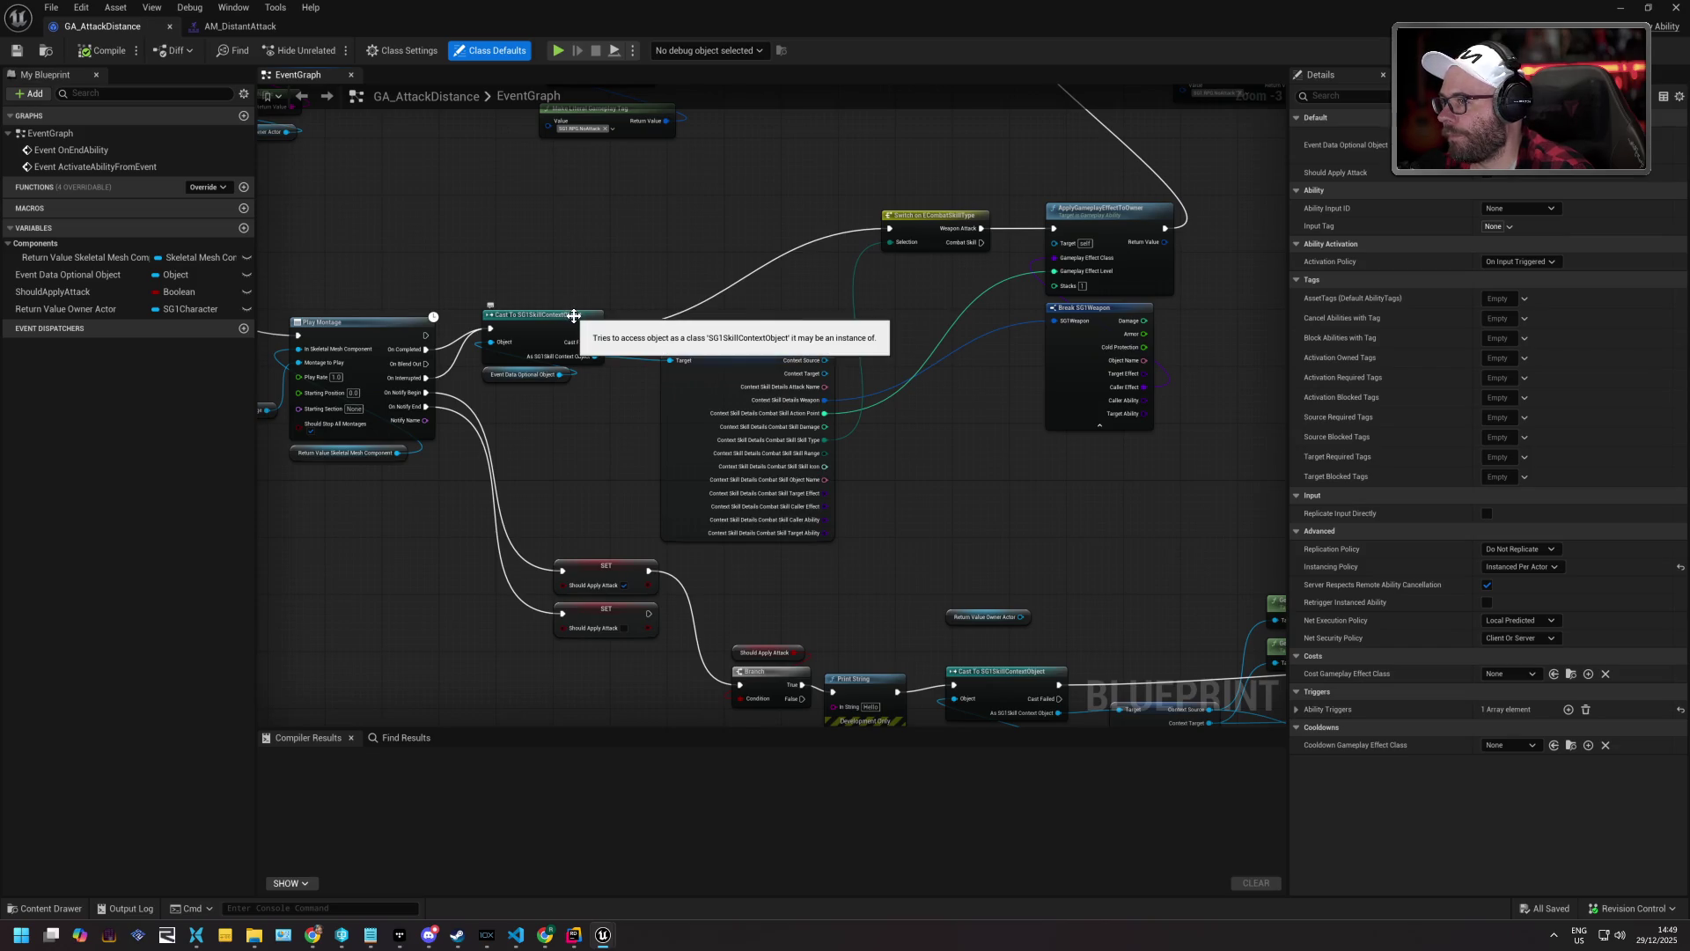
Raise the Cast To SG1SkillContextObject node with its Event Data Optional Object getter beneath it.
{"action": "mouse_move", "coordinate": [574, 315]}
{"action": "left_mouse_down"}
{"action": "mouse_move", "coordinate": [594, 230]}
{"action": "mouse_move", "coordinate": [656, 238]}
{"action": "left_mouse_up"}
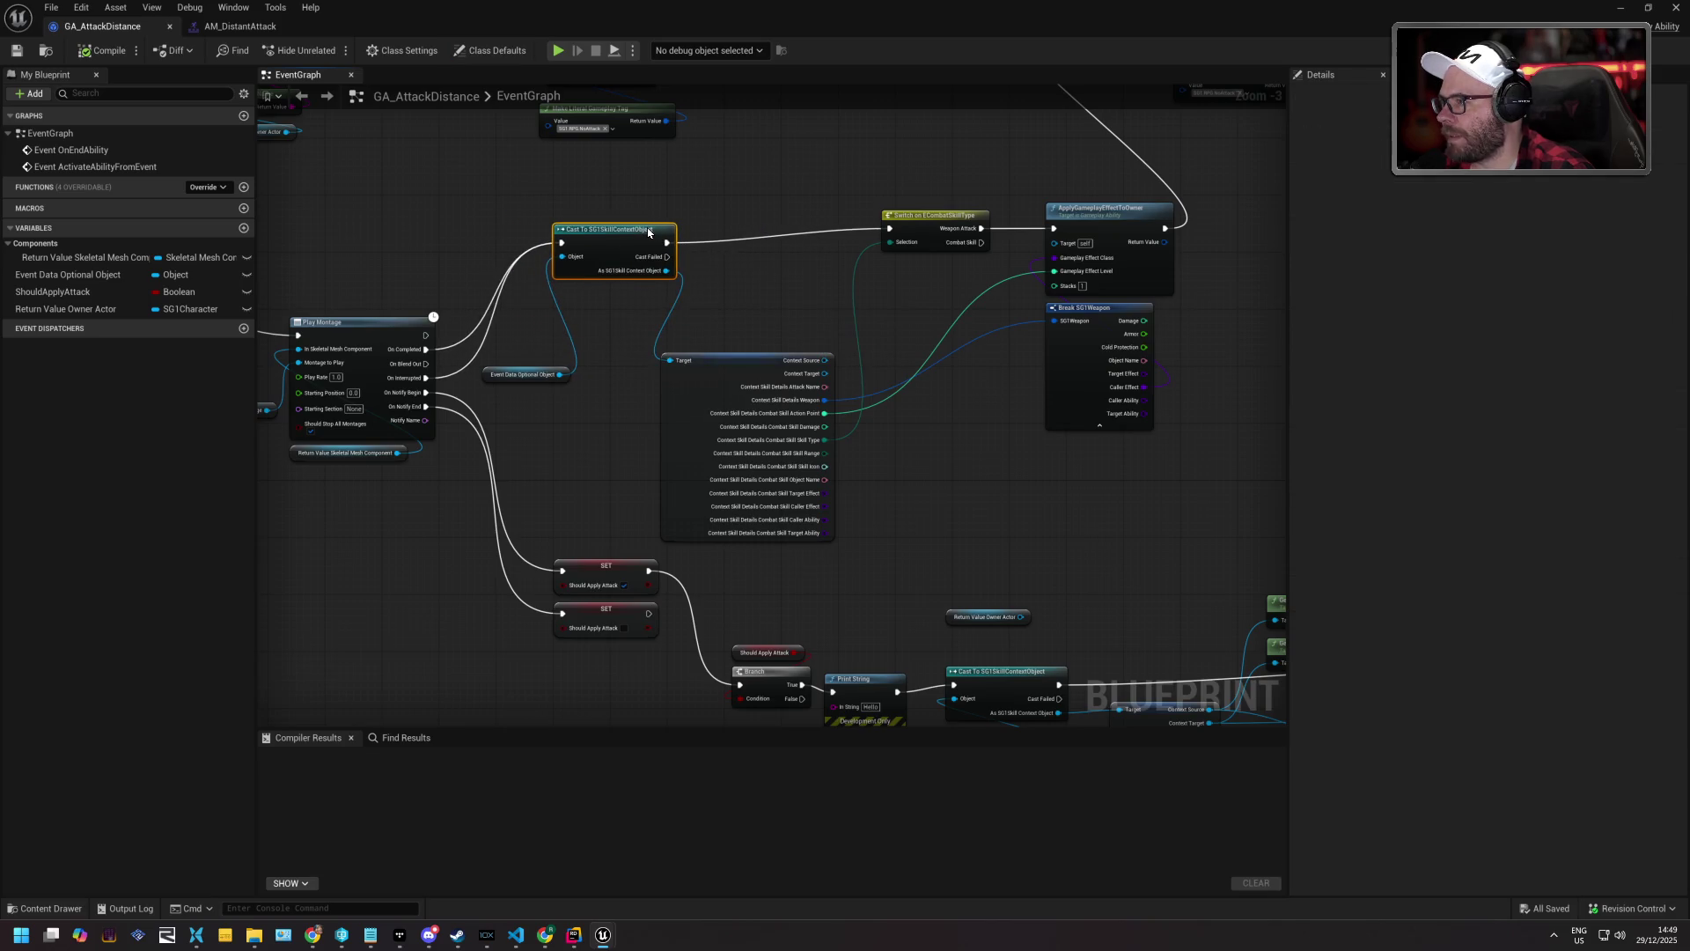
{"action": "mouse_move", "coordinate": [485, 374]}
{"action": "left_mouse_down"}
{"action": "mouse_move", "coordinate": [568, 300]}
{"action": "mouse_move", "coordinate": [548, 302]}
{"action": "left_mouse_up"}
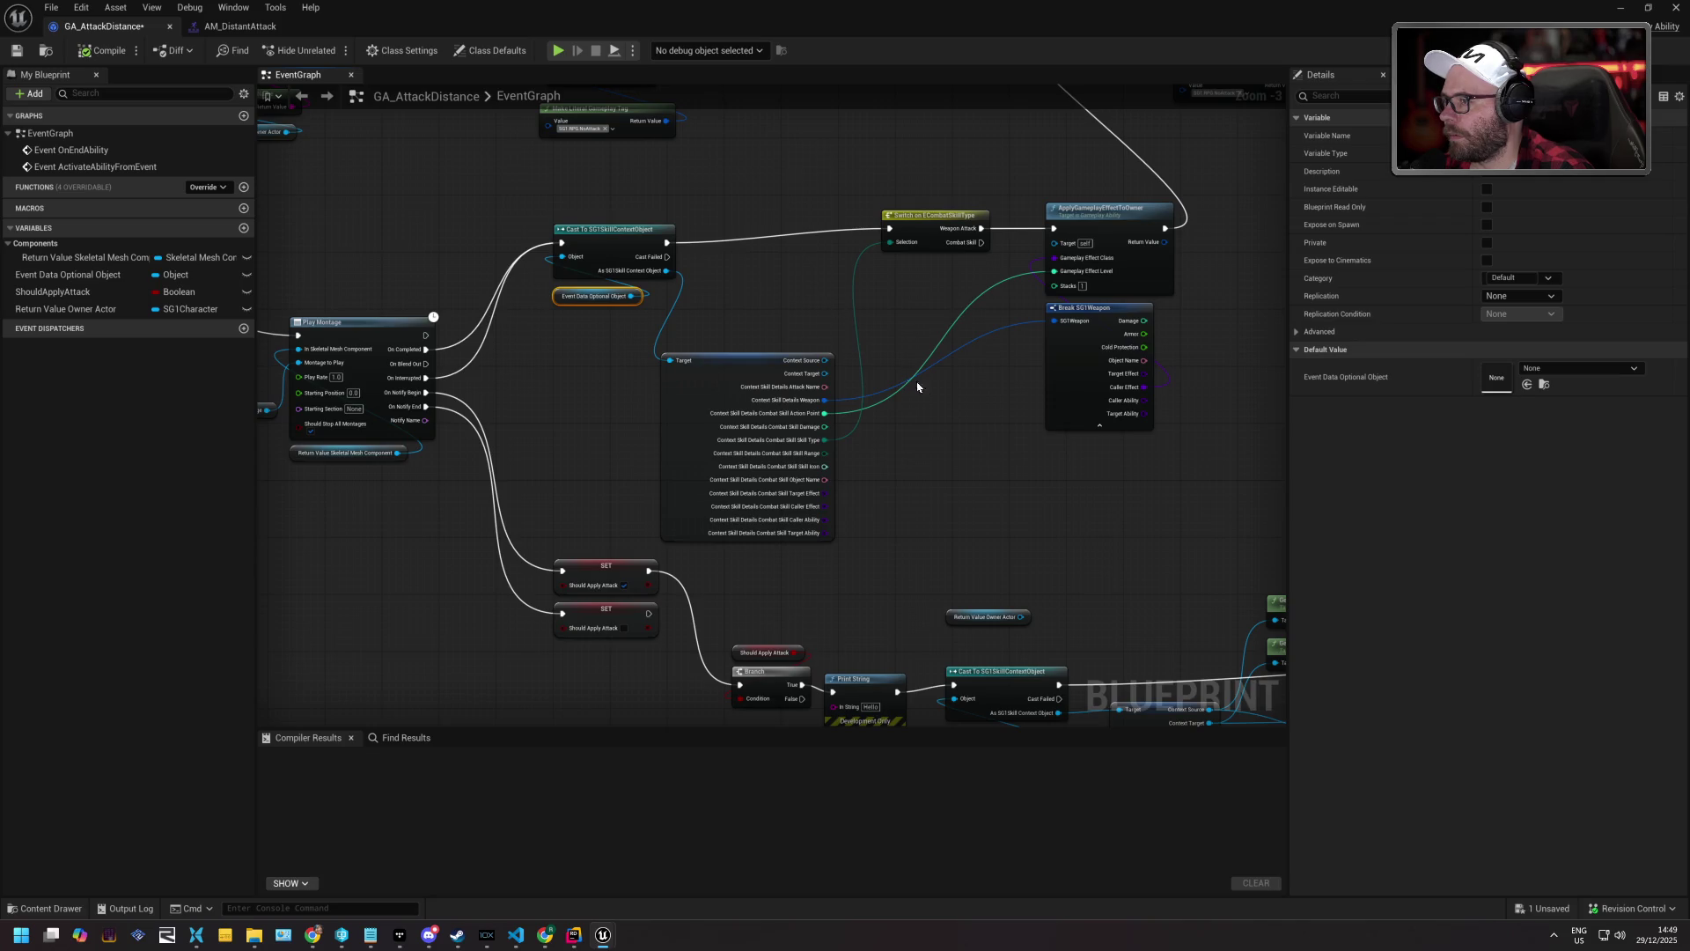
{"action": "mouse_move", "coordinate": [966, 417]}
{"action": "left_mouse_down"}
{"action": "mouse_move", "coordinate": [933, 502]}
{"action": "mouse_move", "coordinate": [860, 490]}
{"action": "mouse_move", "coordinate": [807, 551]}
{"action": "mouse_move", "coordinate": [854, 400]}
{"action": "left_mouse_up"}
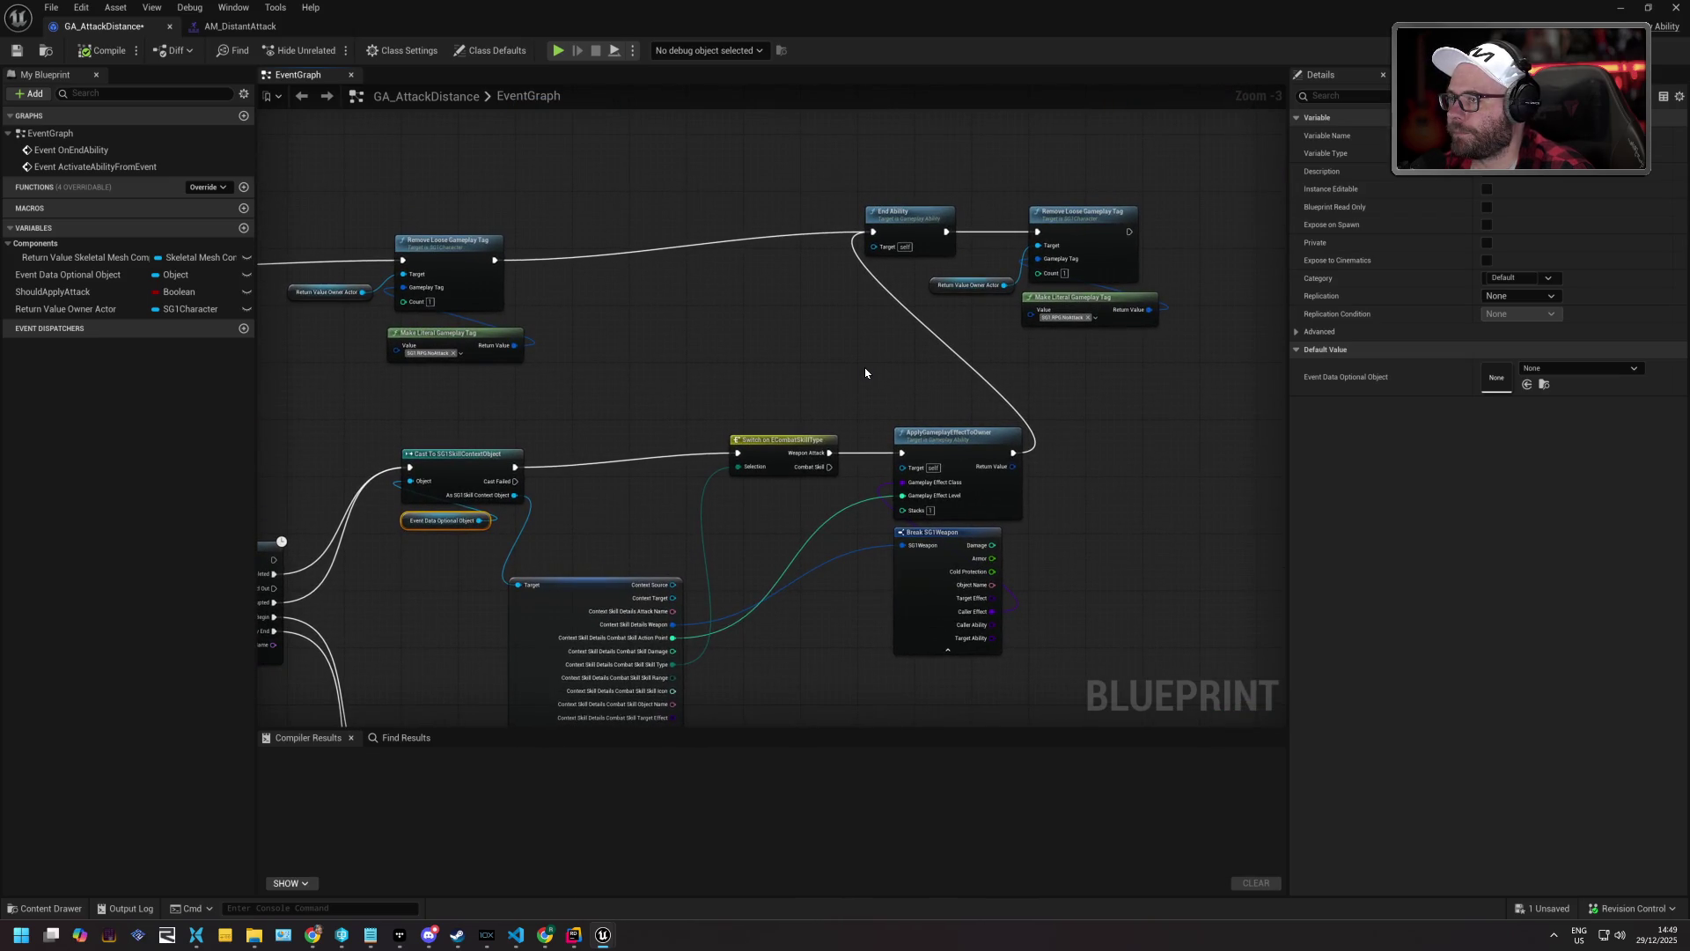
Move the End Ability and Remove Loose Gameplay Tag nodes together to the right.
{"action": "mouse_move", "coordinate": [875, 180]}
{"action": "left_mouse_down"}
{"action": "mouse_move", "coordinate": [1117, 282]}
{"action": "mouse_move", "coordinate": [1136, 308]}
{"action": "left_mouse_up"}
{"action": "mouse_move", "coordinate": [1094, 229]}
{"action": "left_mouse_down"}
{"action": "mouse_move", "coordinate": [1209, 287]}
{"action": "mouse_move", "coordinate": [1232, 252]}
{"action": "left_mouse_up"}
{"action": "left_click", "coordinate": [1151, 407]}
{"action": "left_click_drag", "start_coordinate": [1151, 408], "coordinate": [848, 445]}
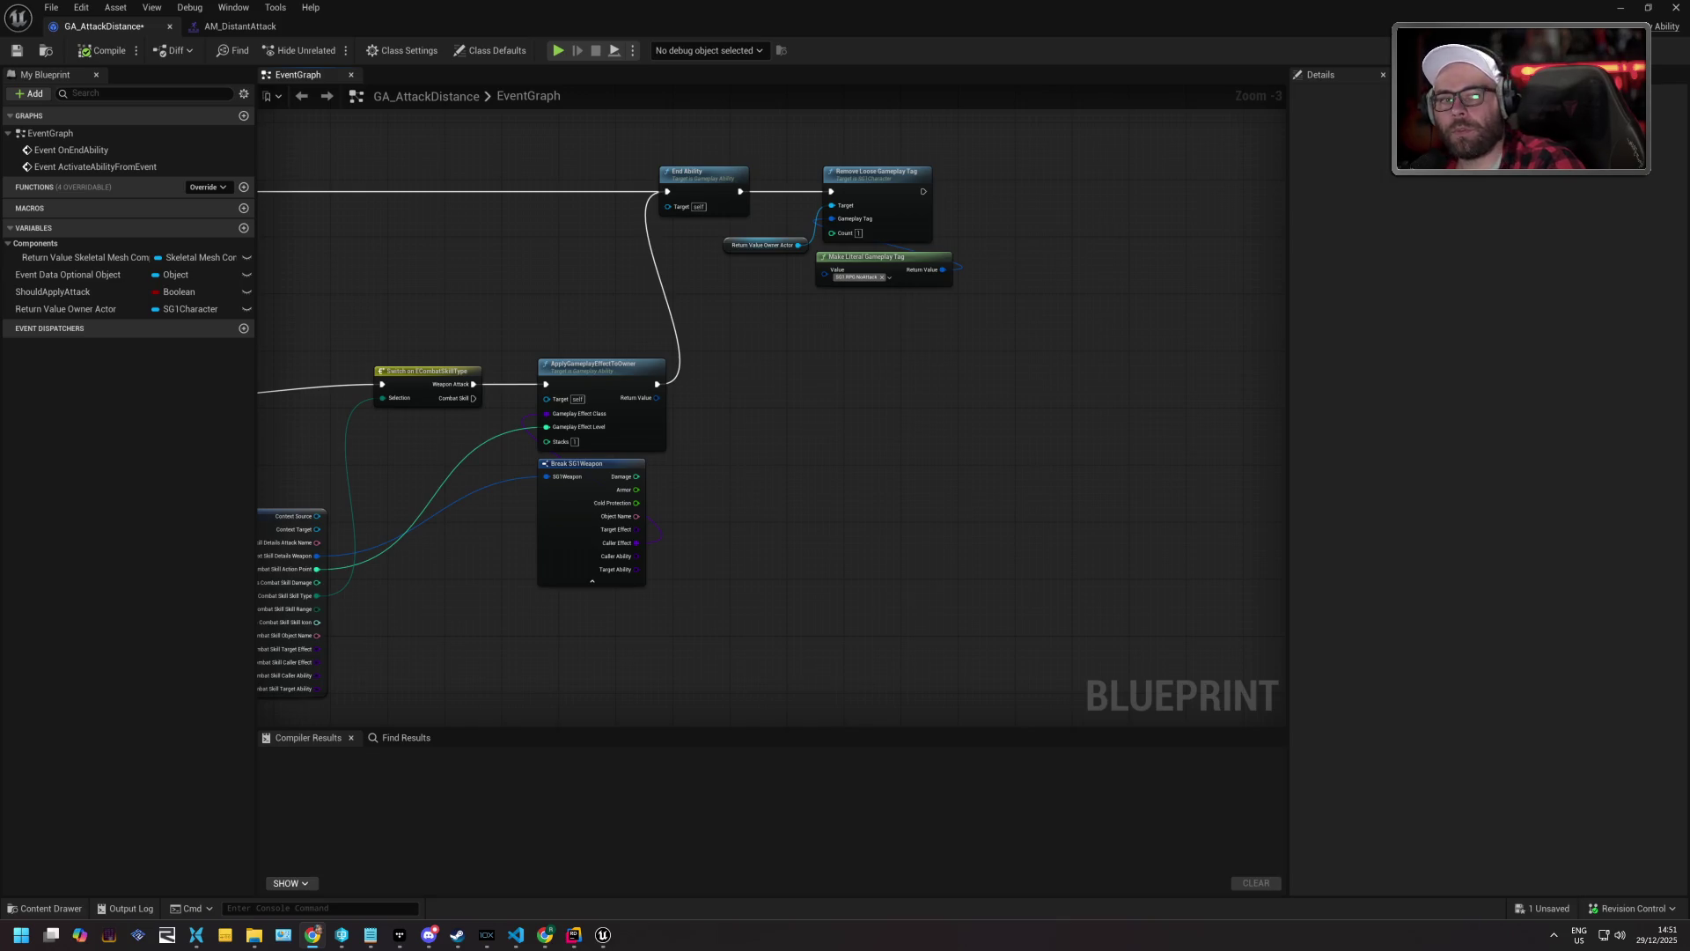
{"action": "left_click_drag", "start_coordinate": [766, 449], "coordinate": [866, 460]}
Save GA_AttackDistance with Save Selected, then return the view to Event ActivateAbilityFromEvent.
{"action": "left_click", "coordinate": [17, 52]}
{"action": "left_click", "coordinate": [858, 616]}
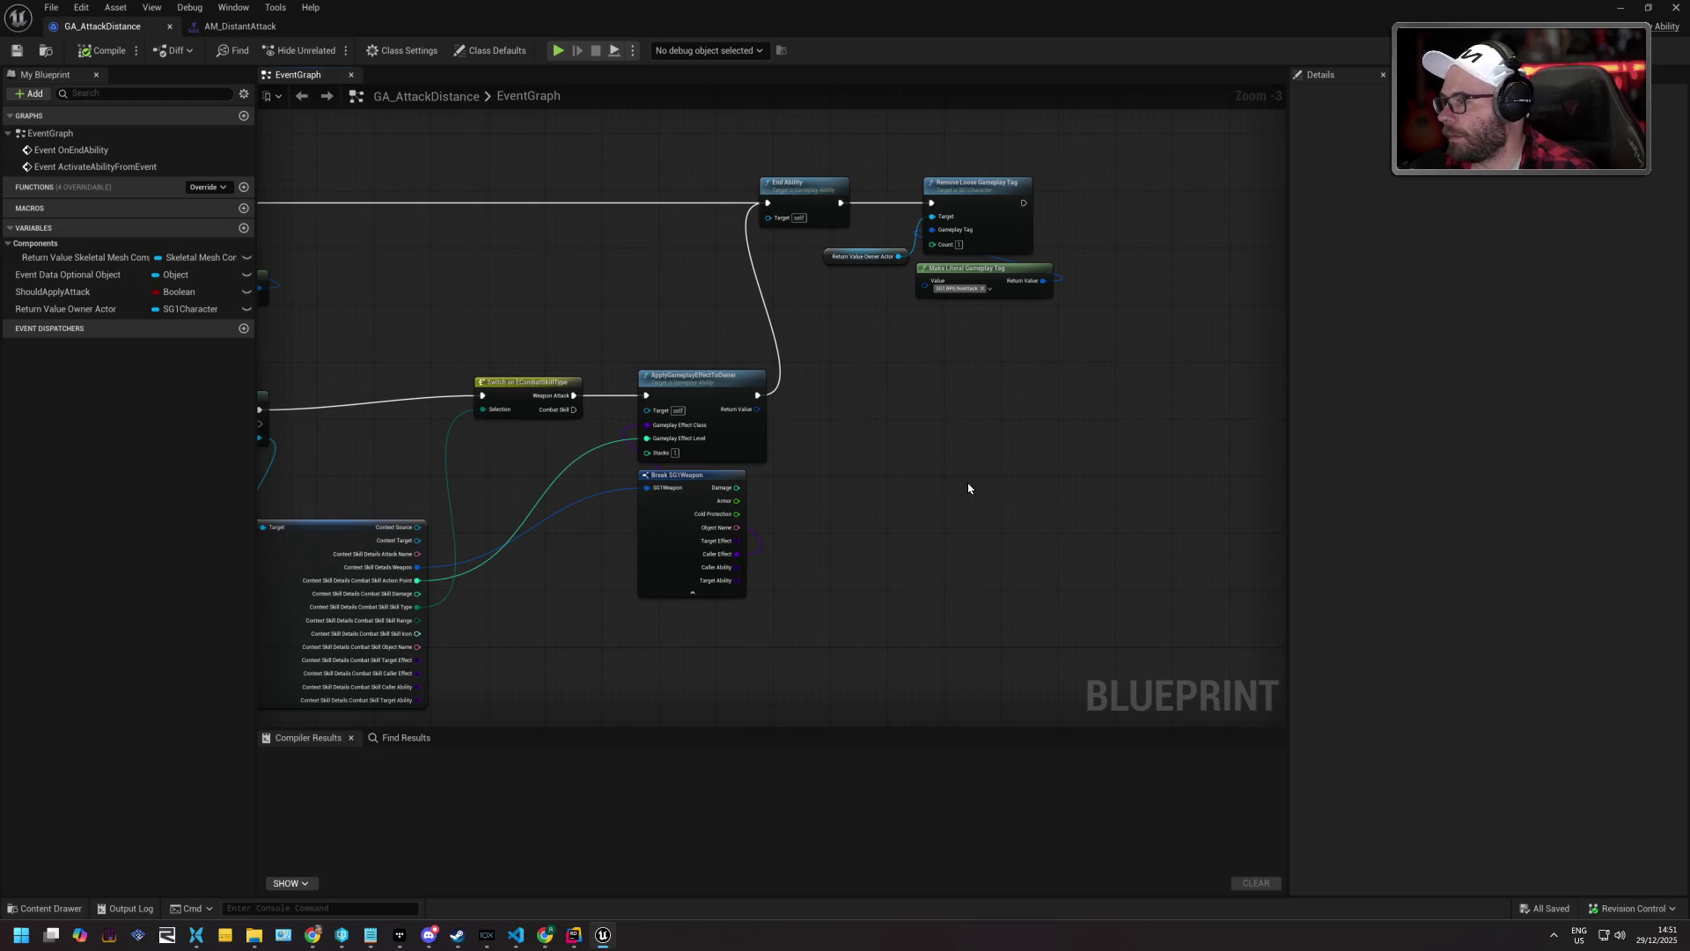
{"action": "mouse_move", "coordinate": [515, 281]}
{"action": "left_mouse_down"}
{"action": "mouse_move", "coordinate": [833, 312]}
{"action": "mouse_move", "coordinate": [1076, 276]}
{"action": "left_mouse_up"}
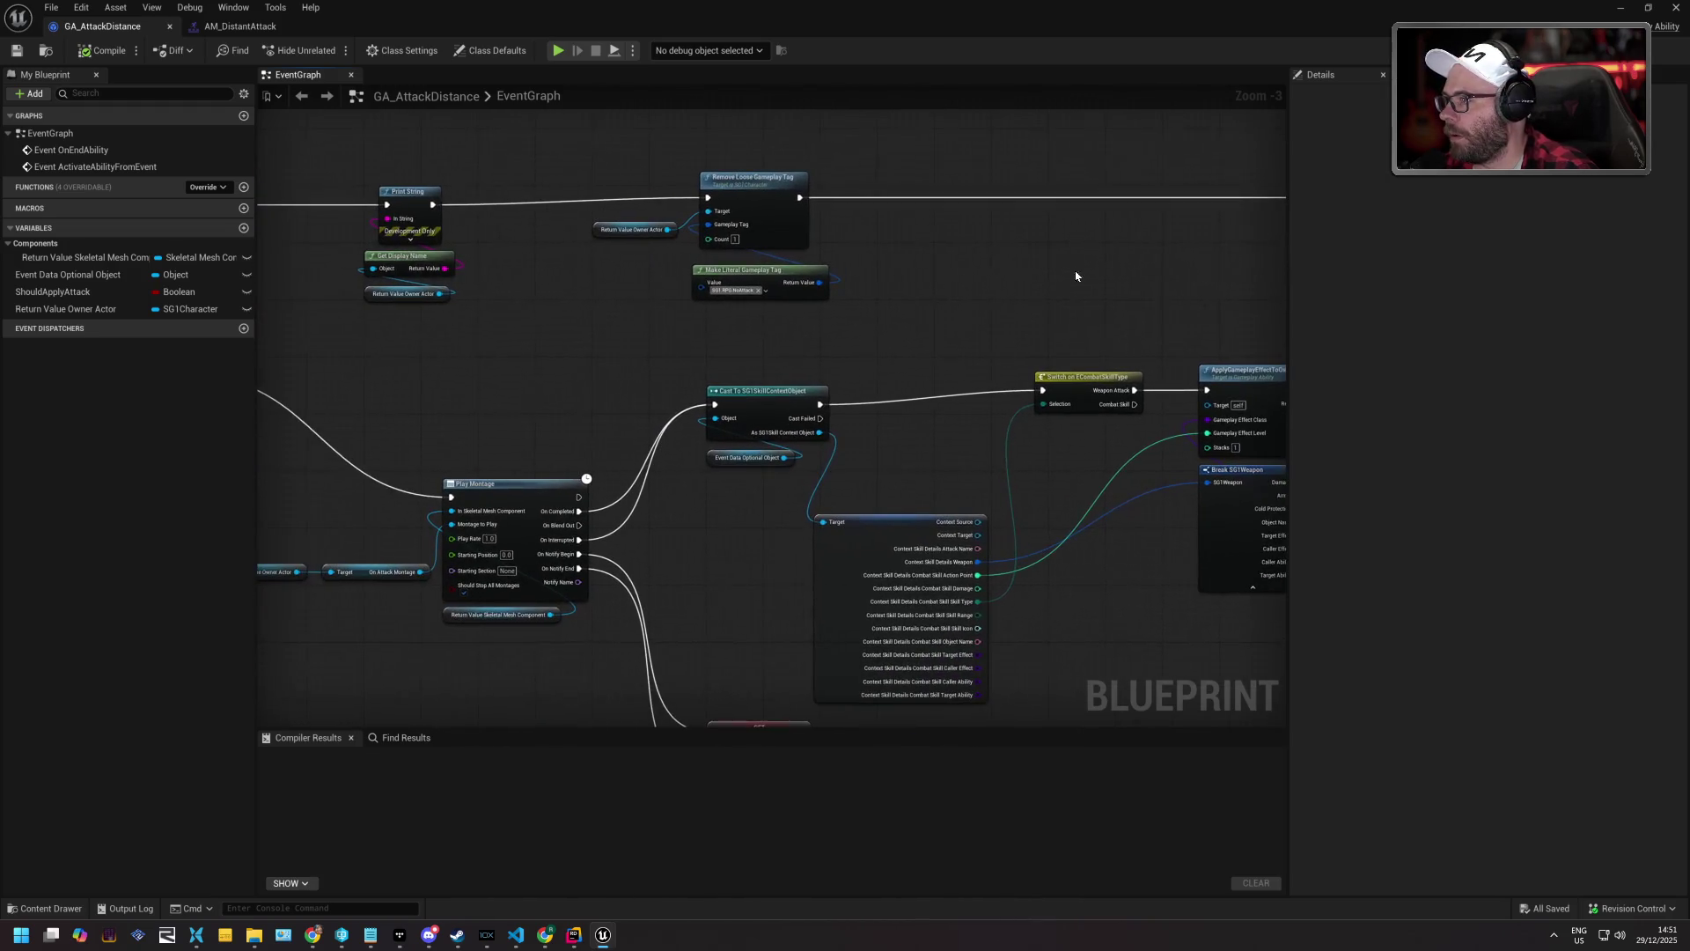
{"action": "left_click_drag", "start_coordinate": [418, 354], "coordinate": [954, 347]}
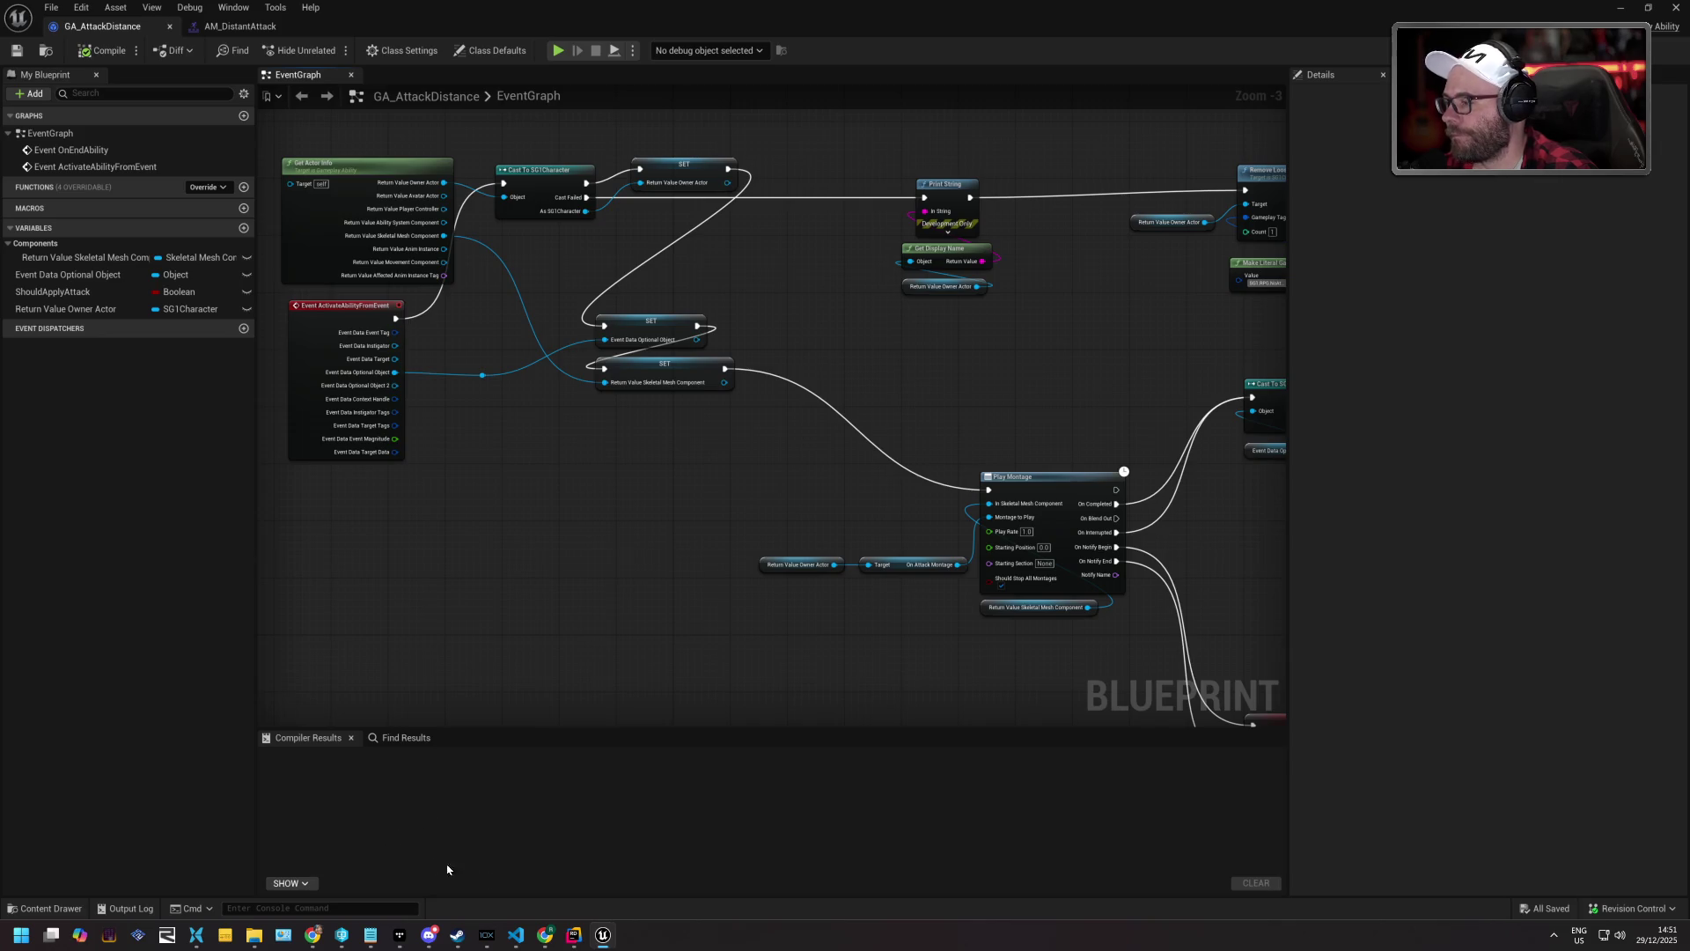
{"action": "mouse_move", "coordinate": [326, 938]}
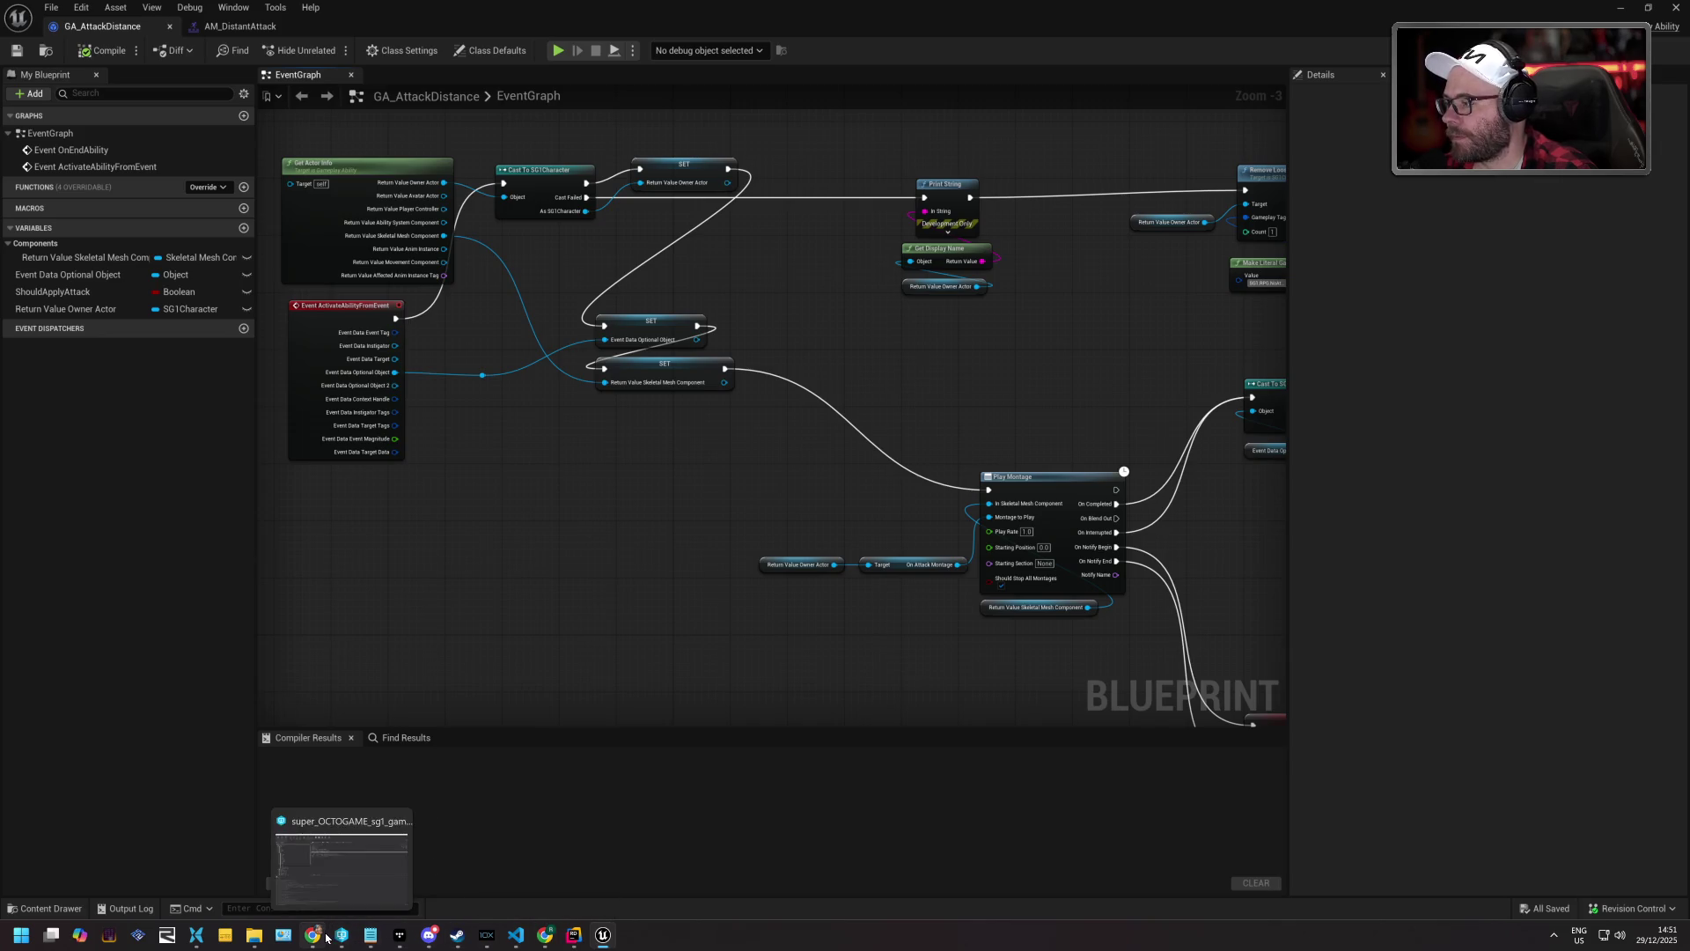
{"action": "mouse_move", "coordinate": [557, 519]}
{"action": "left_mouse_down"}
{"action": "mouse_move", "coordinate": [559, 585]}
{"action": "mouse_move", "coordinate": [615, 593]}
{"action": "mouse_move", "coordinate": [666, 561]}
{"action": "left_mouse_up"}
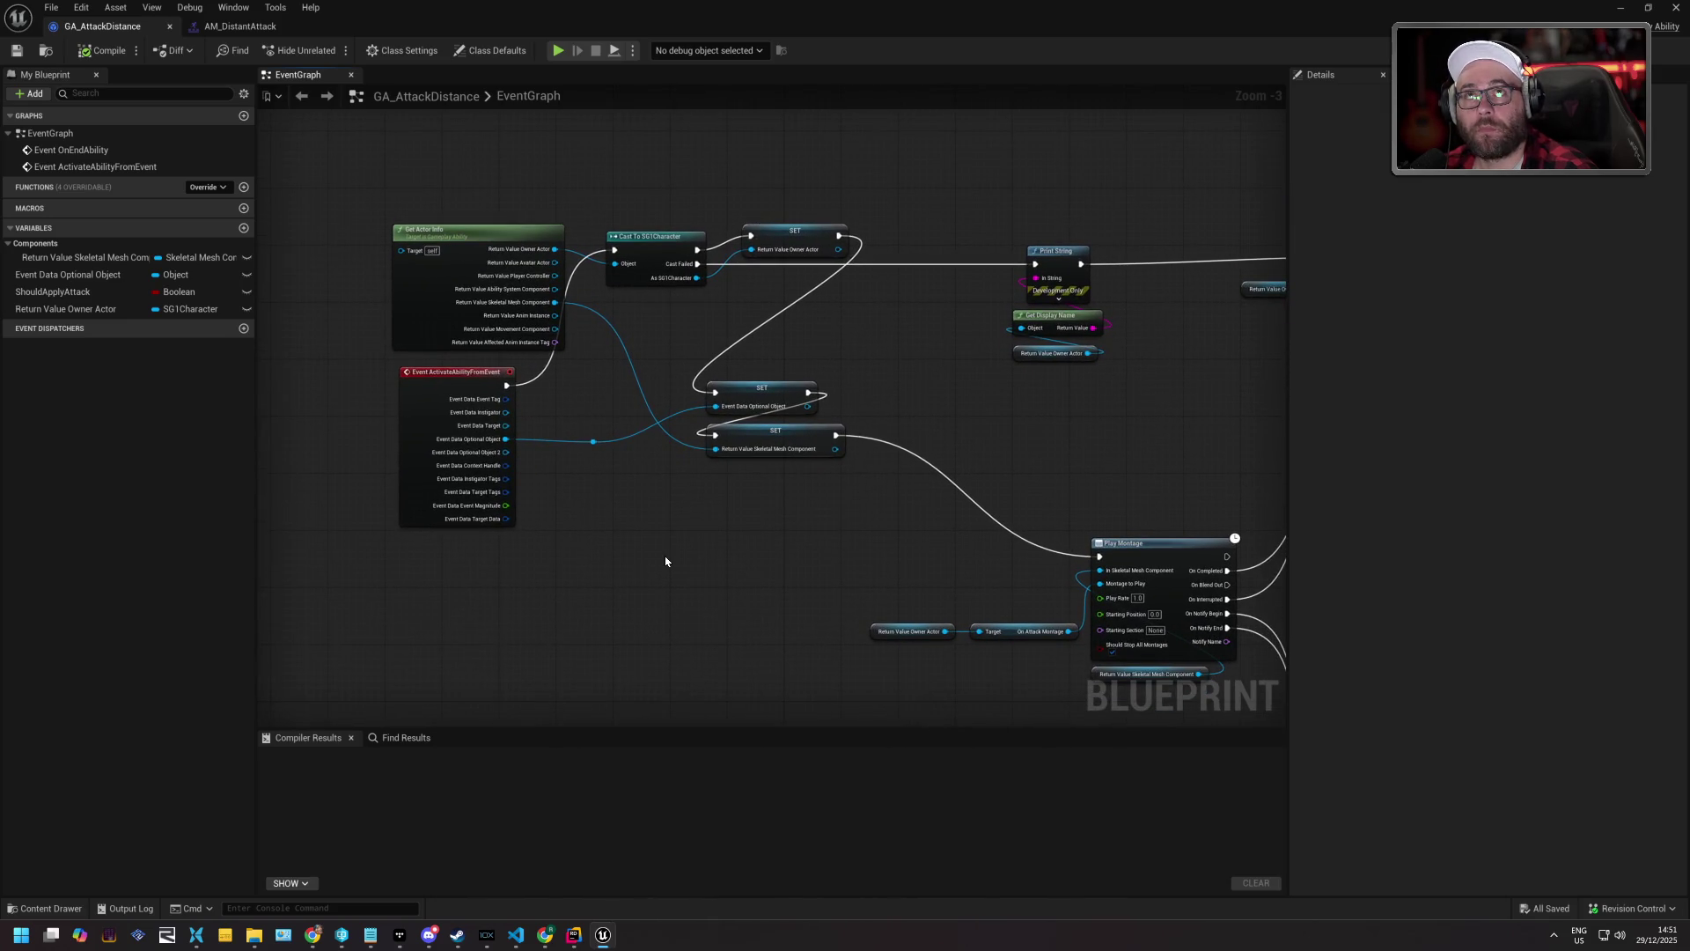